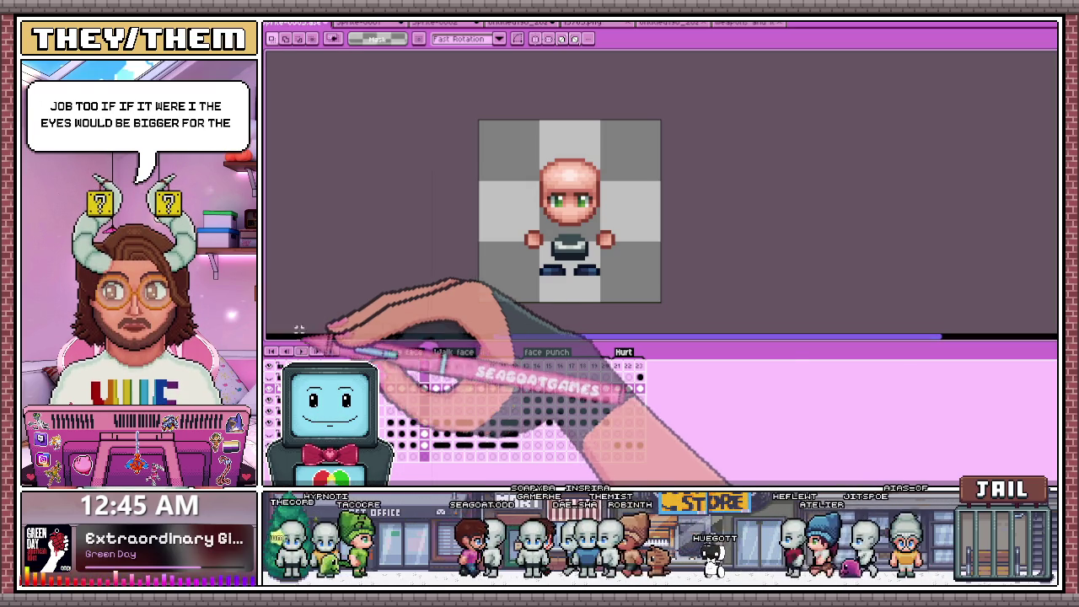
Step through hurt frames 21 and 22 to the white hurt-flash frame.
left_click(619, 369)
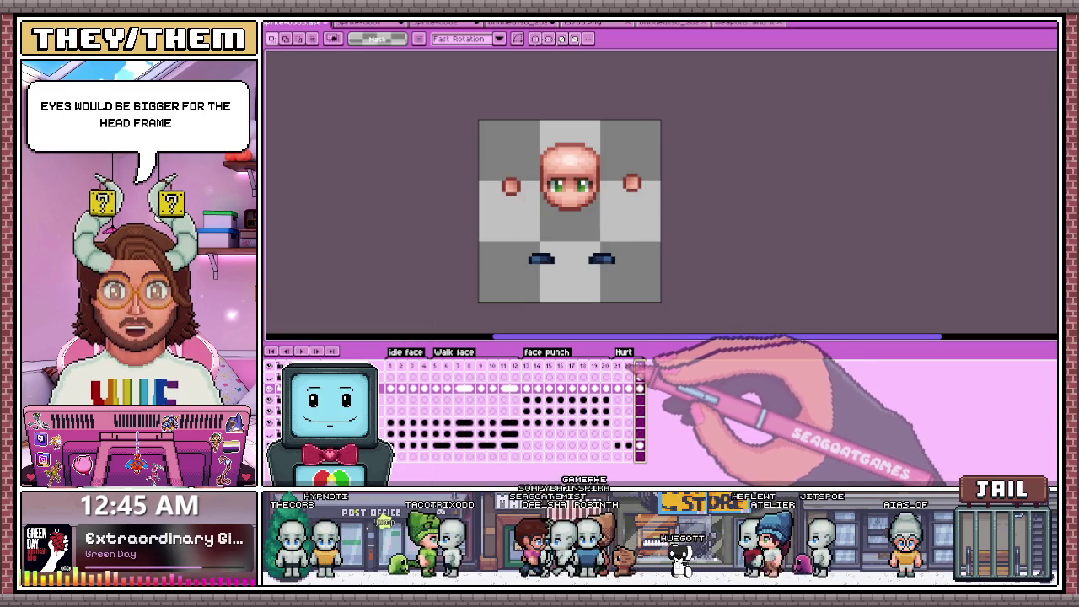
left_click(617, 366)
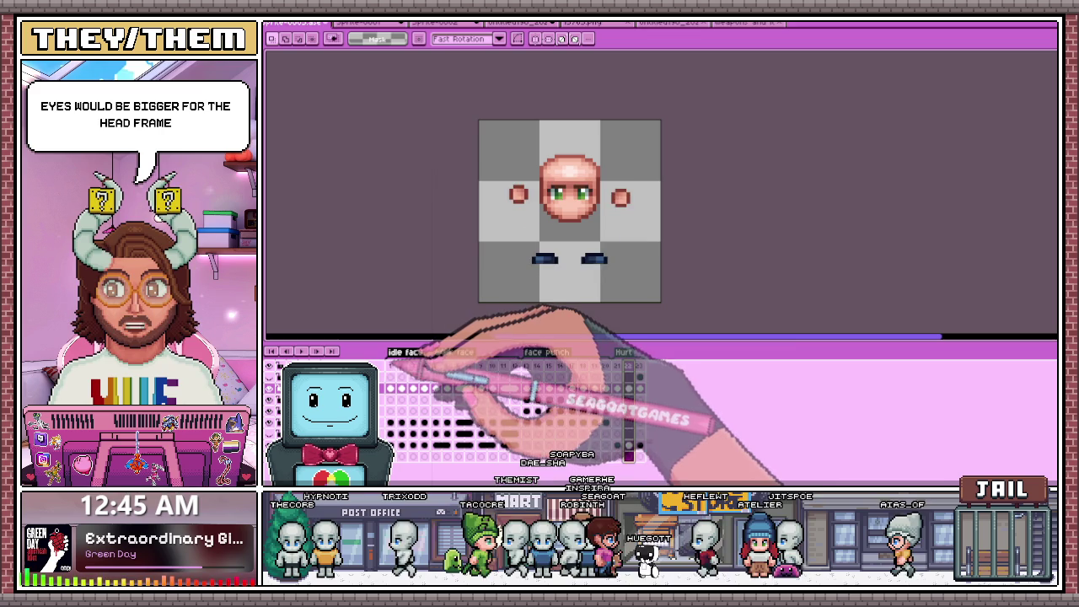
left_click_drag(460, 366, 617, 365)
left_click(638, 366)
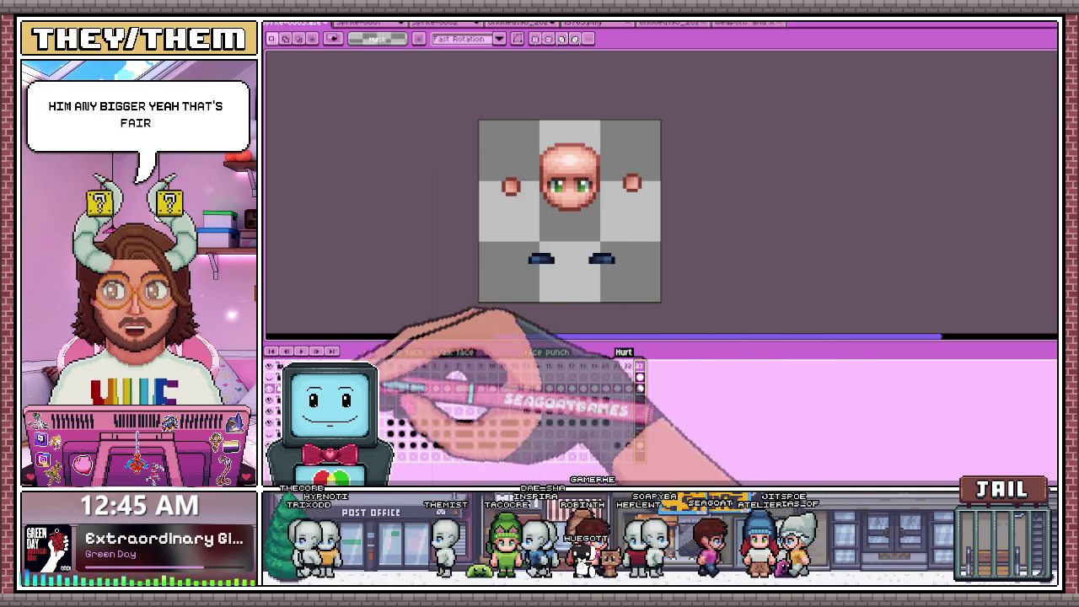
key("Right")
scroll(507, 168, "up", 1)
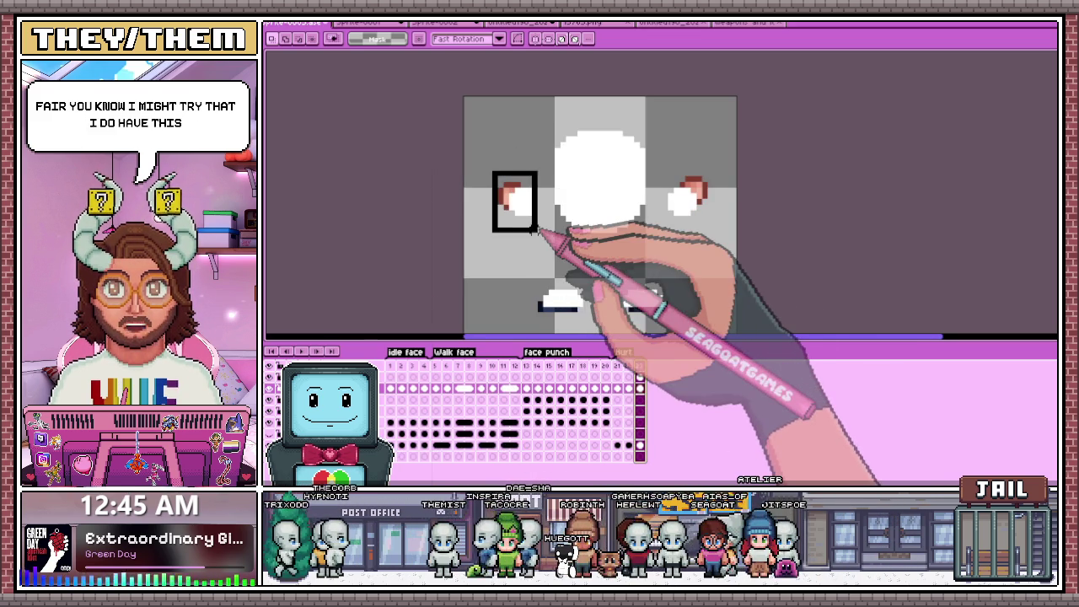
Marquee-select the left ear on the flash frame and delete its red edge pixels.
left_click_drag(483, 162, 539, 229)
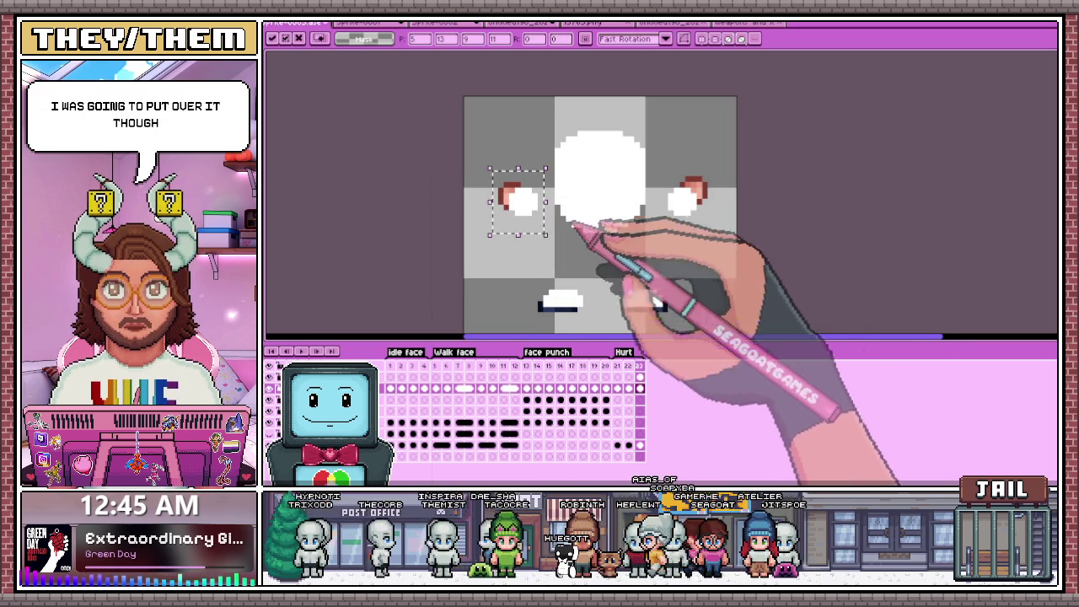
key("ctrl+d")
mouse_move(478, 162)
left_mouse_down()
mouse_move(533, 223)
mouse_move(698, 203)
left_mouse_up()
key("Delete")
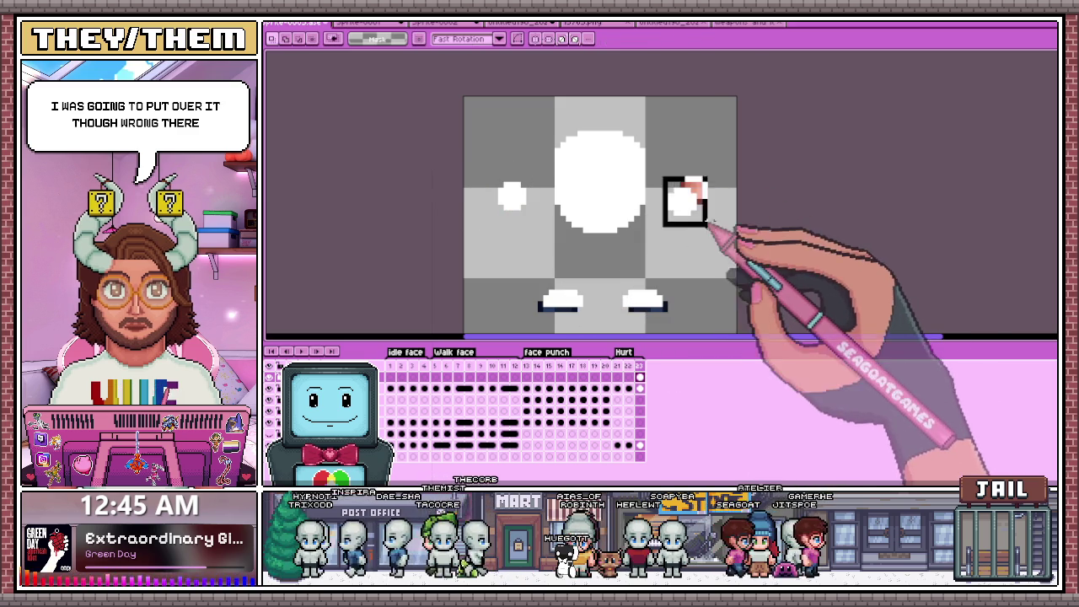
Select the right and left foot pieces, then return to coloured frame 13.
left_click_drag(609, 277, 696, 330)
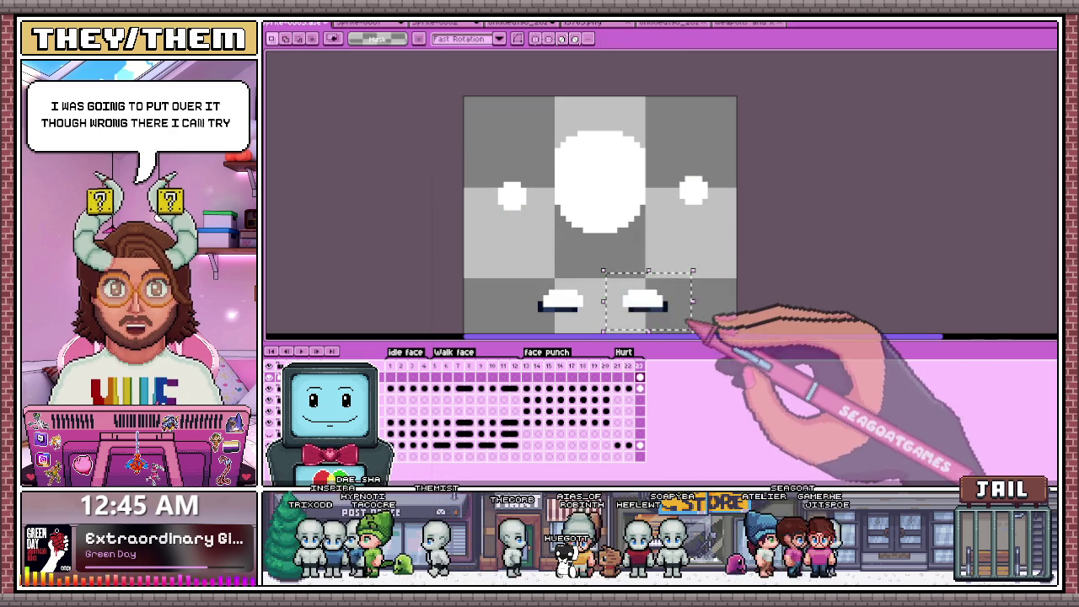
left_click_drag(536, 278, 602, 313)
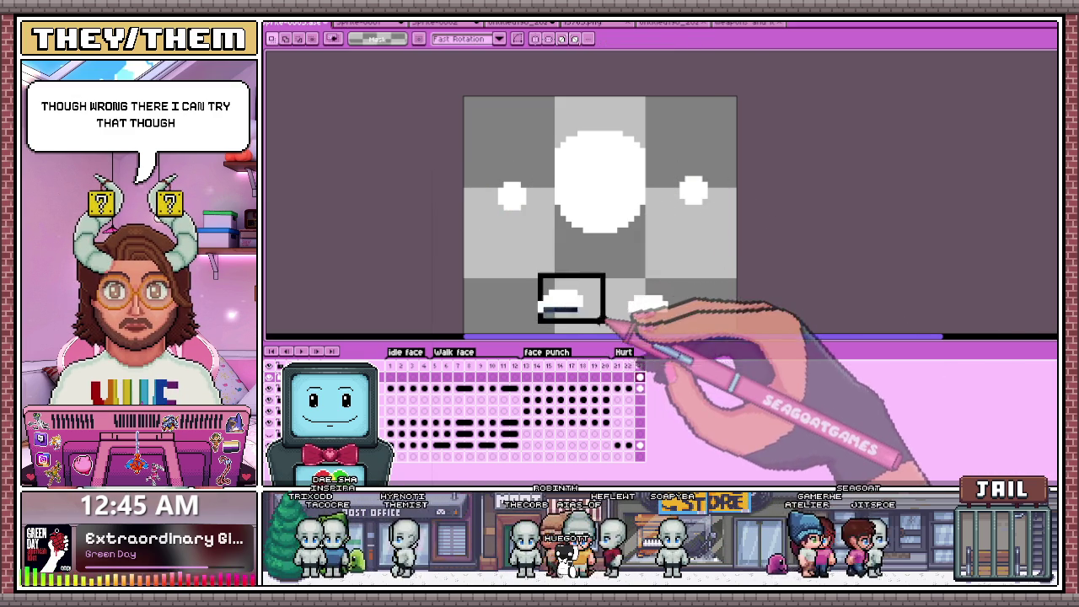
left_click(413, 365)
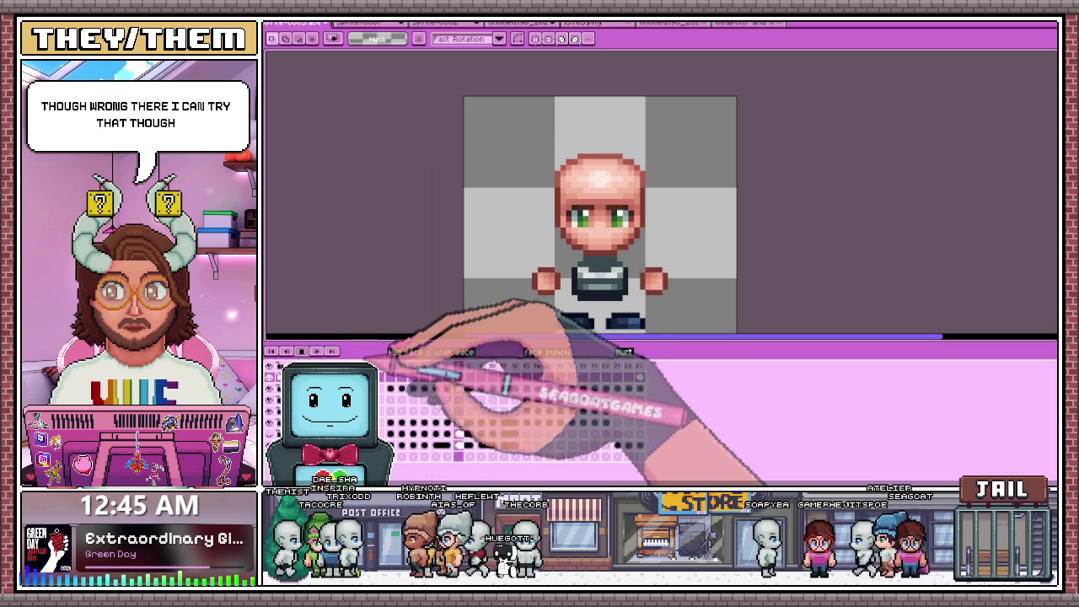
left_click(636, 375)
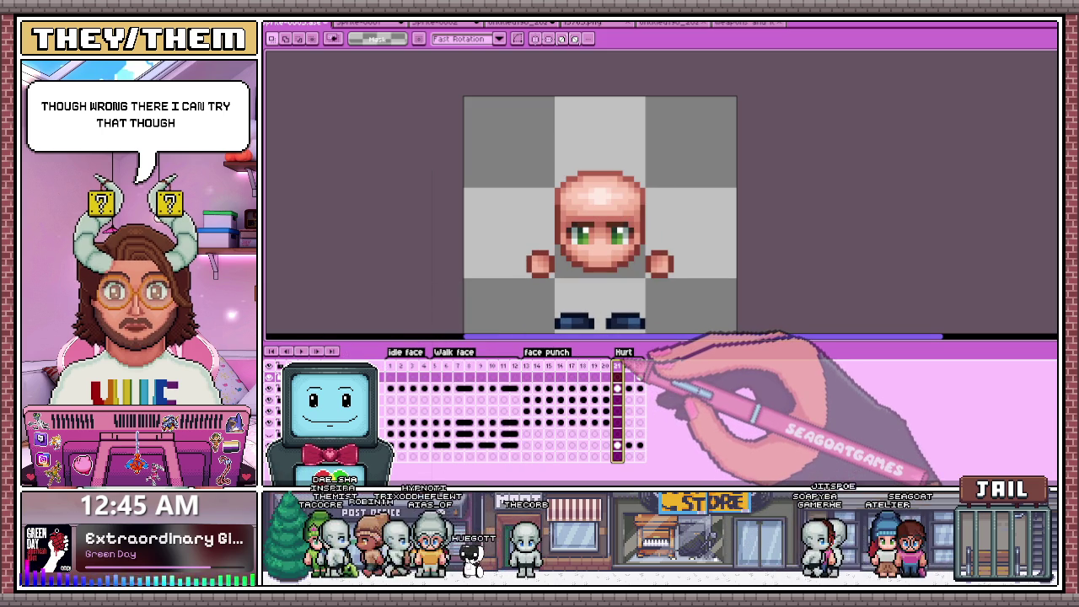
Jump to frame 1, then show hurt frame 22 with head, hands and feet.
scroll(622, 254, "down", 1)
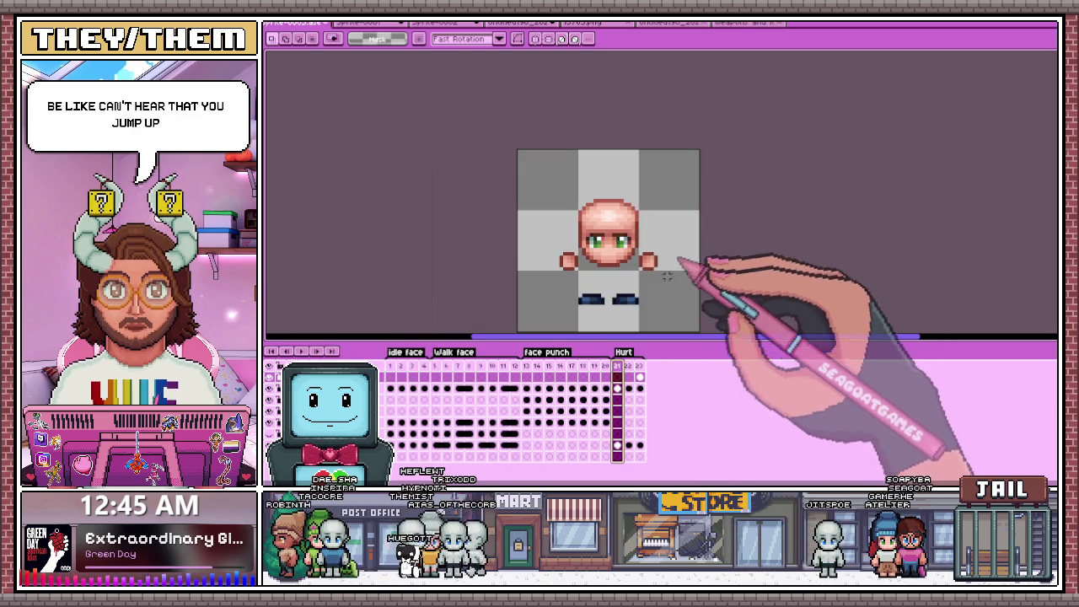
left_click_drag(589, 197, 580, 170)
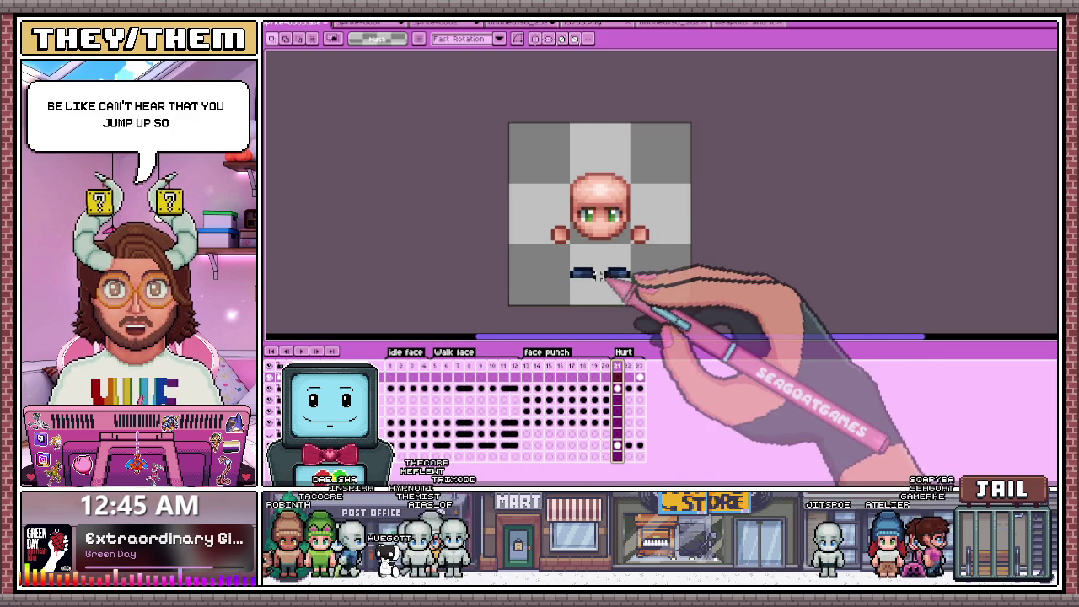
left_click(390, 366)
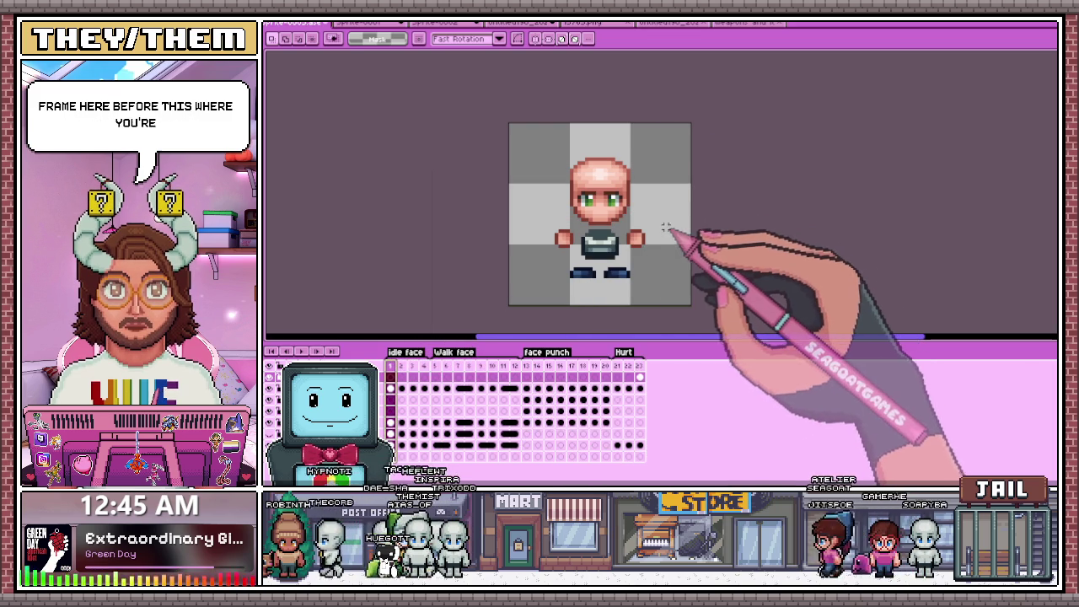
left_click(617, 367)
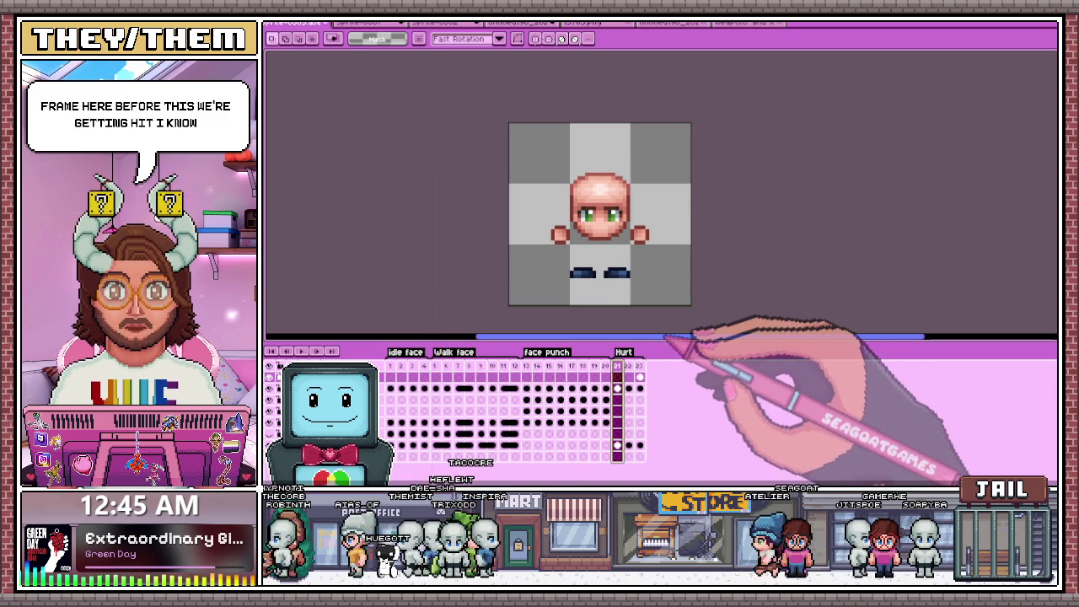
Zoom in, try two dark pixels under the left eye, then undo them.
scroll(592, 215, "up", 2)
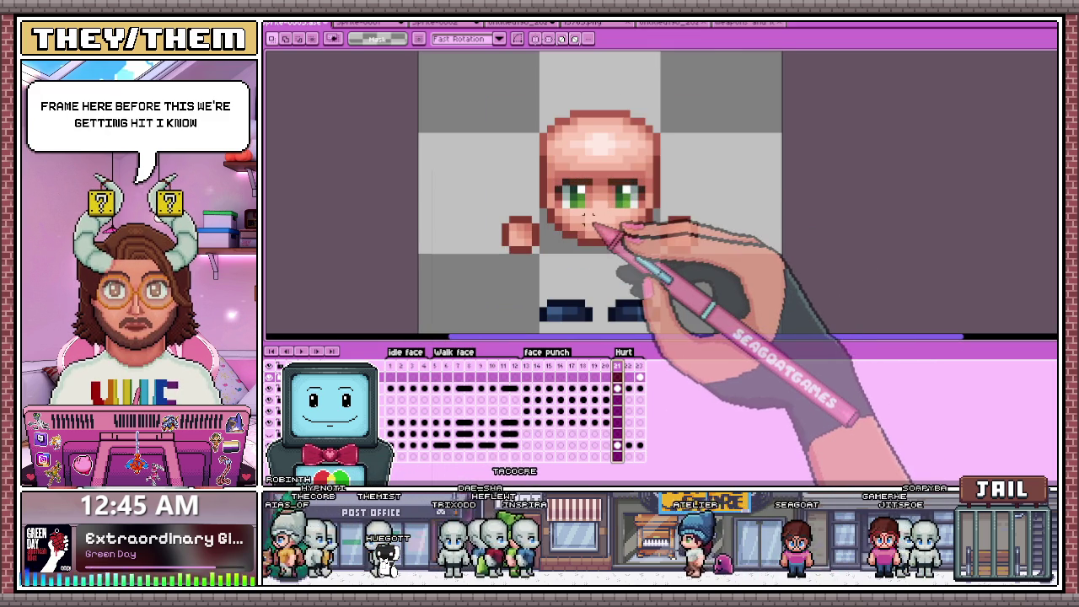
scroll(587, 216, "up", 1)
scroll(556, 186, "up", 1)
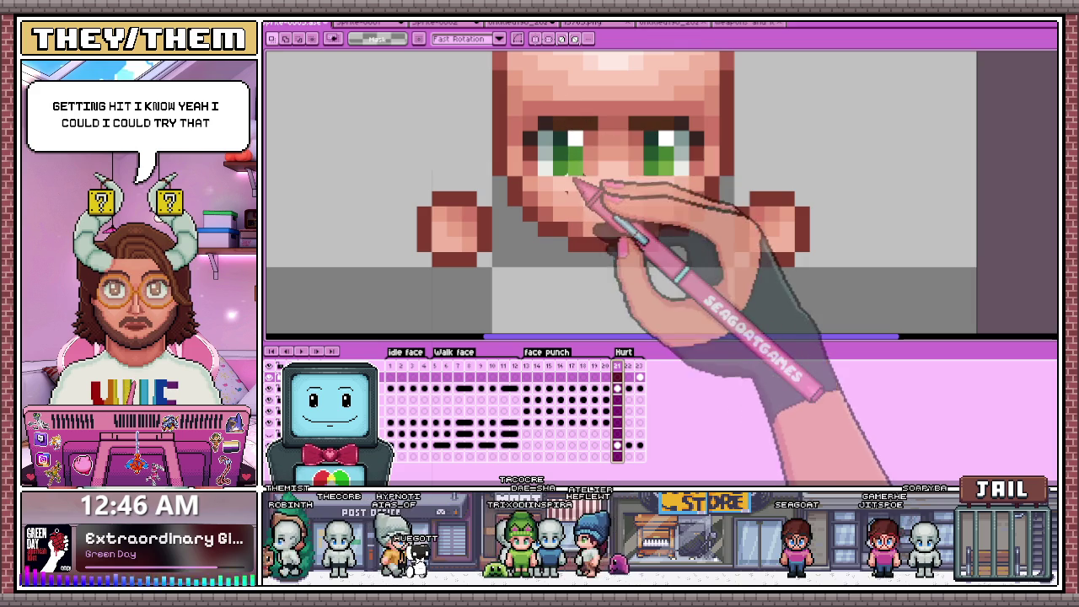
left_click_drag(530, 167, 548, 167)
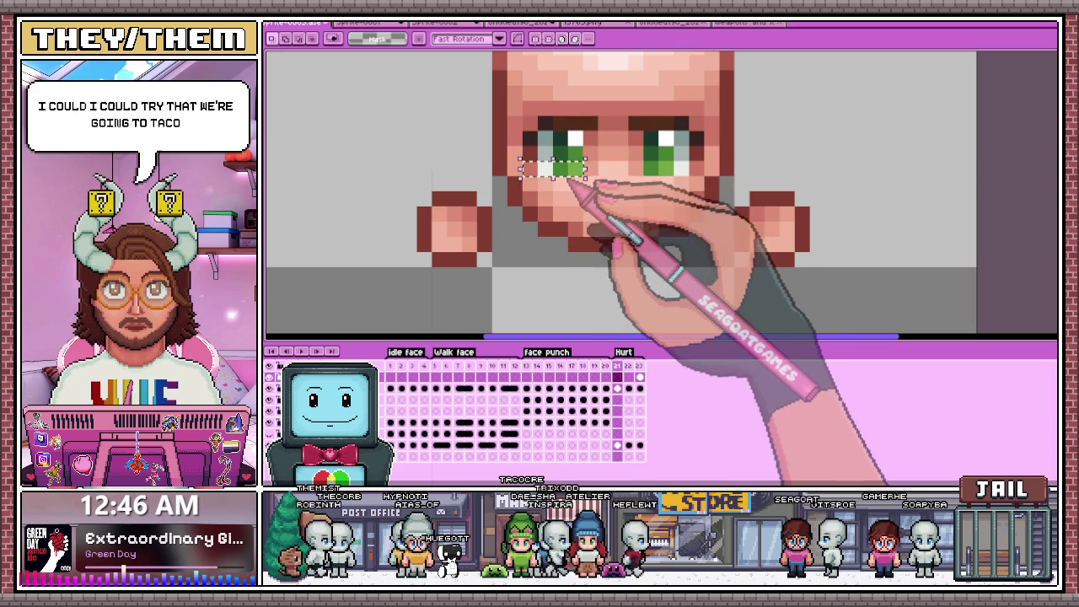
key("ctrl+z")
left_click_drag(518, 159, 586, 178)
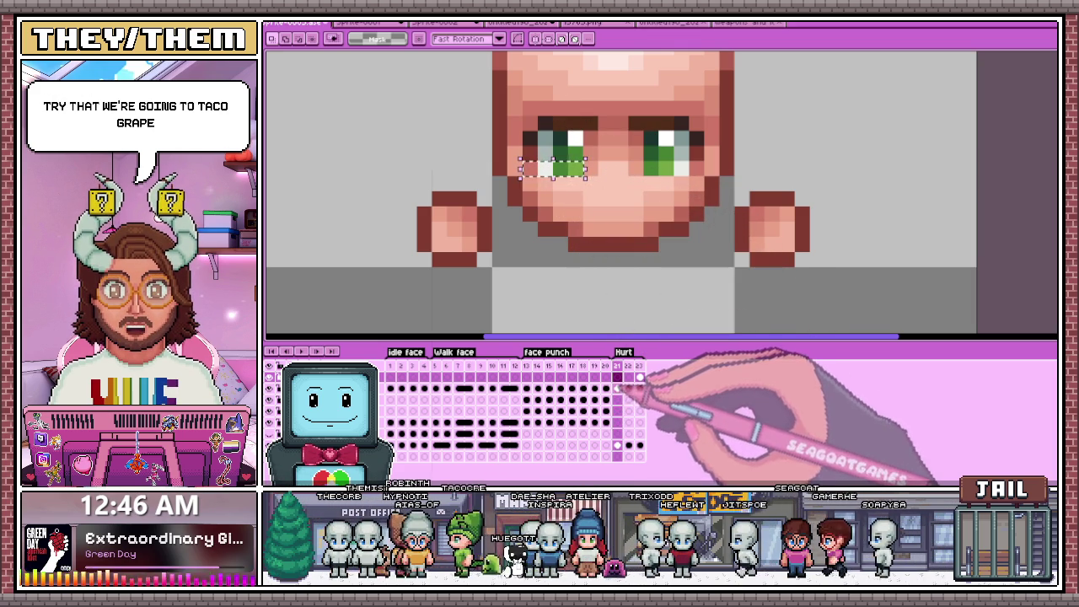
left_click(617, 445)
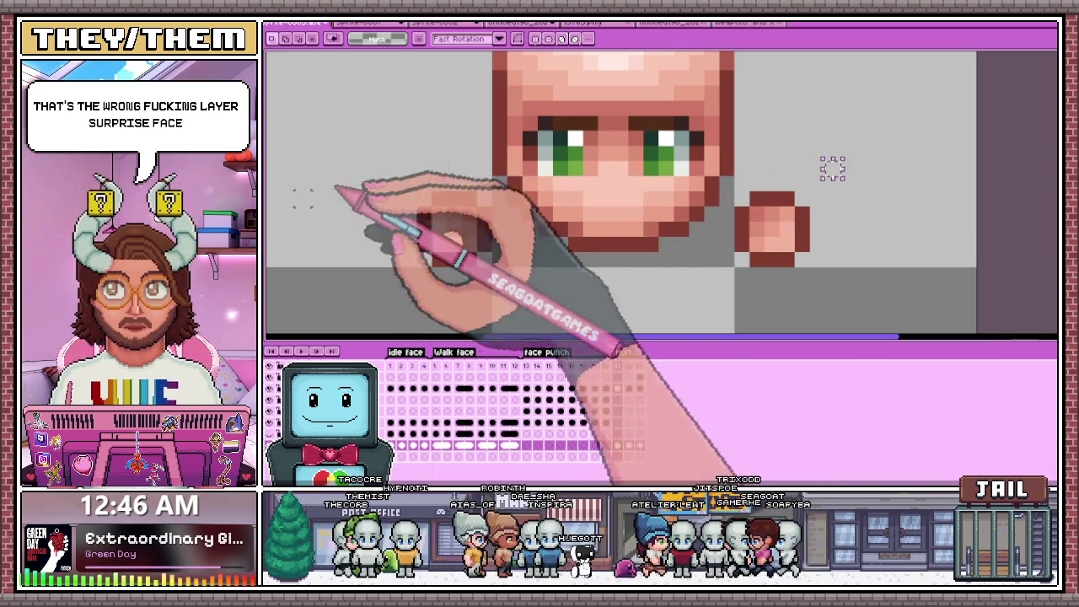
Deselect and pencil a black mouth pixel just below the nose on frame 21.
key("ctrl+d")
key("b")
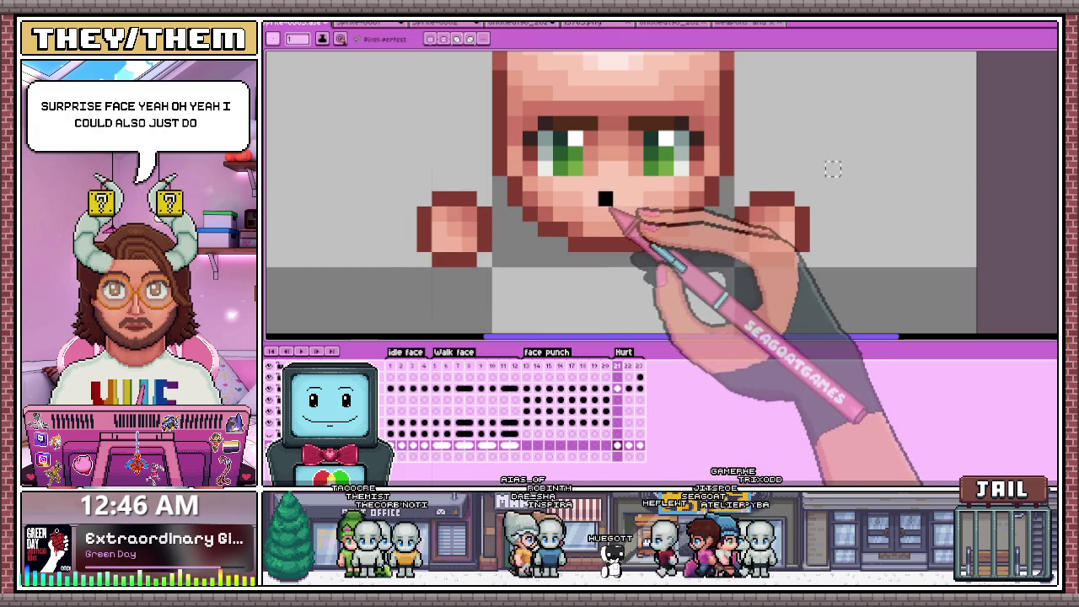
scroll(831, 169, "down", 1)
scroll(717, 161, "down", 1)
key("m")
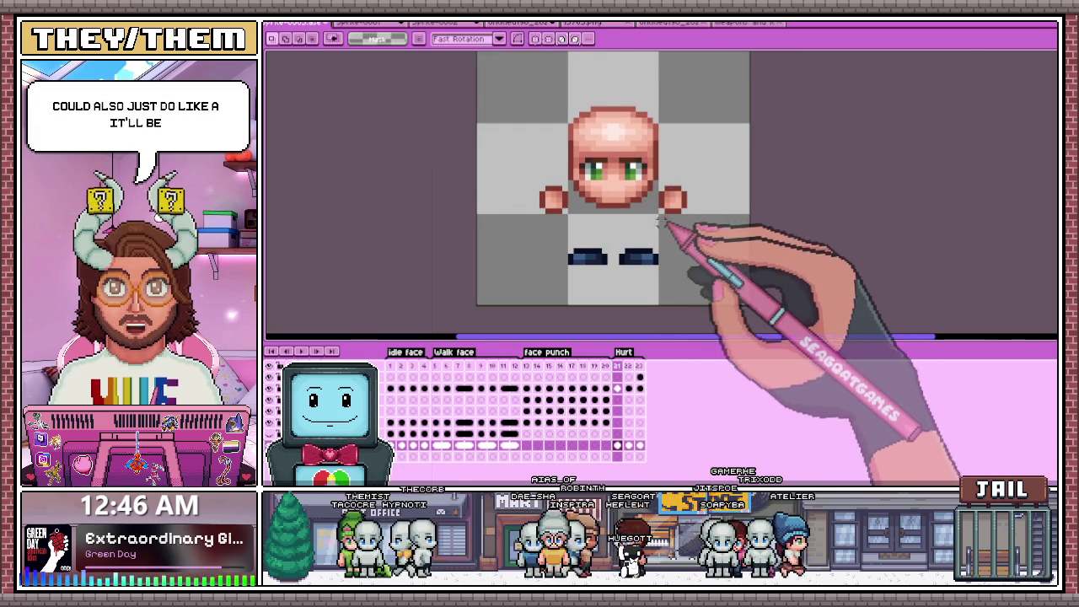
key("b")
scroll(637, 215, "up", 2)
left_click(616, 195)
scroll(638, 214, "down", 3)
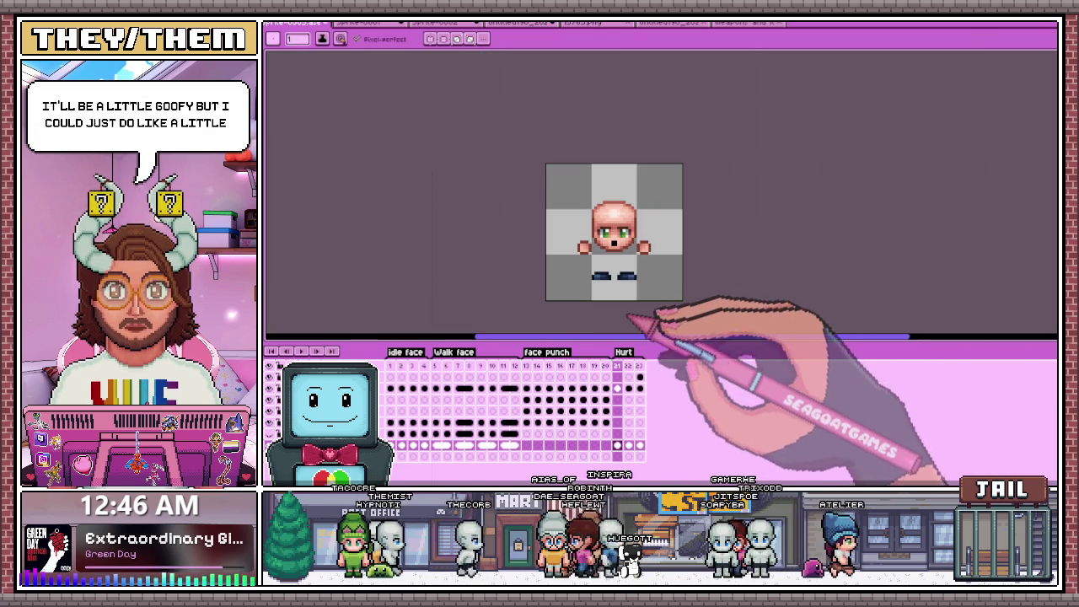
scroll(633, 310, "up", 1)
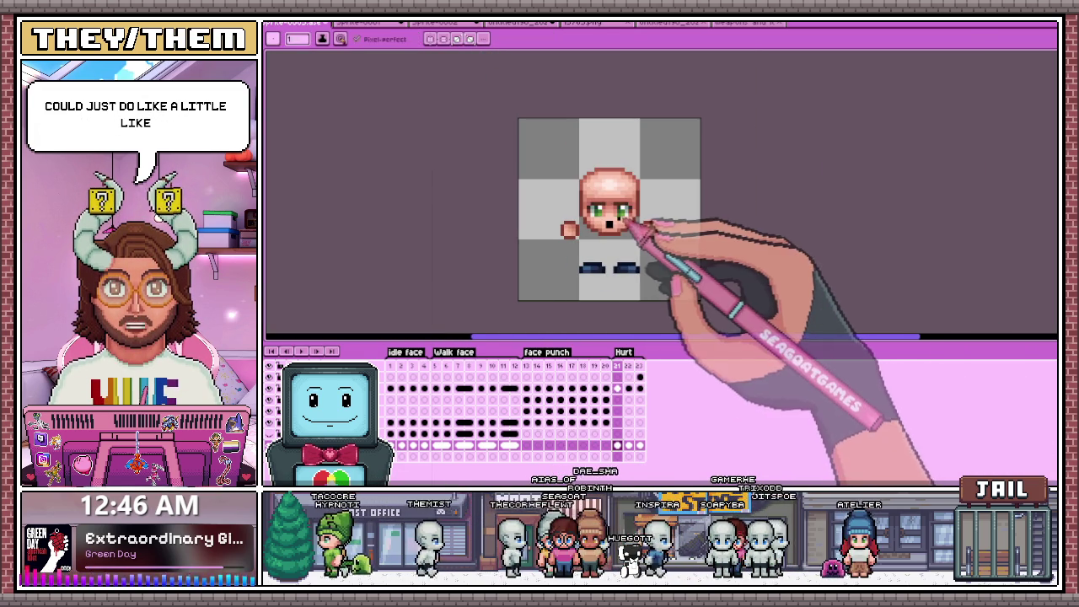
scroll(607, 236, "up", 2)
scroll(608, 239, "up", 1)
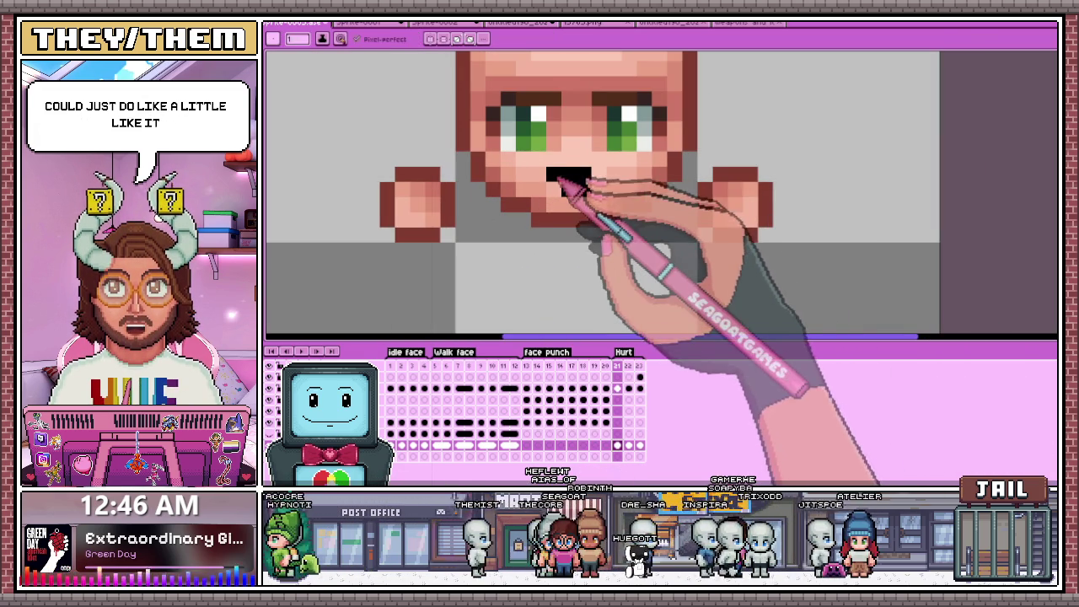
scroll(613, 261, "down", 3)
scroll(598, 266, "down", 1)
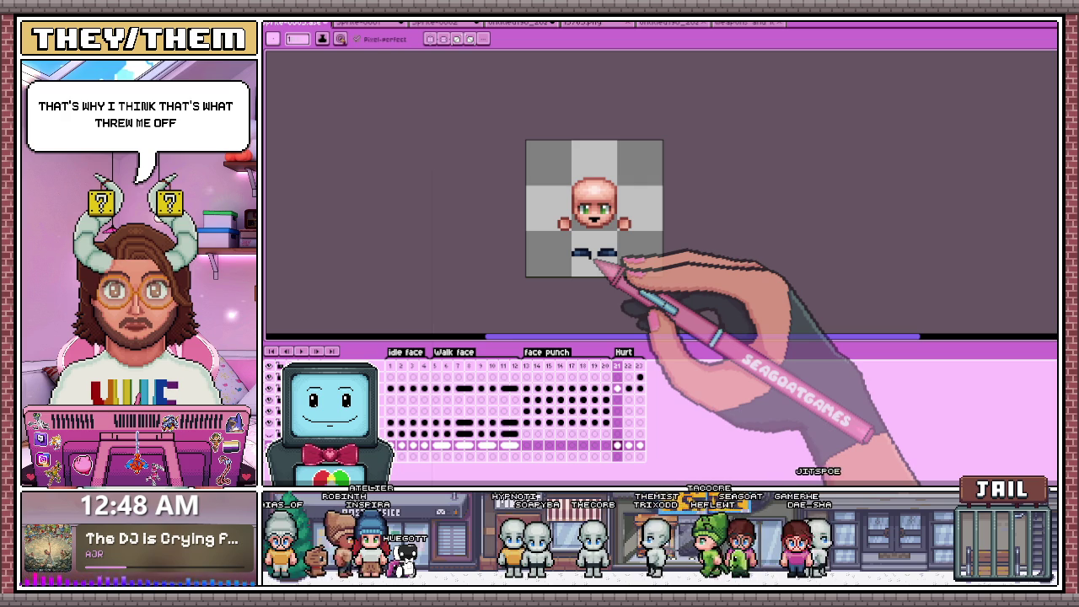
Select frame 13, the first face punch frame, in the timeline.
left_click(526, 421)
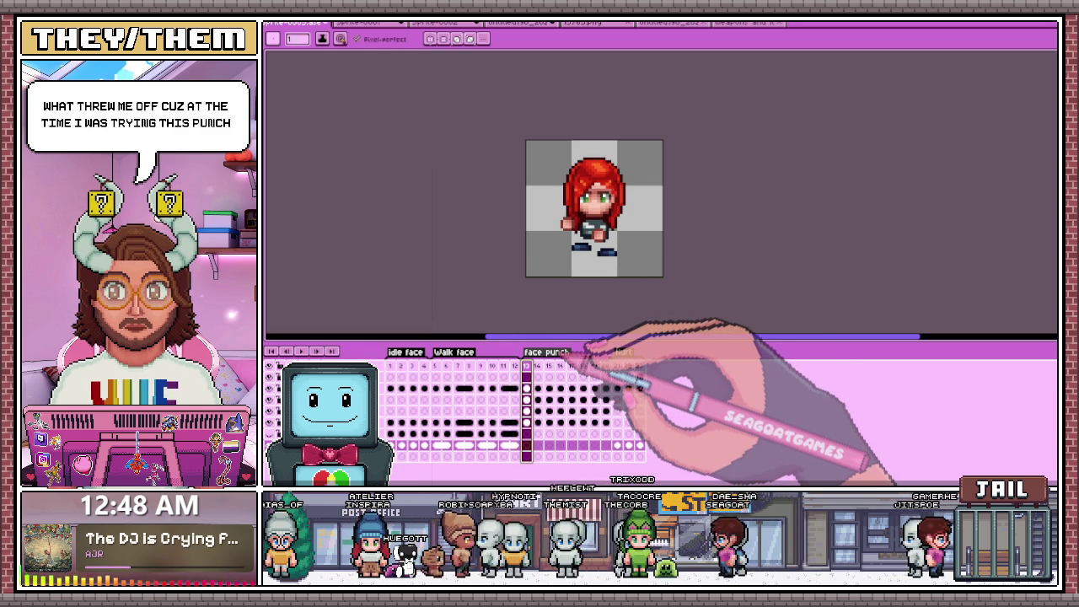
Confirm the face punch tag properties (frames 13–20, Forward direction).
double_click(573, 352)
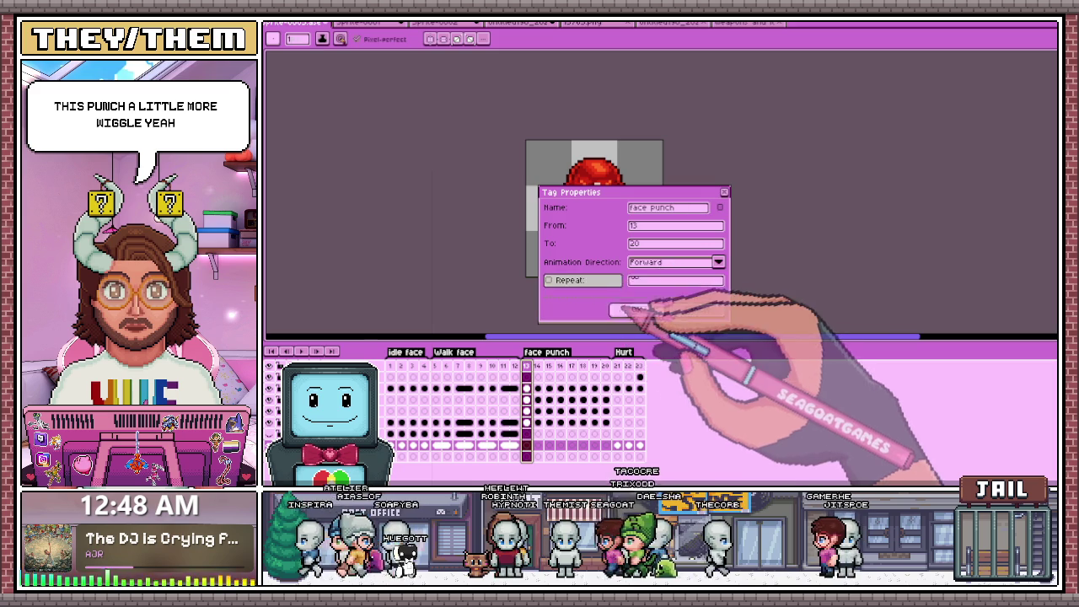
left_click(636, 309)
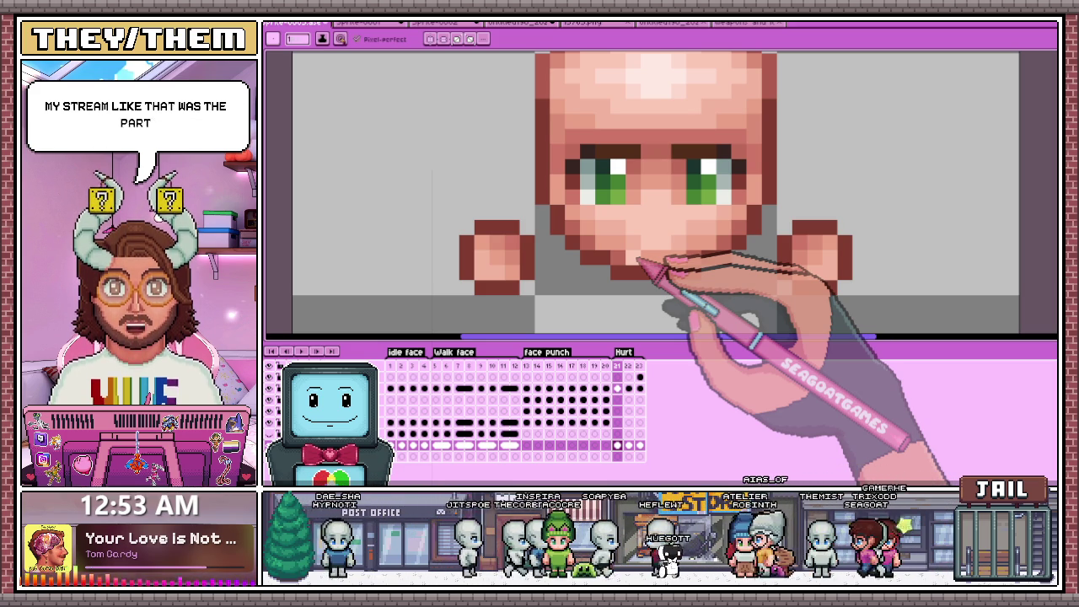
scroll(674, 263, "down", 2)
scroll(699, 253, "down", 2)
scroll(725, 203, "down", 1)
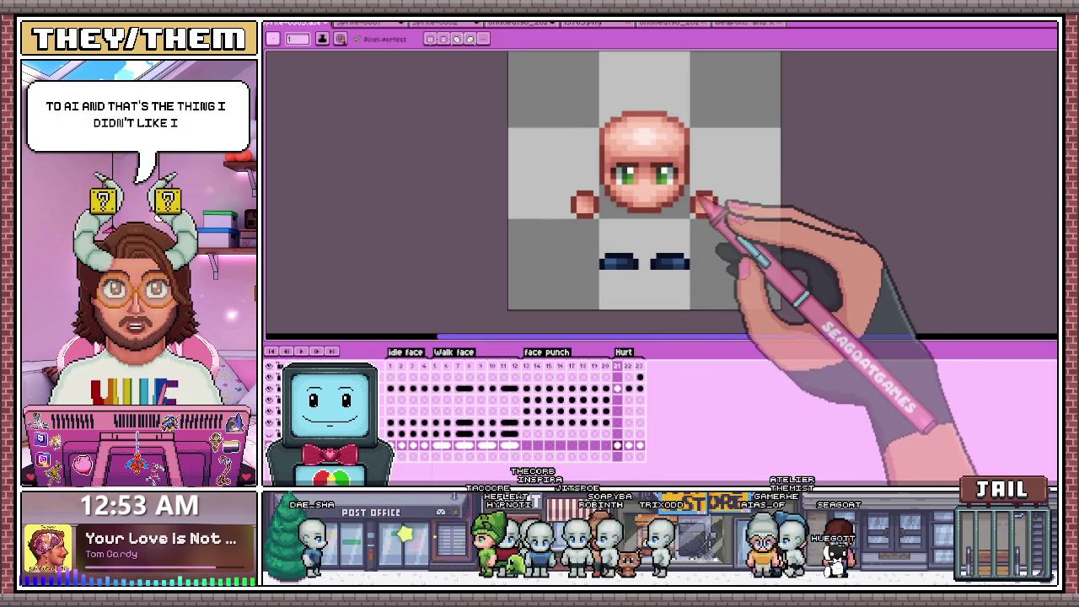
scroll(715, 211, "up", 1)
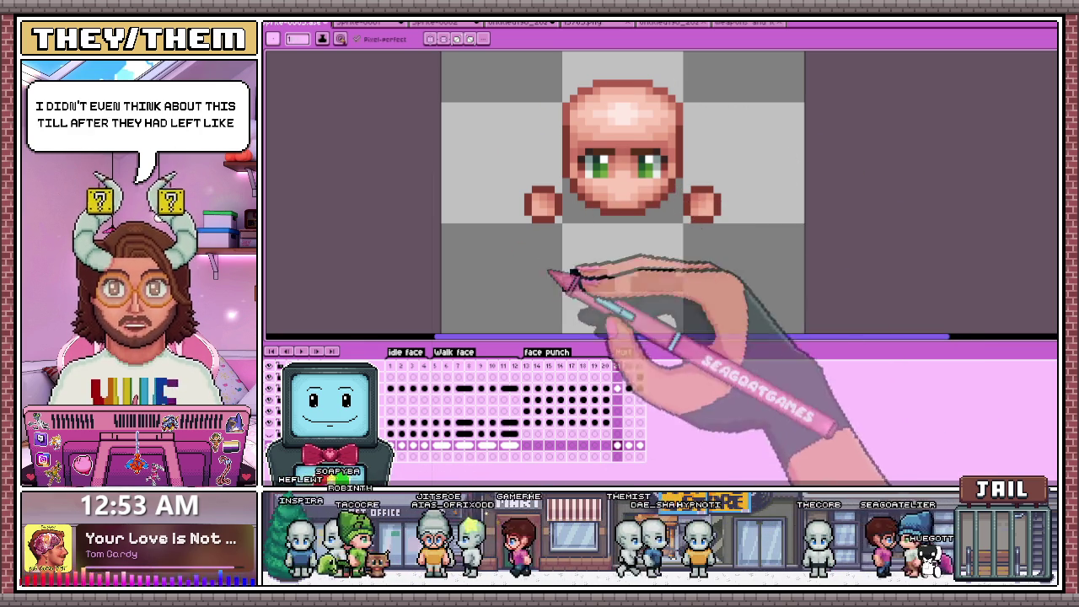
Draw a dark stroke beneath the head on Hurt frame 21.
left_click_drag(563, 282, 681, 282)
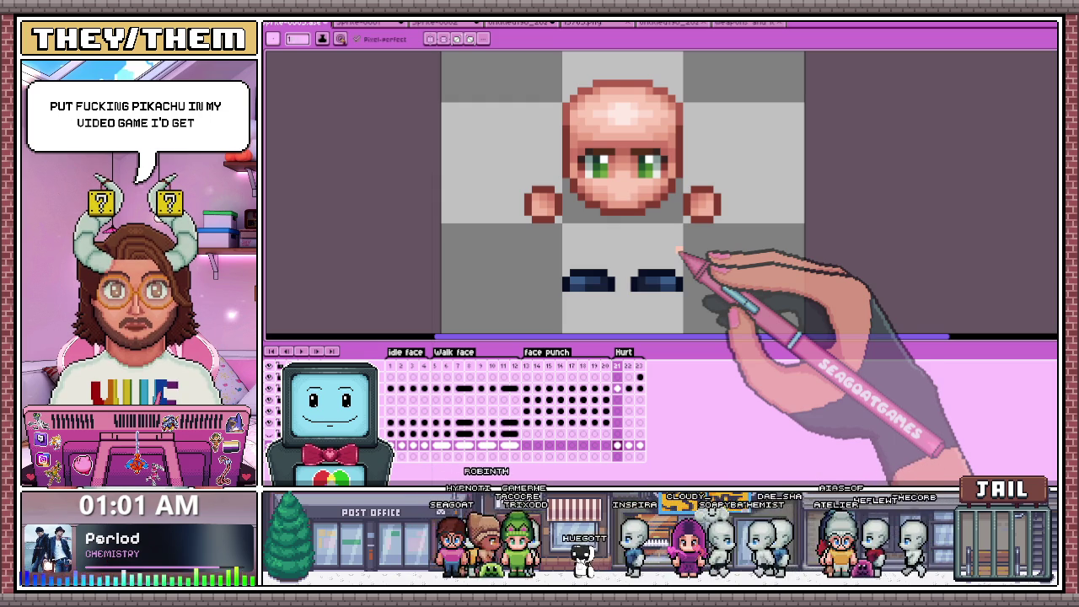
Play the animation preview, then go to the white flash frame after Hurt.
left_click(640, 365)
key("Home")
key("minus")
key("Return")
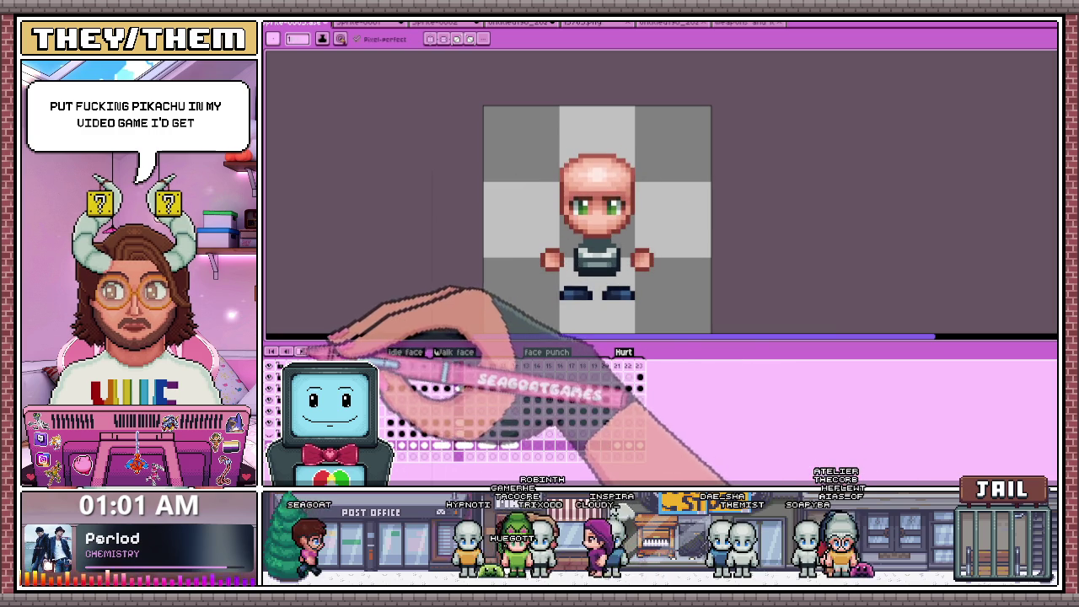
left_click(618, 368)
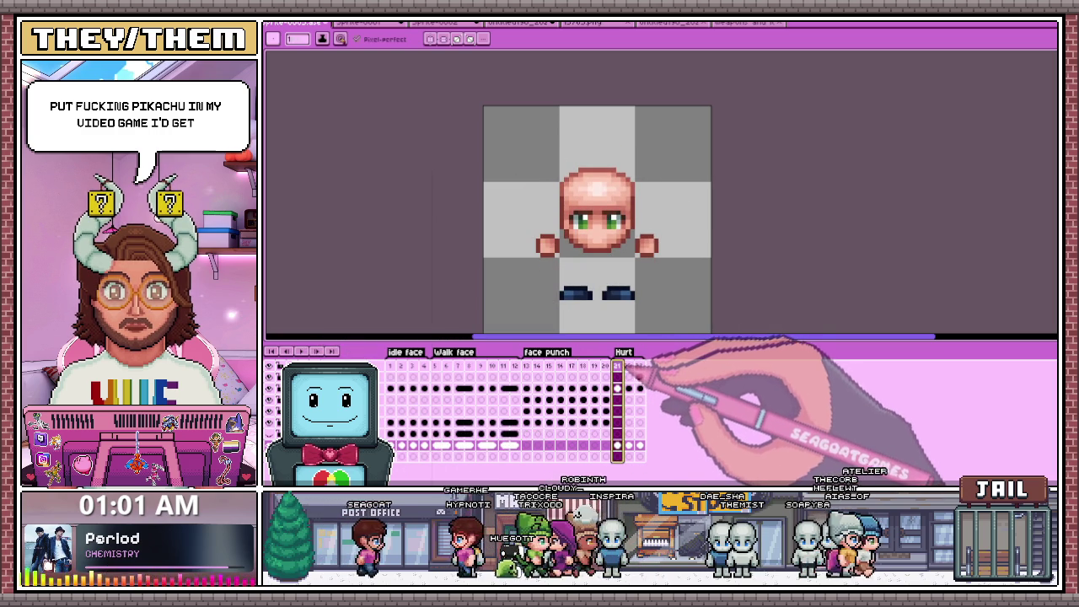
left_click(639, 369)
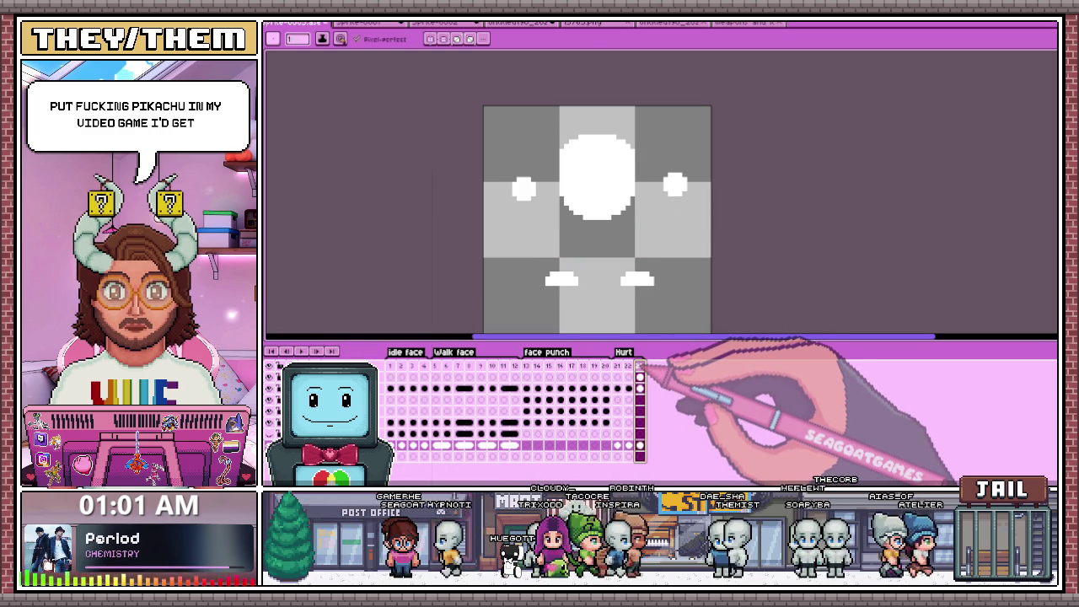
Nudge the left white ear one pixel left and commit the move.
key("m")
left_click_drag(500, 156, 546, 221)
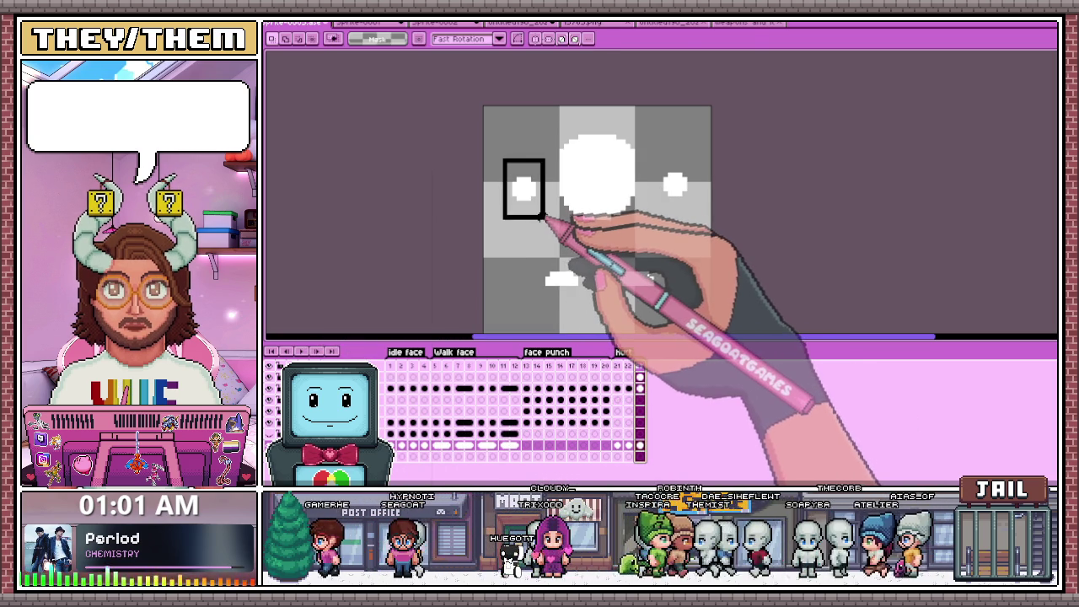
key("Left")
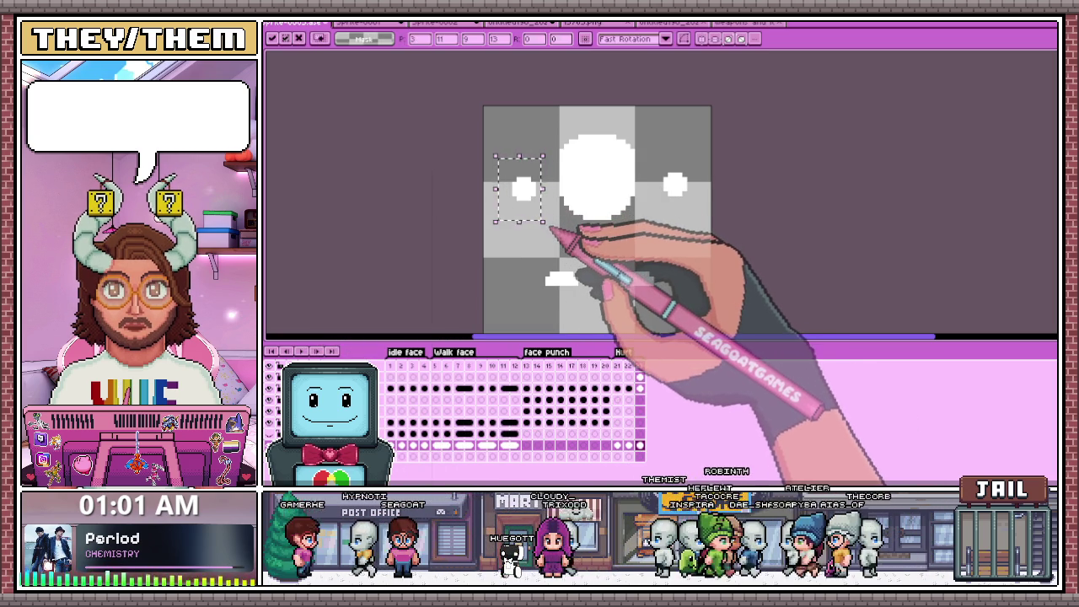
left_click(552, 229)
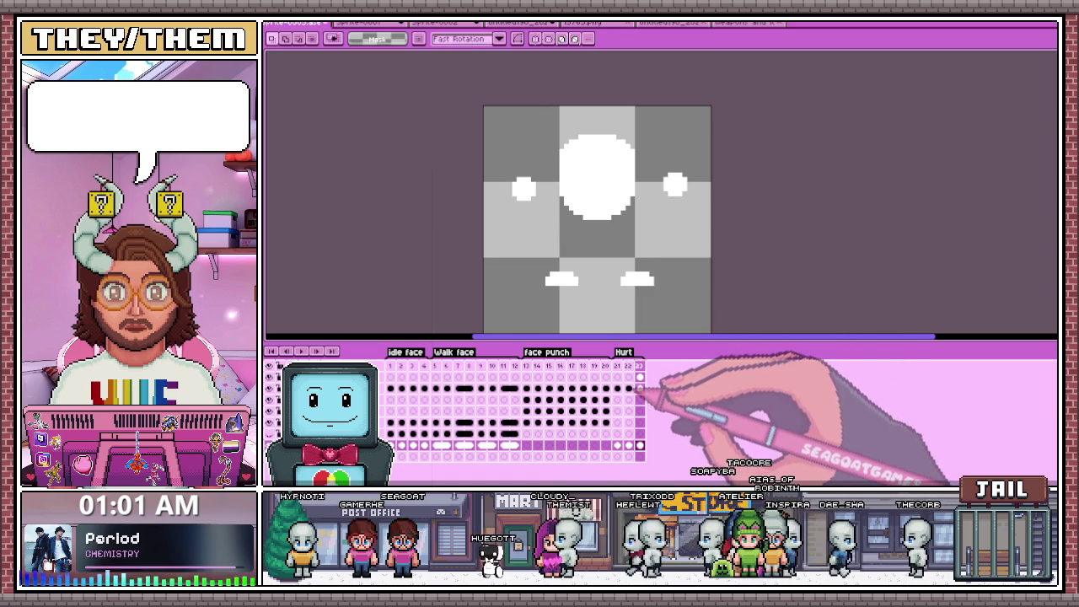
left_click(629, 388)
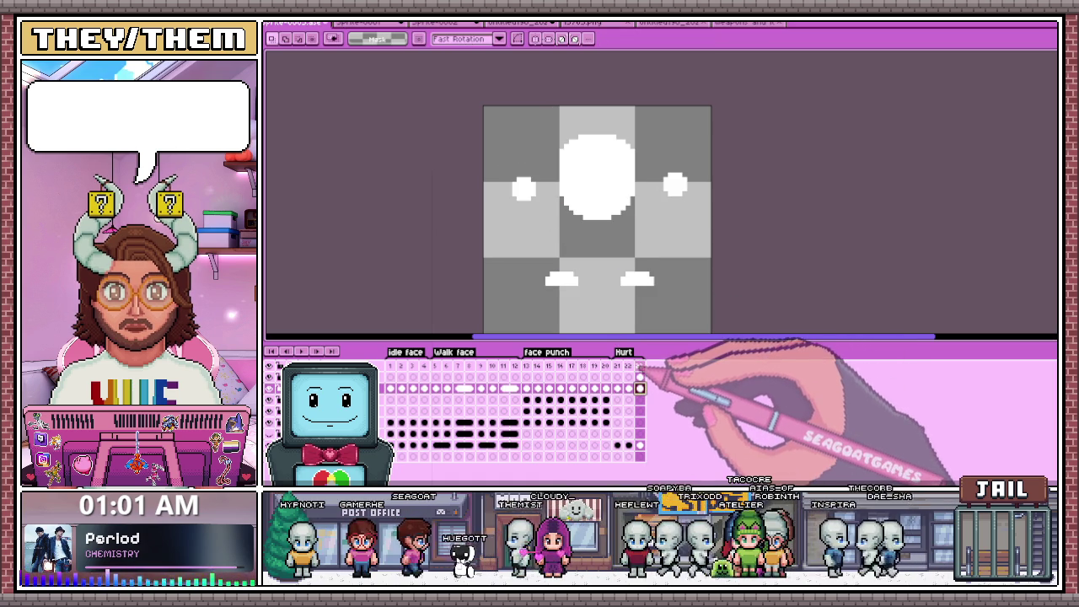
left_click(617, 365)
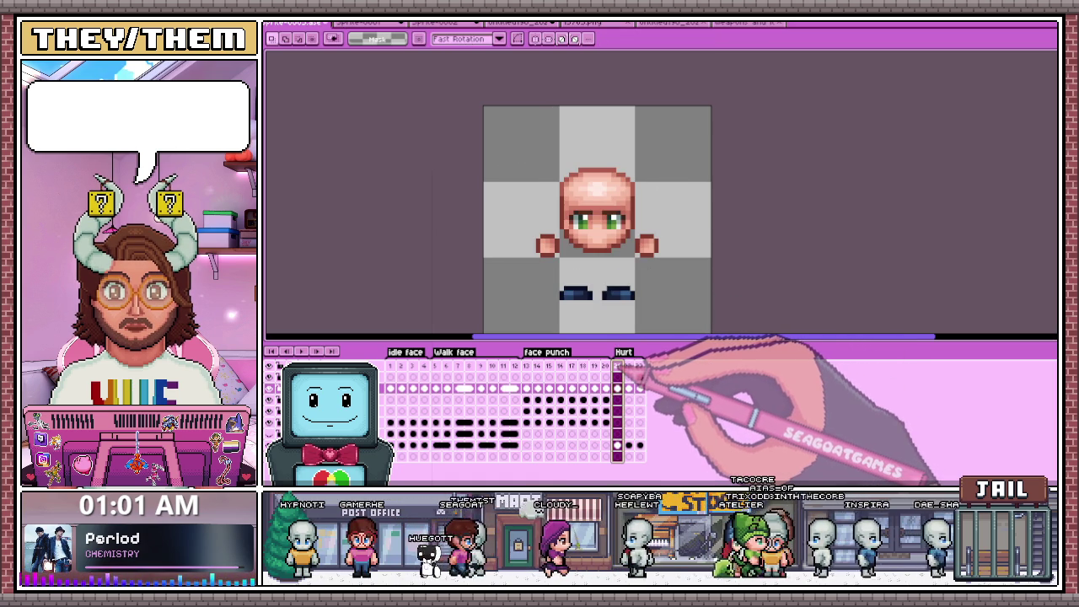
Copy frame 21's whole sprite into a new frame 22 before the flash frame, then deselect.
left_click(639, 389)
left_click(617, 388)
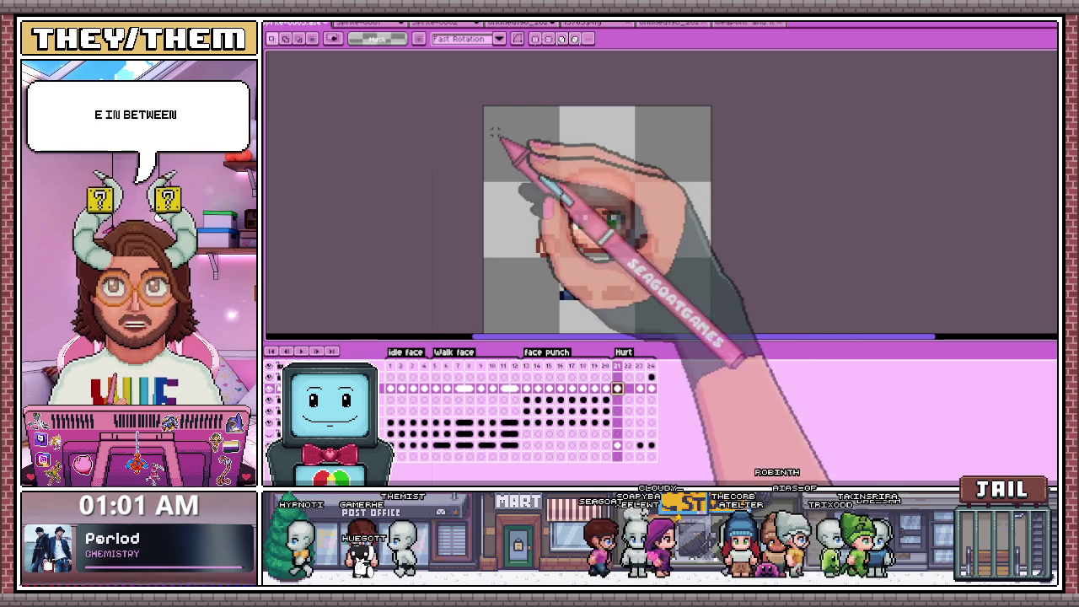
scroll(495, 133, "down", 2)
left_click_drag(441, 115, 663, 289)
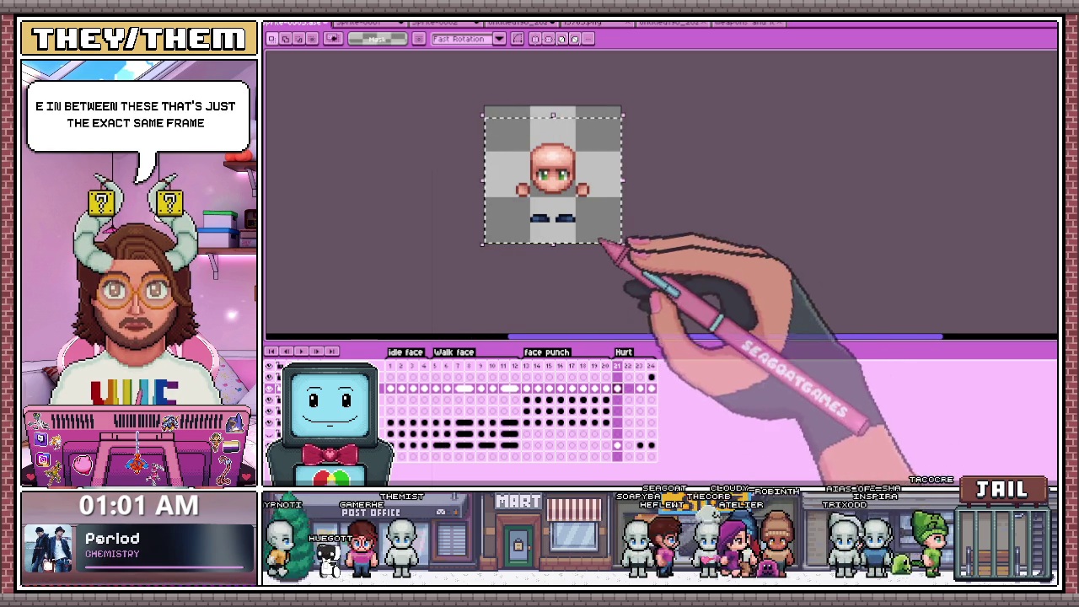
left_click(617, 445)
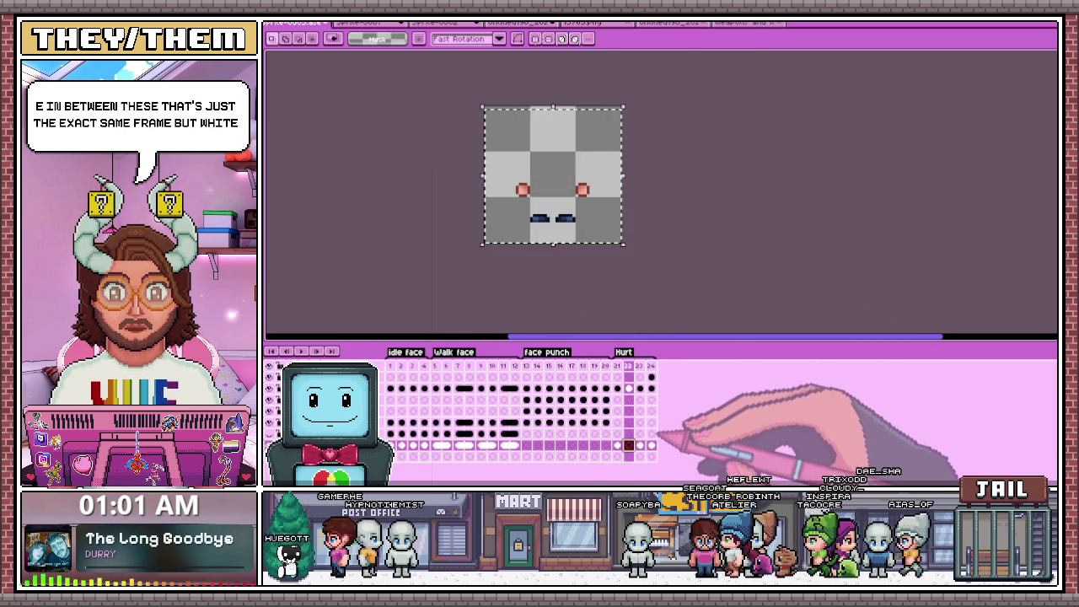
left_click(628, 376)
key("ctrl+d")
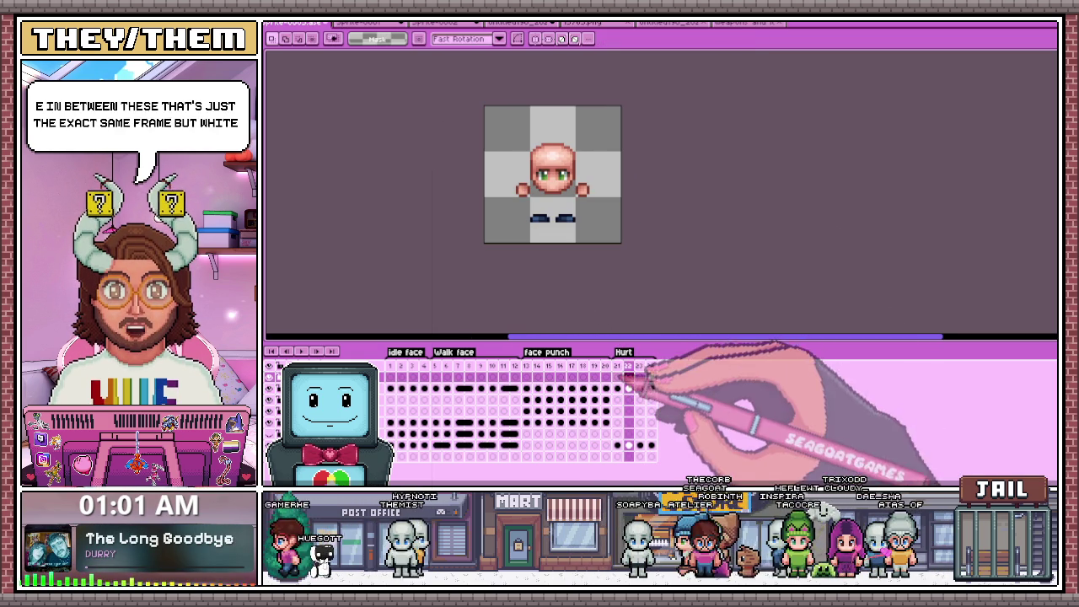
left_click(651, 377)
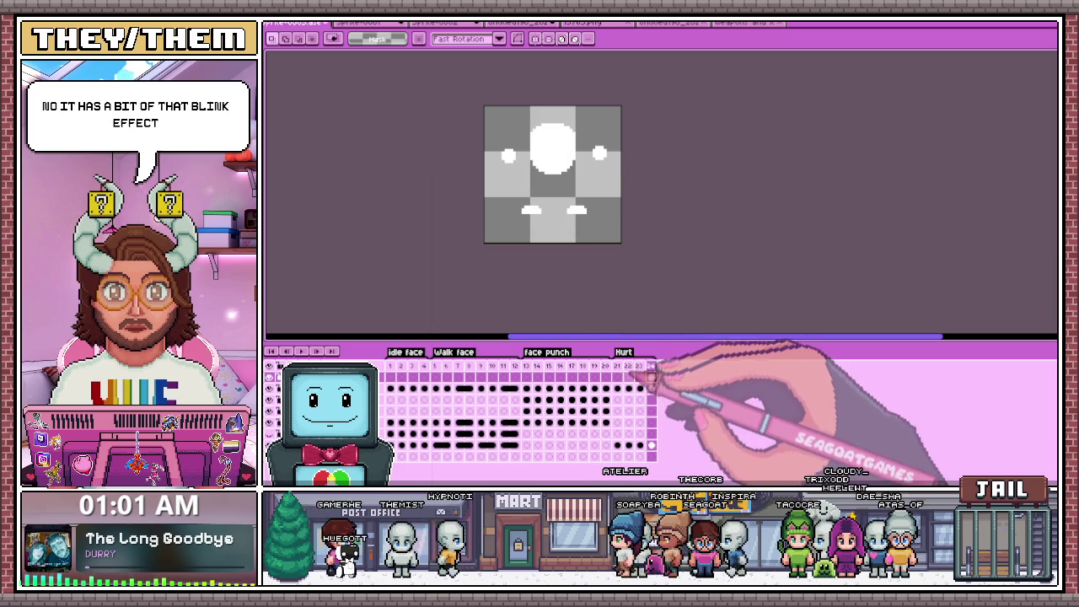
left_click(628, 377)
Paint white over the top-left head, lower-left face edge and under the chin.
key("b")
scroll(542, 174, "up", 2)
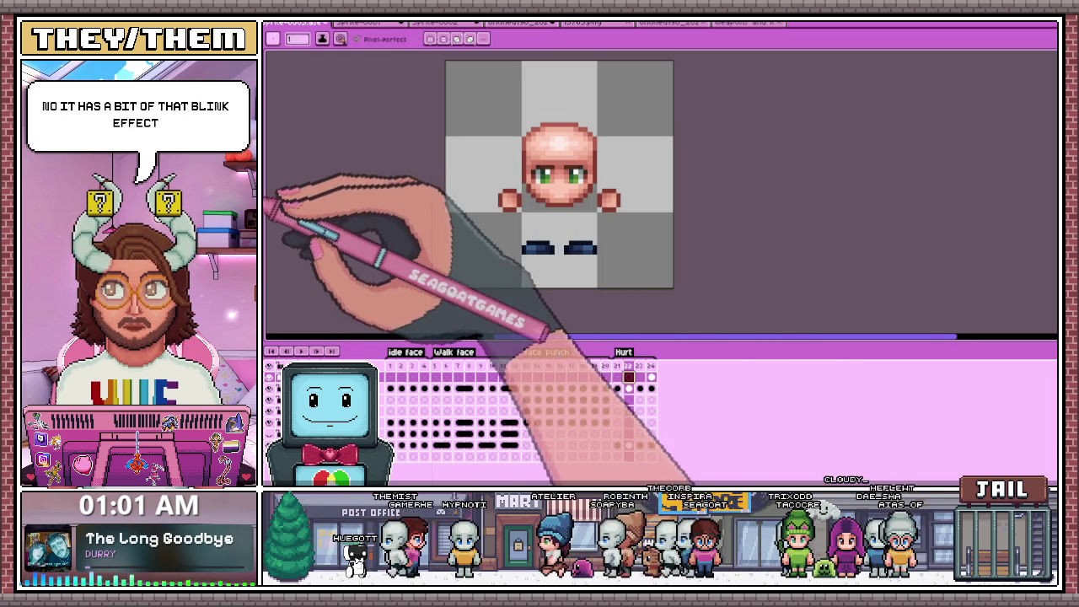
scroll(506, 144, "up", 3)
scroll(481, 241, "down", 1)
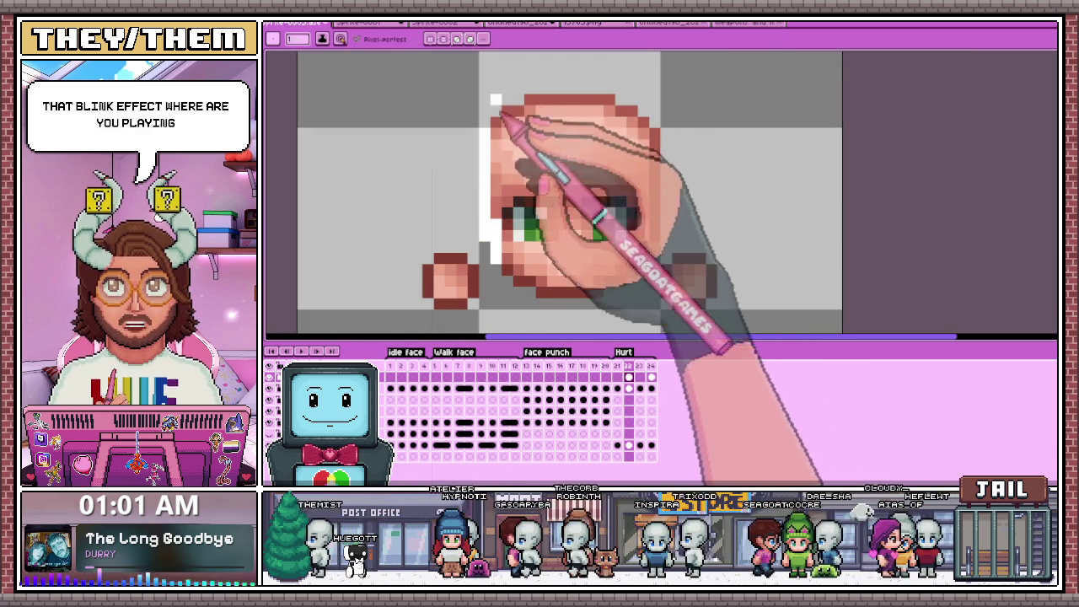
mouse_move(516, 111)
left_mouse_down()
mouse_move(539, 104)
mouse_move(580, 121)
mouse_move(601, 106)
mouse_move(643, 133)
left_mouse_up()
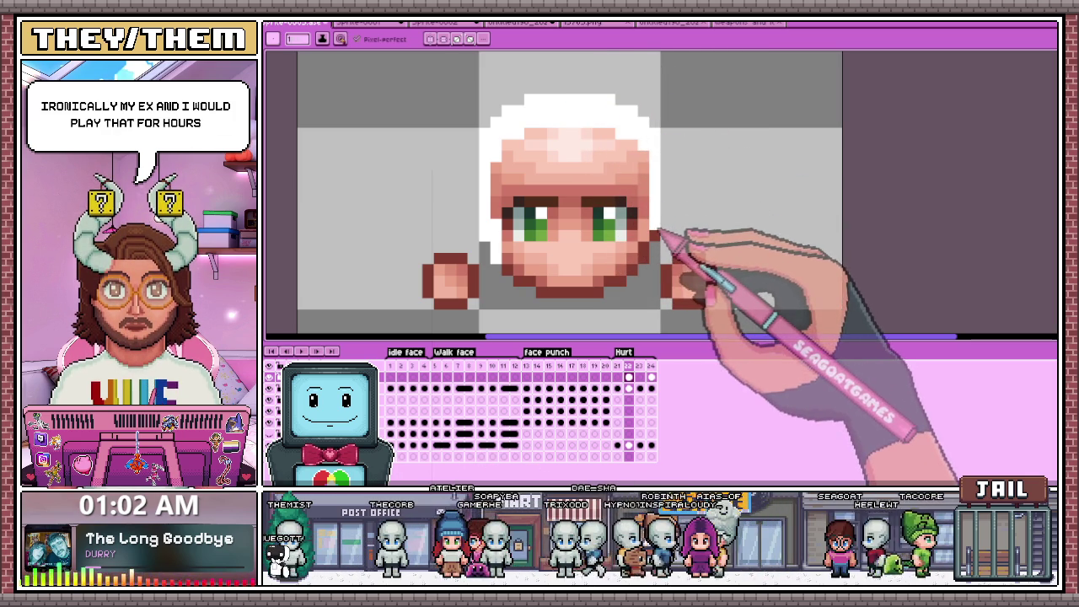
scroll(631, 64, "down", 2)
scroll(647, 165, "up", 2)
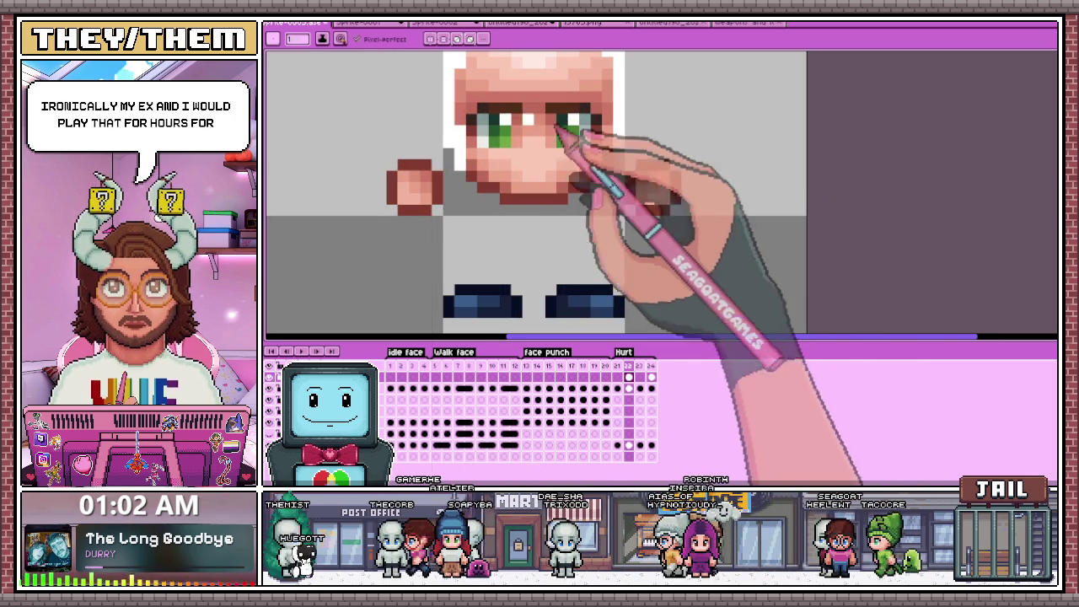
left_click_drag(487, 192, 479, 164)
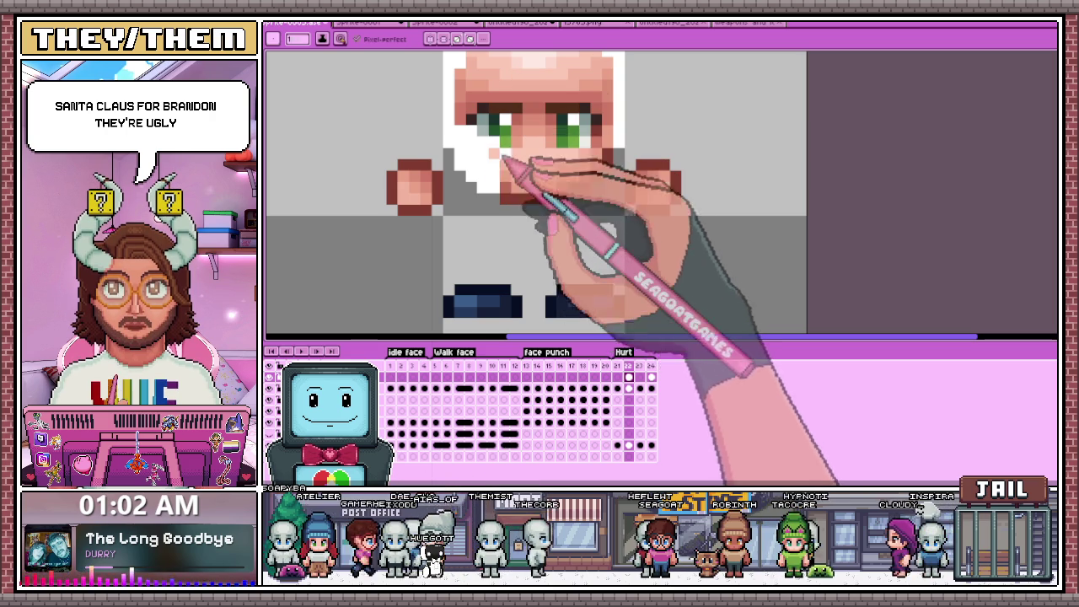
left_click_drag(519, 202, 555, 200)
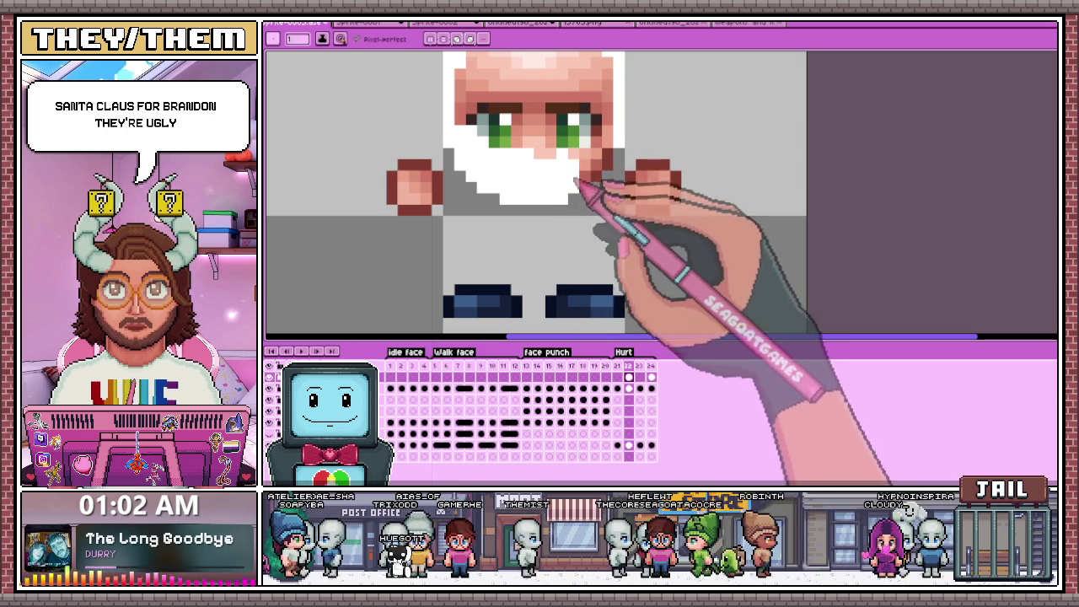
Whiten both eyebrows and the left eye on the flash frame.
scroll(582, 169, "down", 3)
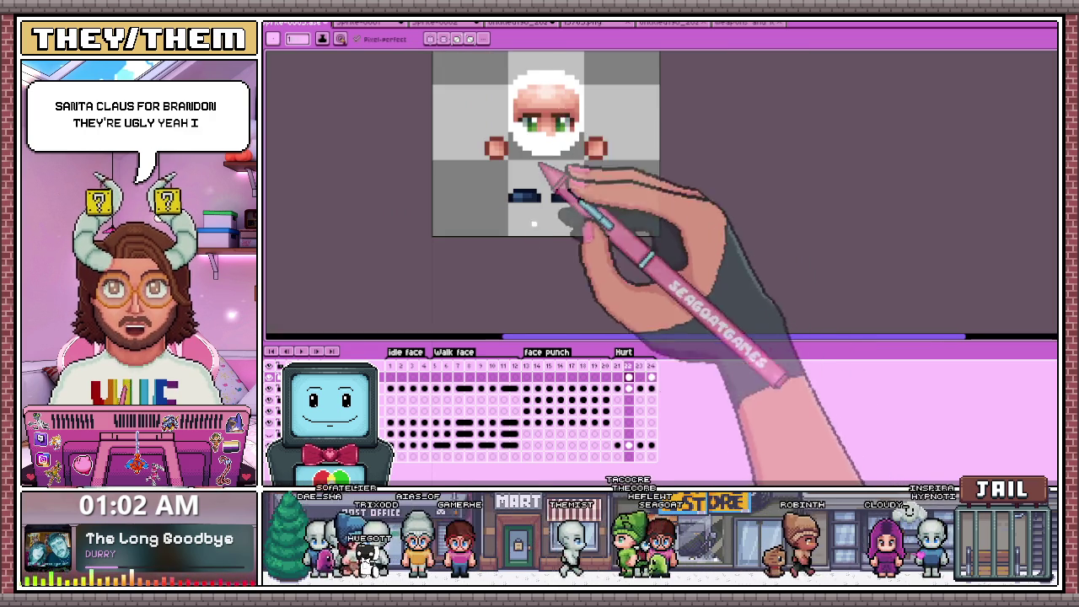
scroll(571, 211, "up", 1)
scroll(554, 96, "up", 2)
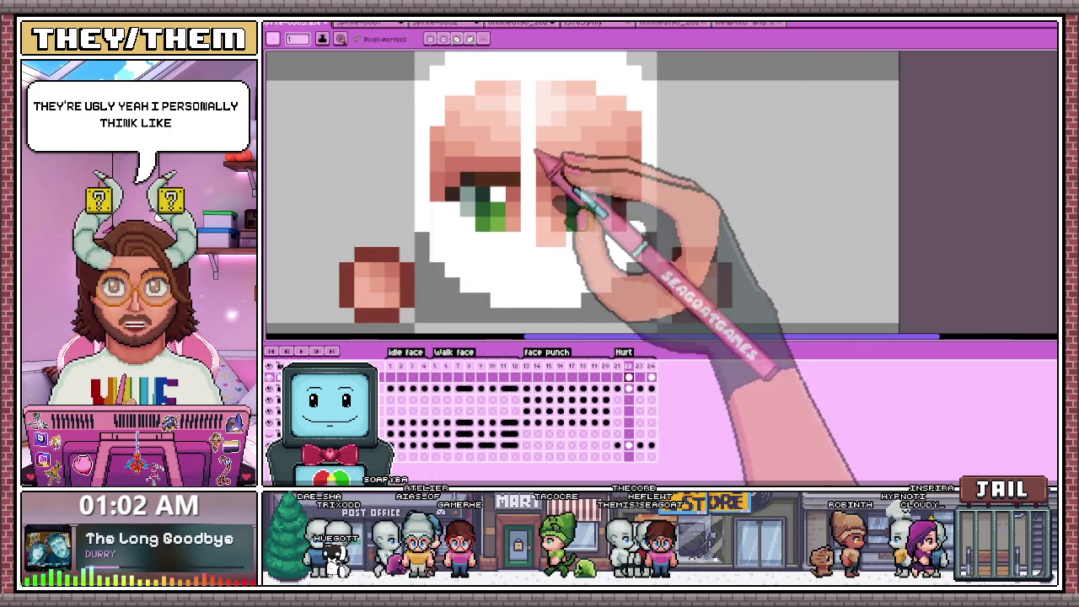
left_click_drag(561, 193, 494, 84)
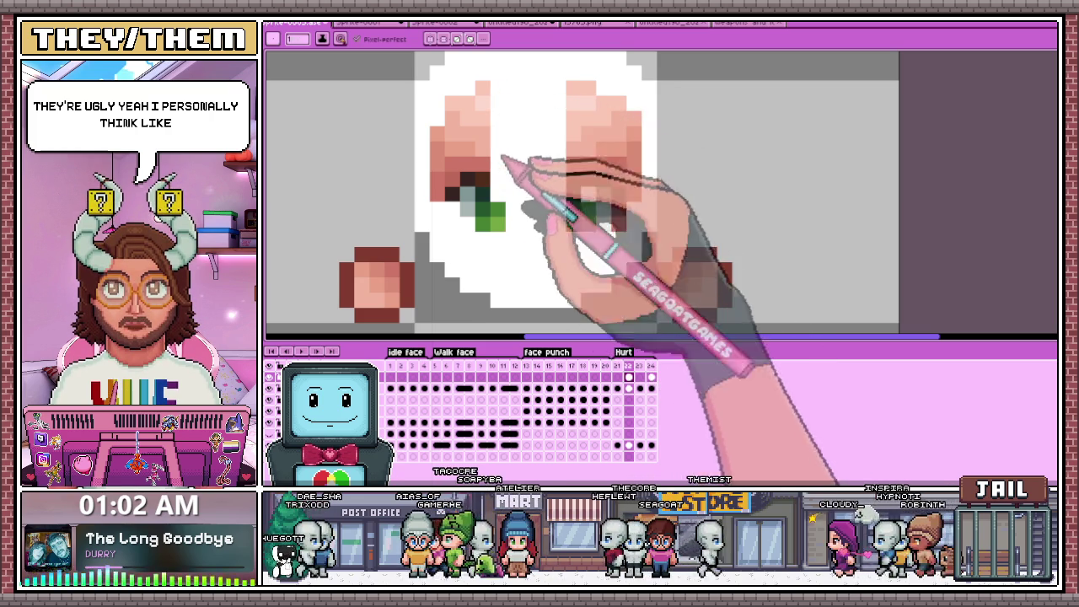
left_click_drag(505, 177, 506, 228)
mouse_move(487, 88)
left_mouse_down()
mouse_move(494, 234)
mouse_move(475, 121)
mouse_move(452, 149)
mouse_move(447, 205)
left_mouse_up()
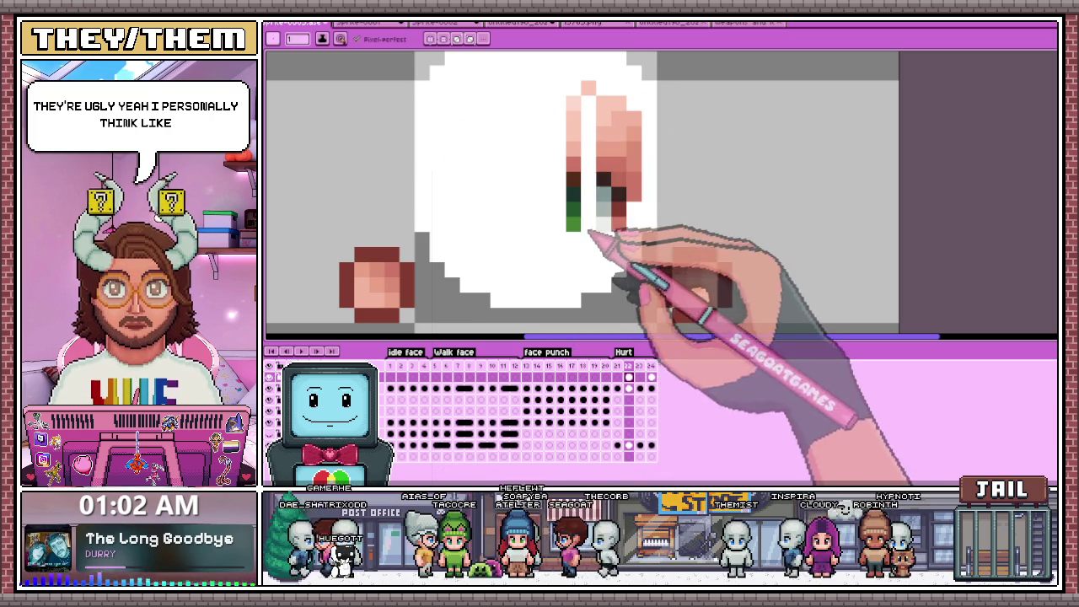
mouse_move(580, 168)
left_mouse_down()
mouse_move(590, 96)
mouse_move(621, 109)
mouse_move(632, 228)
mouse_move(624, 109)
left_mouse_up()
Paint the right and left cheek outlines white.
scroll(631, 151, "down", 2)
scroll(674, 219, "down", 1)
scroll(691, 236, "up", 3)
left_click(645, 215)
scroll(647, 217, "up", 1)
mouse_move(628, 226)
left_mouse_down()
mouse_move(667, 241)
mouse_move(686, 228)
mouse_move(675, 193)
mouse_move(641, 179)
mouse_move(654, 190)
left_mouse_up()
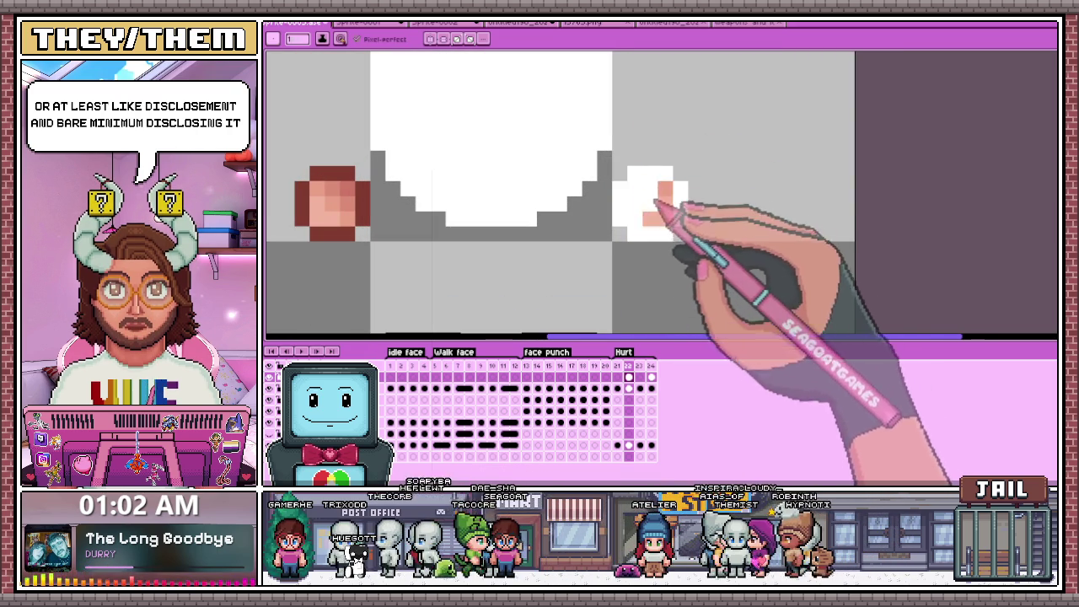
scroll(665, 229, "left", 5)
mouse_move(492, 168)
left_mouse_down()
mouse_move(515, 221)
mouse_move(559, 210)
mouse_move(568, 186)
mouse_move(539, 160)
mouse_move(516, 164)
mouse_move(549, 212)
left_mouse_up()
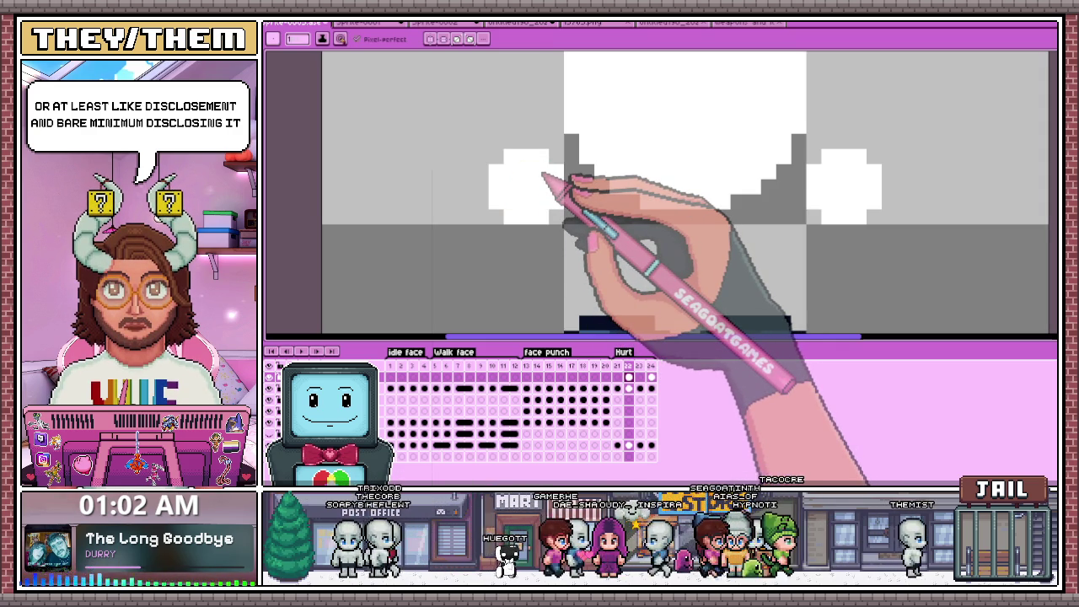
Paint the remaining pixels of both eyes white.
scroll(548, 189, "down", 1)
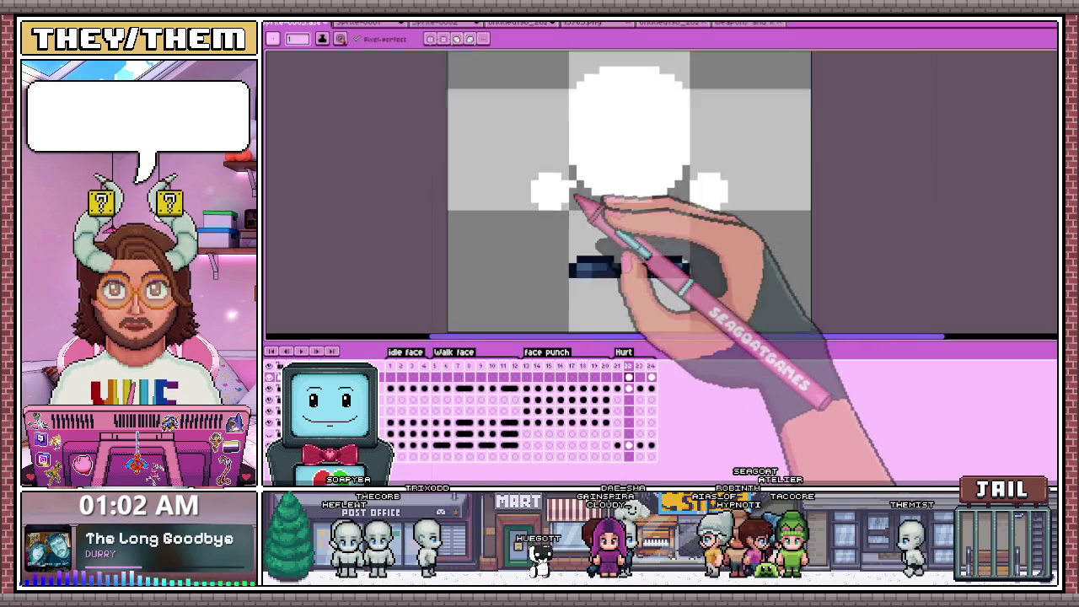
scroll(573, 223, "up", 1)
scroll(560, 240, "up", 1)
mouse_move(691, 251)
left_mouse_down()
mouse_move(577, 244)
mouse_move(665, 213)
left_mouse_up()
mouse_move(741, 246)
left_mouse_down()
mouse_move(868, 265)
mouse_move(885, 248)
mouse_move(807, 236)
mouse_move(872, 236)
left_mouse_up()
scroll(847, 221, "down", 1)
scroll(847, 221, "down", 2)
scroll(602, 258, "down", 2)
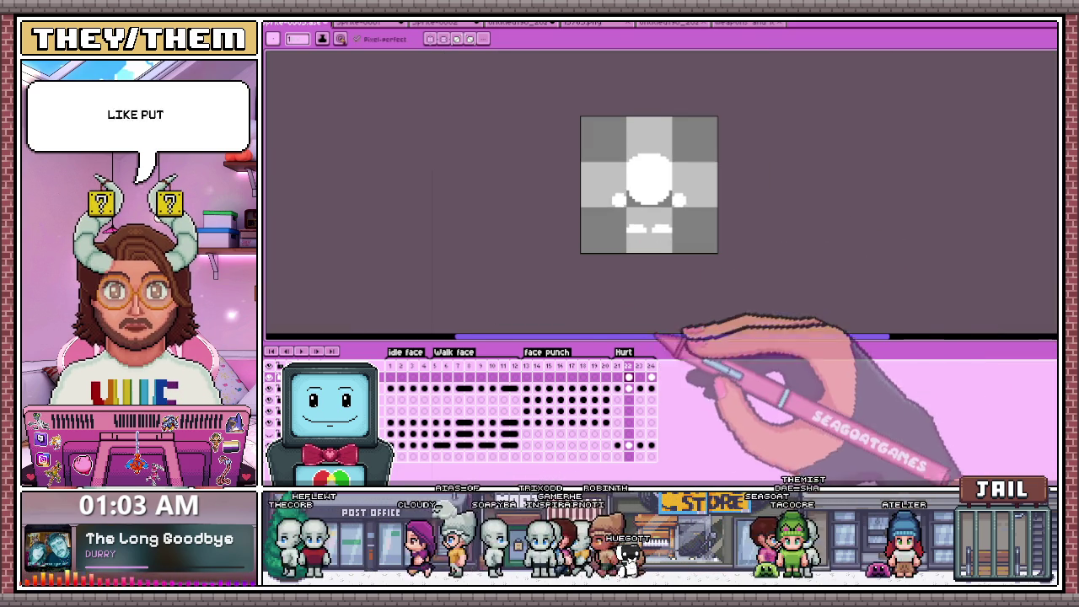
Show coloured Hurt frame 21 and compare it with flash frame 22.
left_click(621, 377)
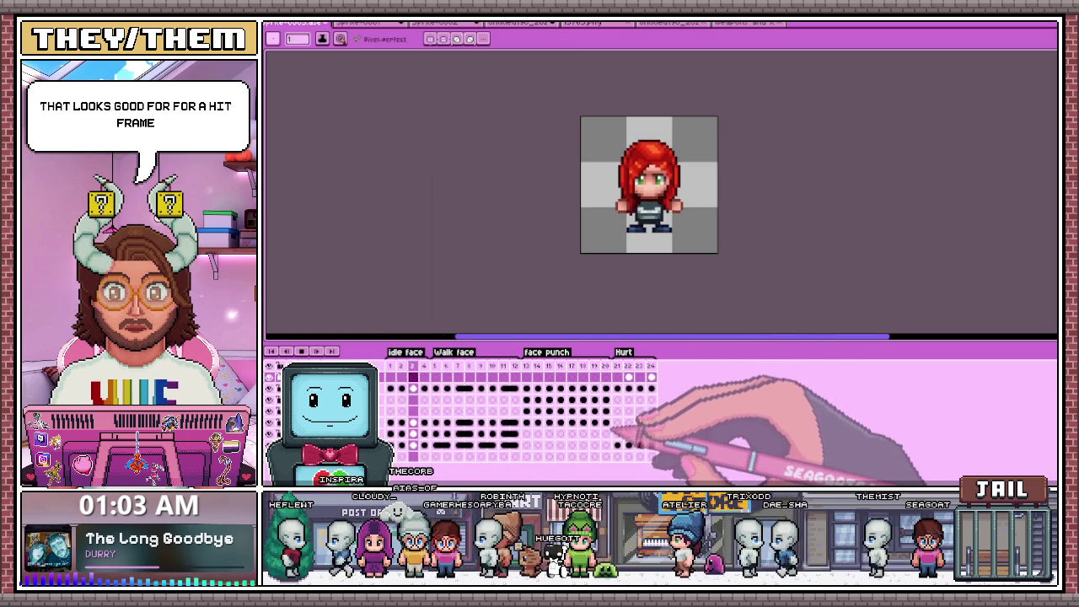
left_click(627, 377)
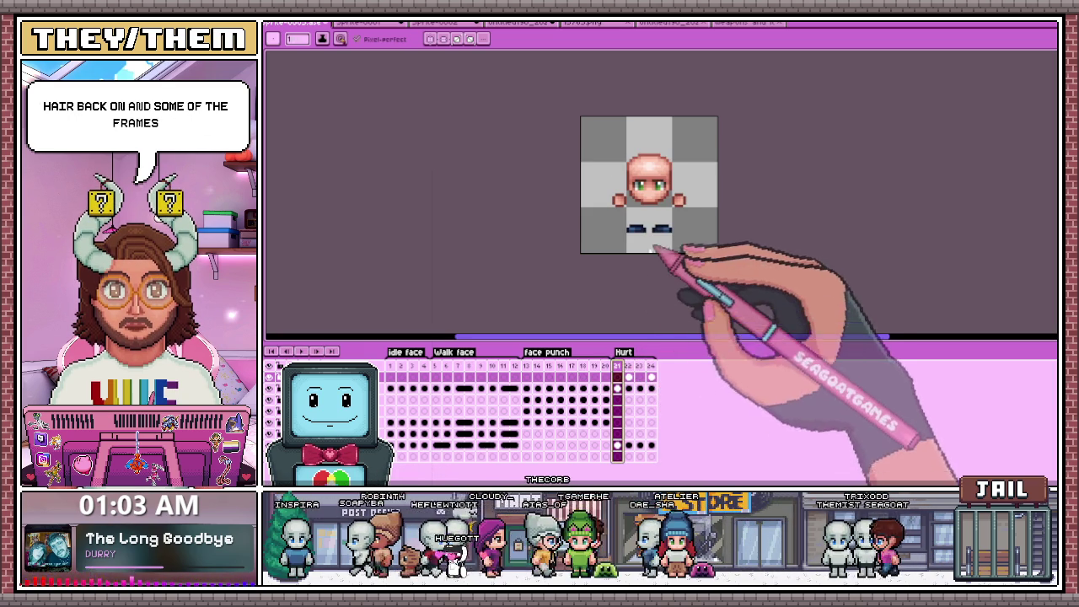
Move the head on Hurt frame 21 down one pixel, then return to frame 1.
scroll(635, 169, "up", 2)
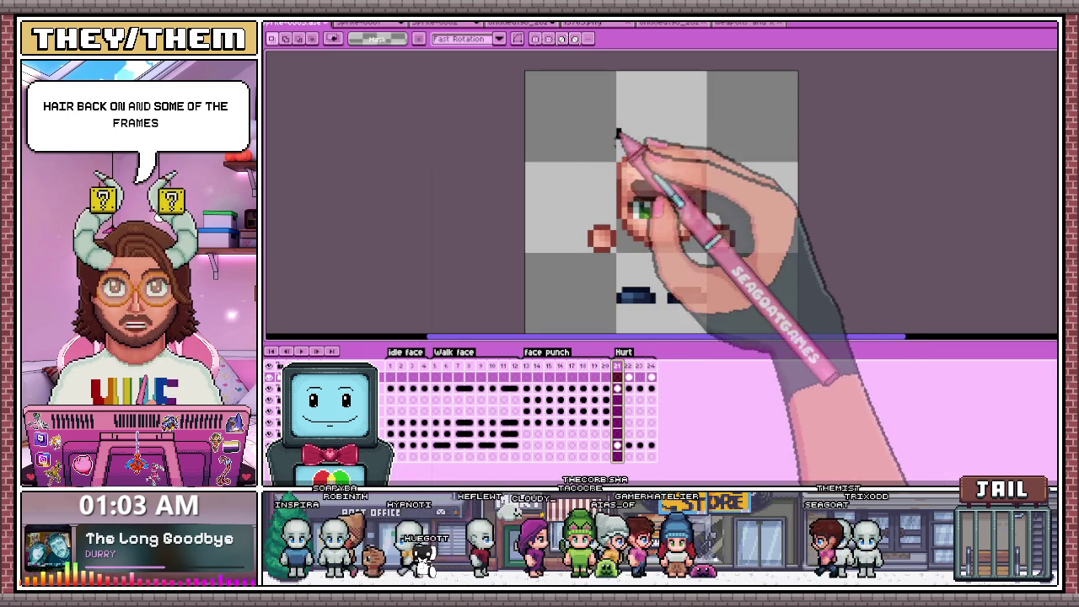
left_click_drag(618, 132, 695, 246)
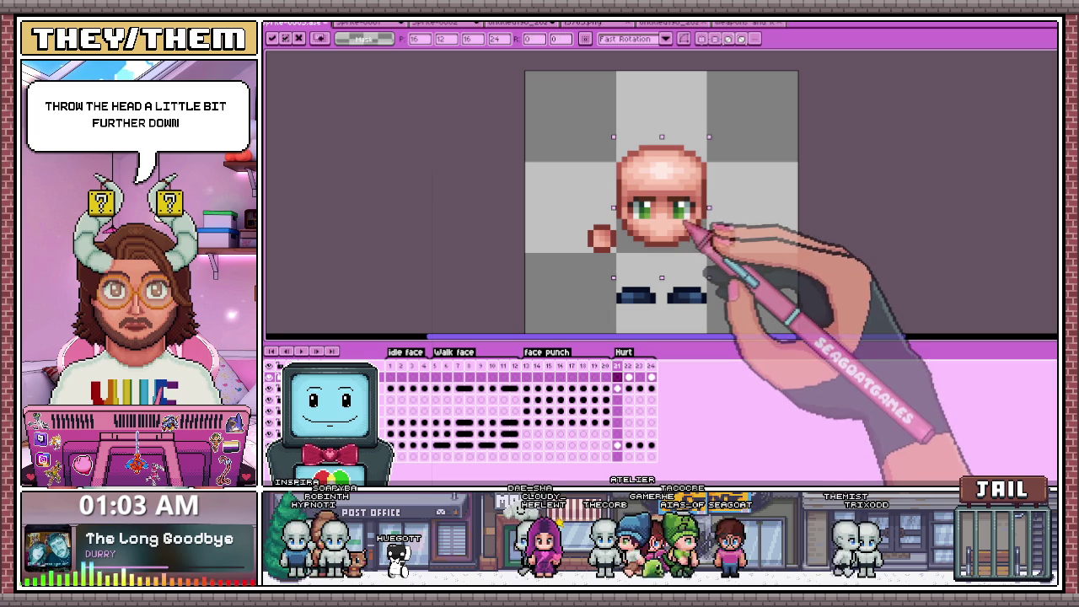
key("Return")
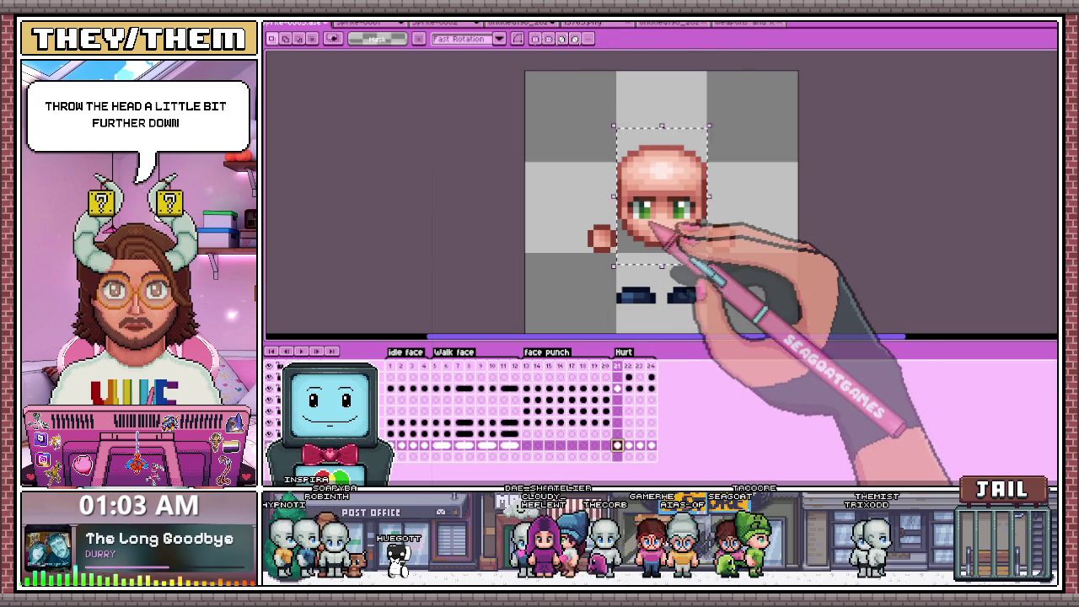
left_click_drag(644, 221, 646, 228)
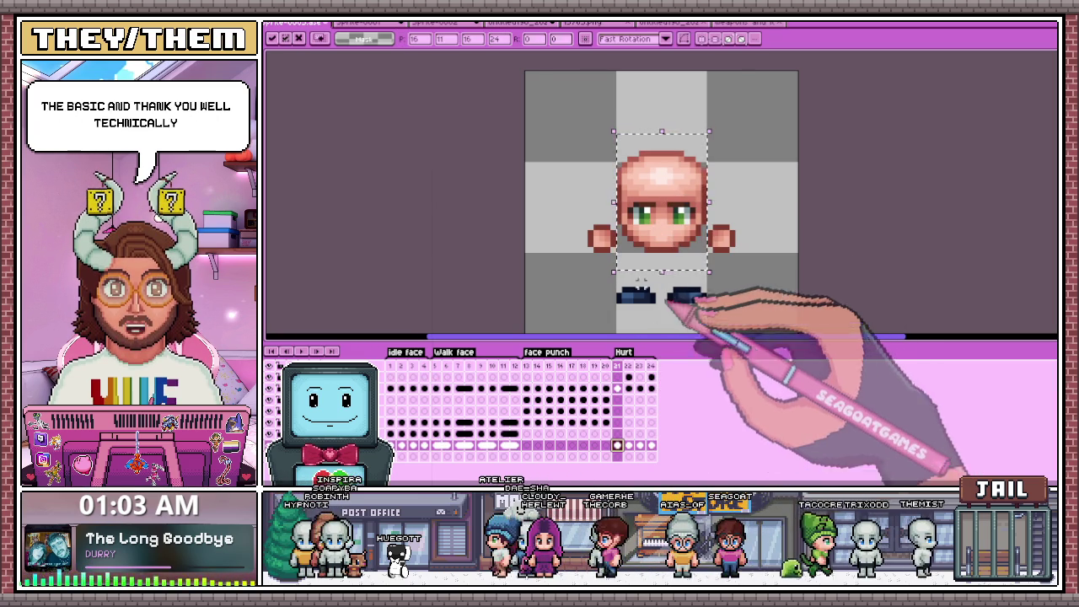
left_click(390, 365)
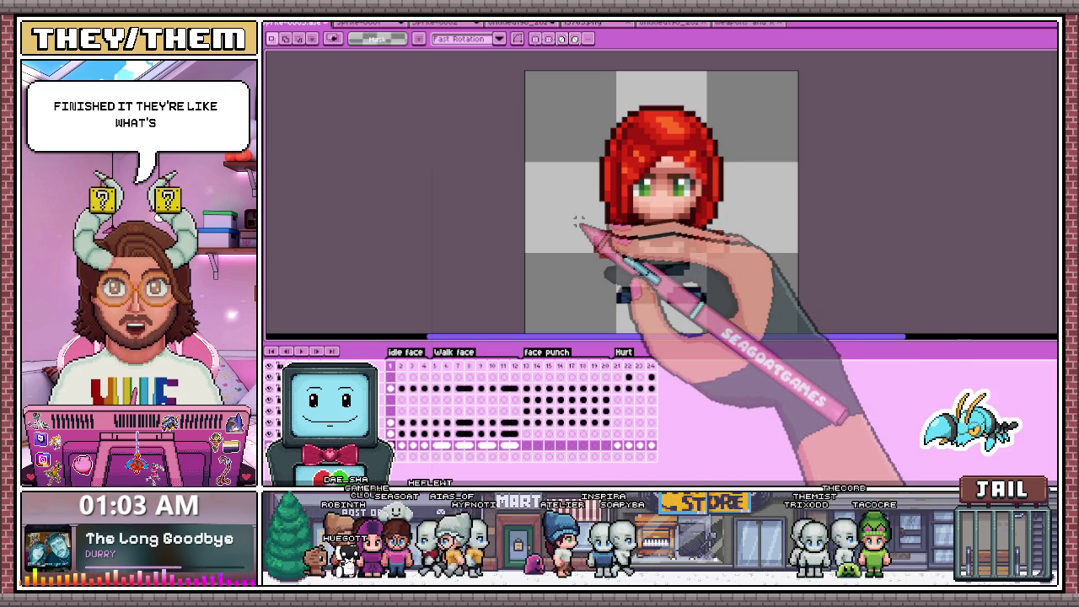
left_click(510, 23)
Flip between the straw-hat sheet and horned-face documents, ending on the bald character sprite.
left_click(569, 22)
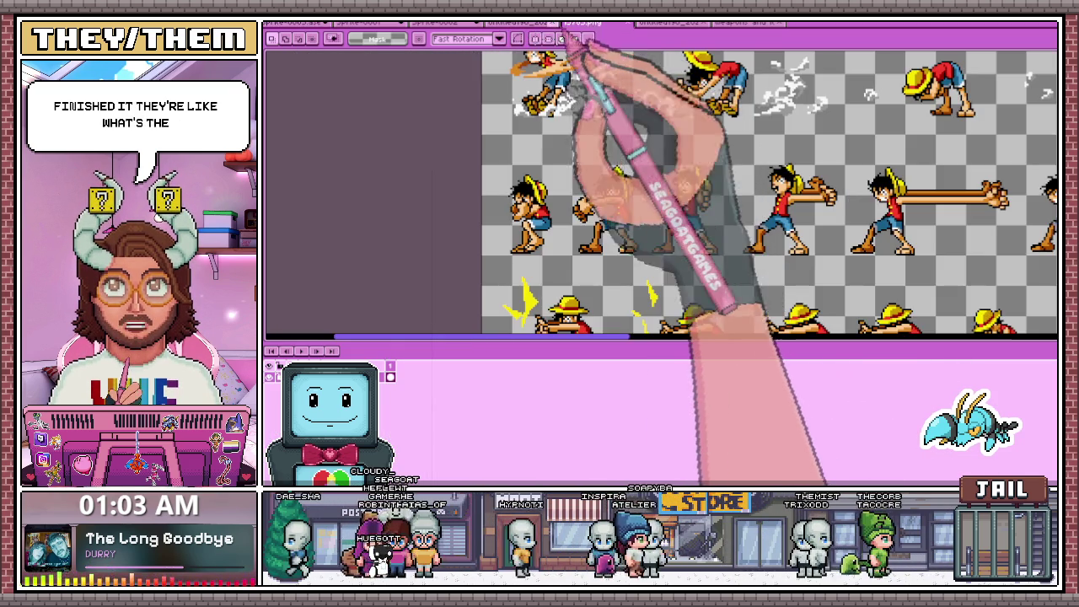
left_click(510, 23)
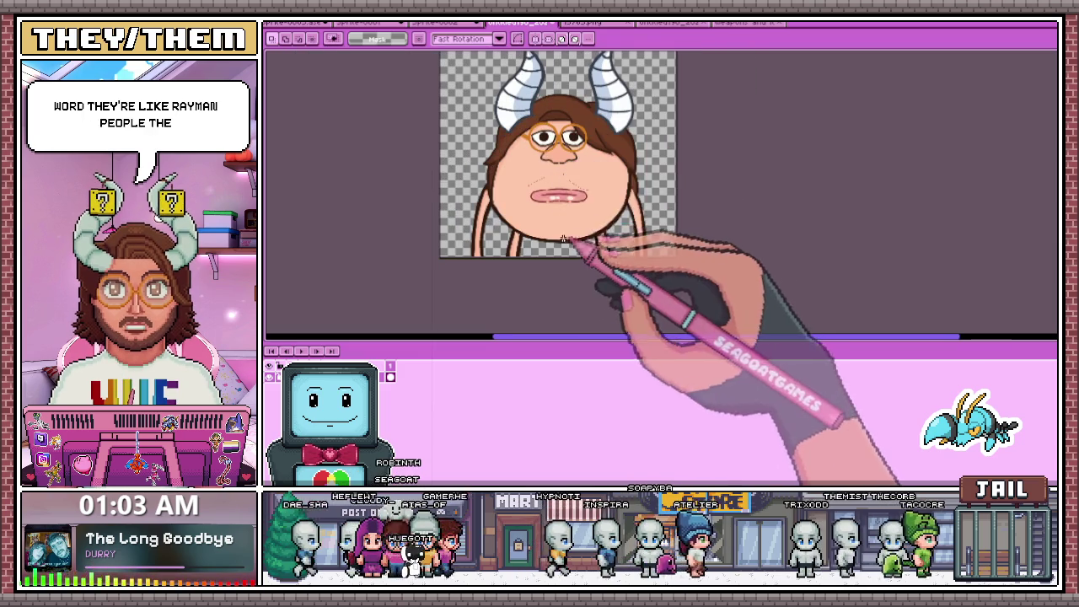
left_click(569, 23)
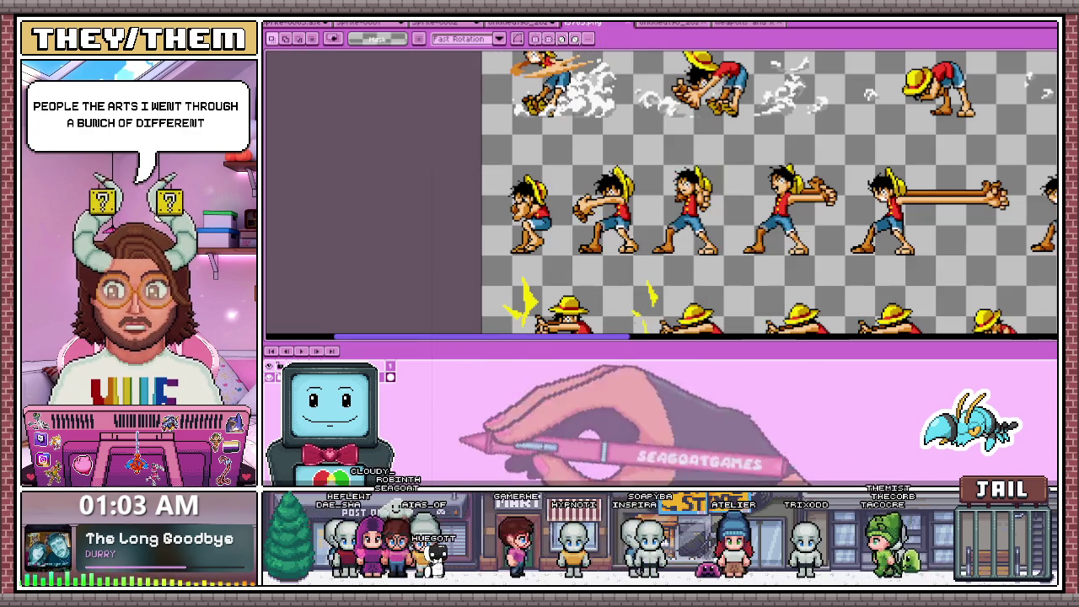
left_click(510, 23)
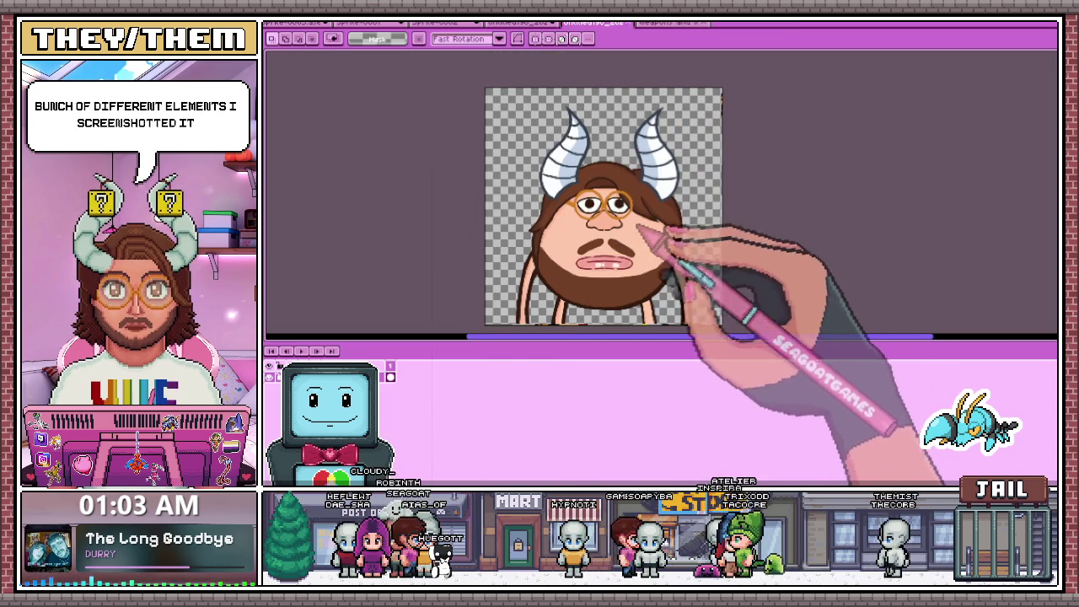
left_click(749, 22)
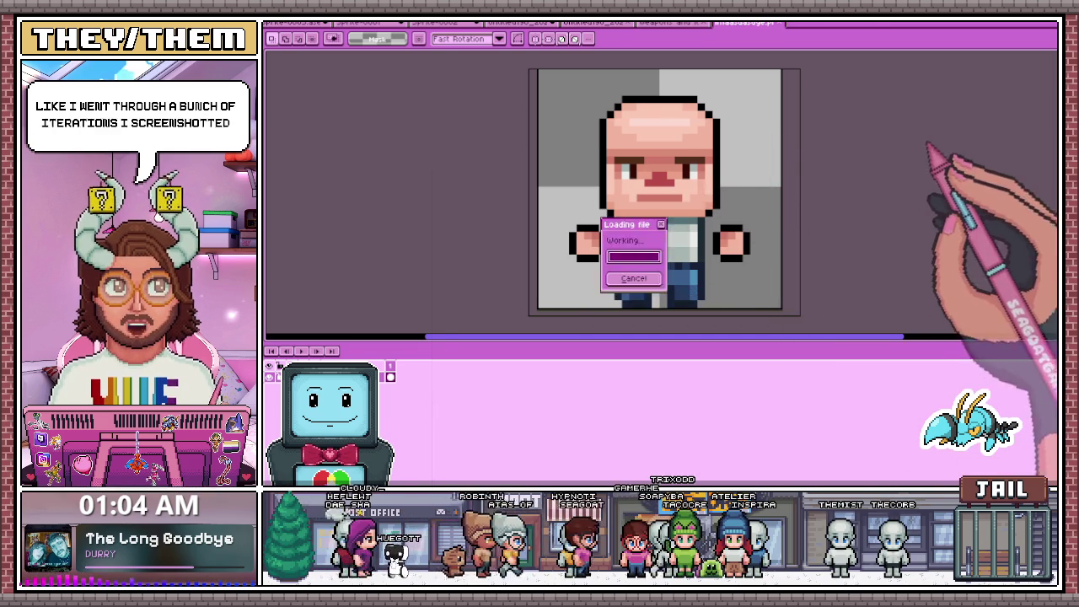
Open the smaller and larger bald character sprites and step back through the open documents.
left_click_drag(633, 253, 590, 168)
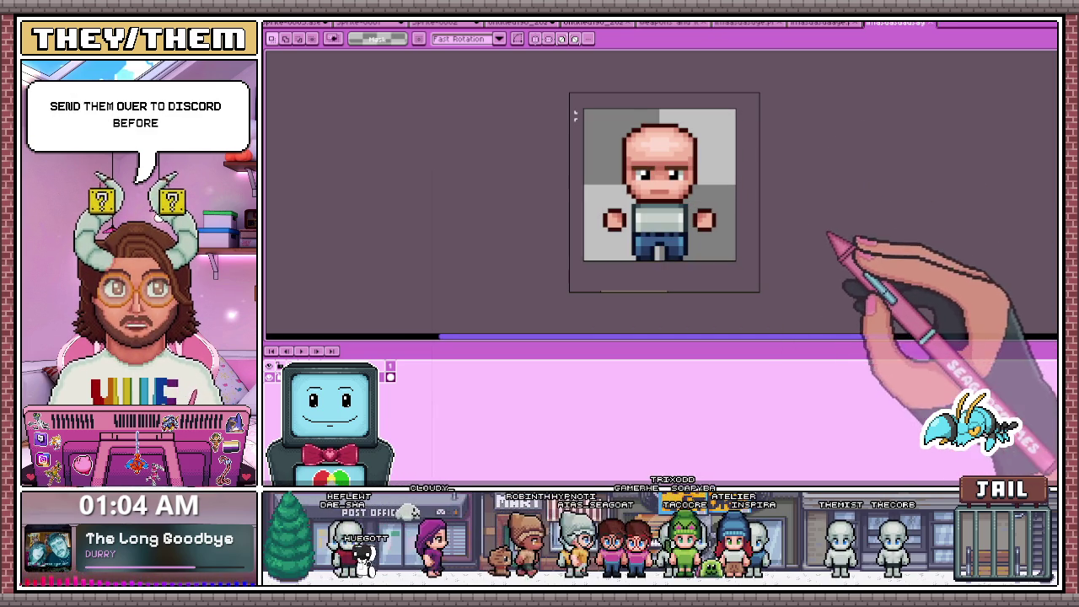
left_click_drag(635, 248, 624, 220)
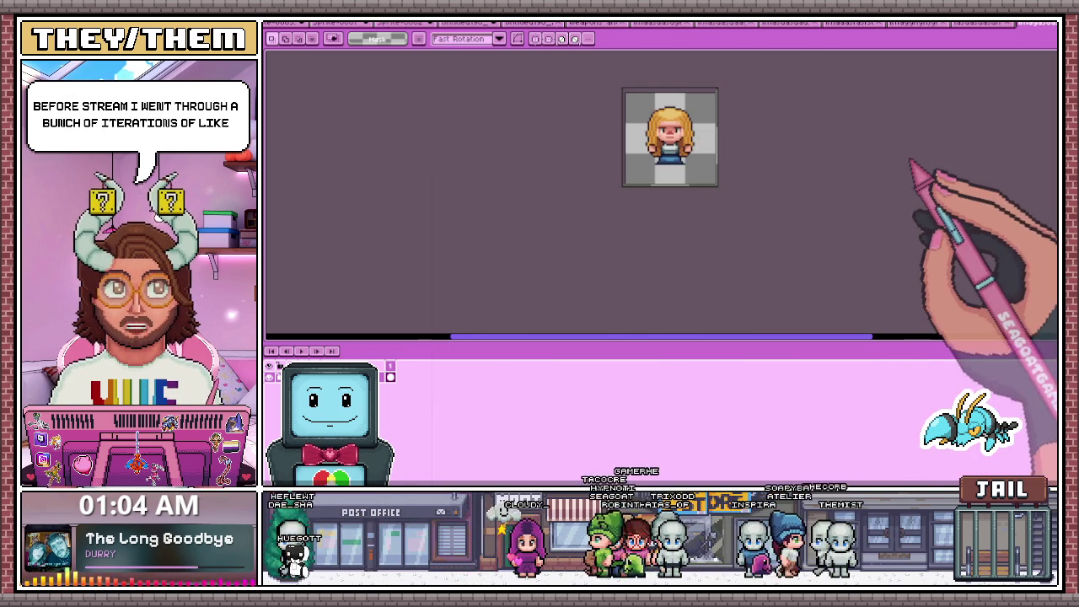
key("plus")
key("ctrl+Tab")
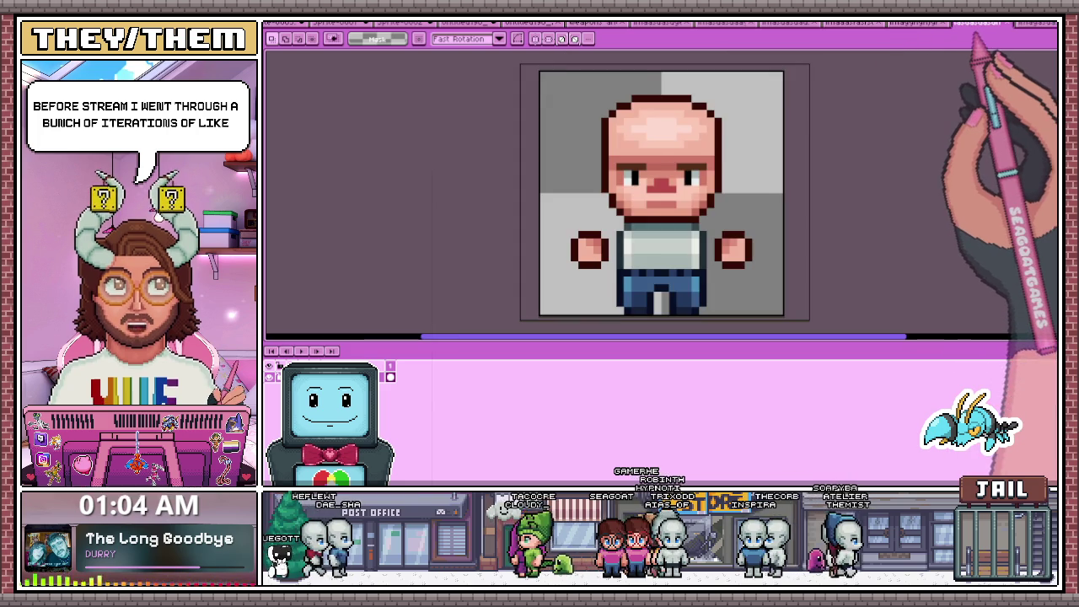
key("ctrl+shift+Tab")
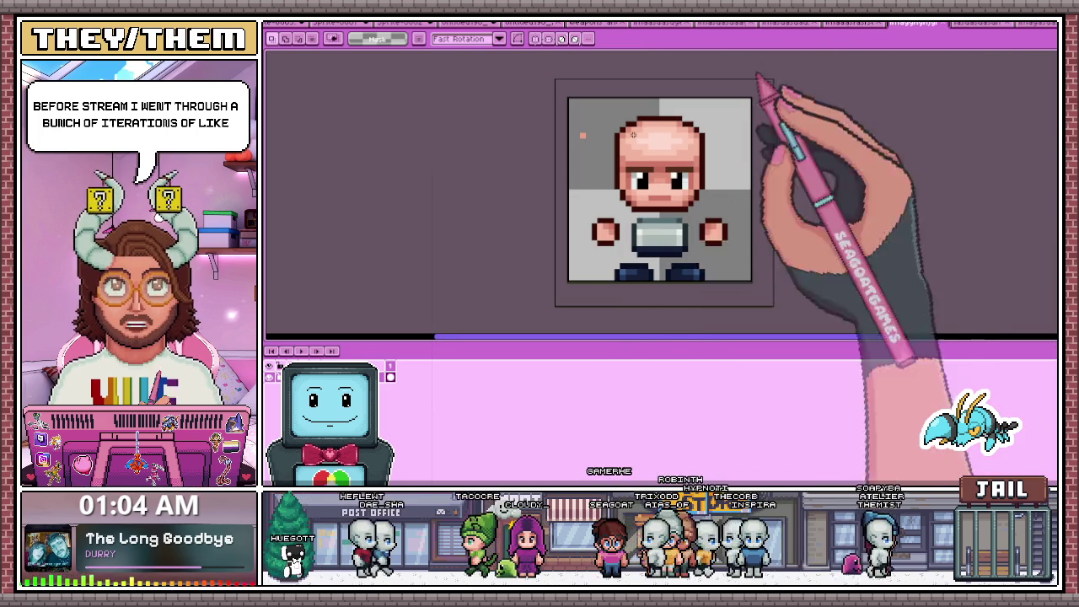
key("ctrl+shift+Tab")
key("ctrl+shift+Tab")
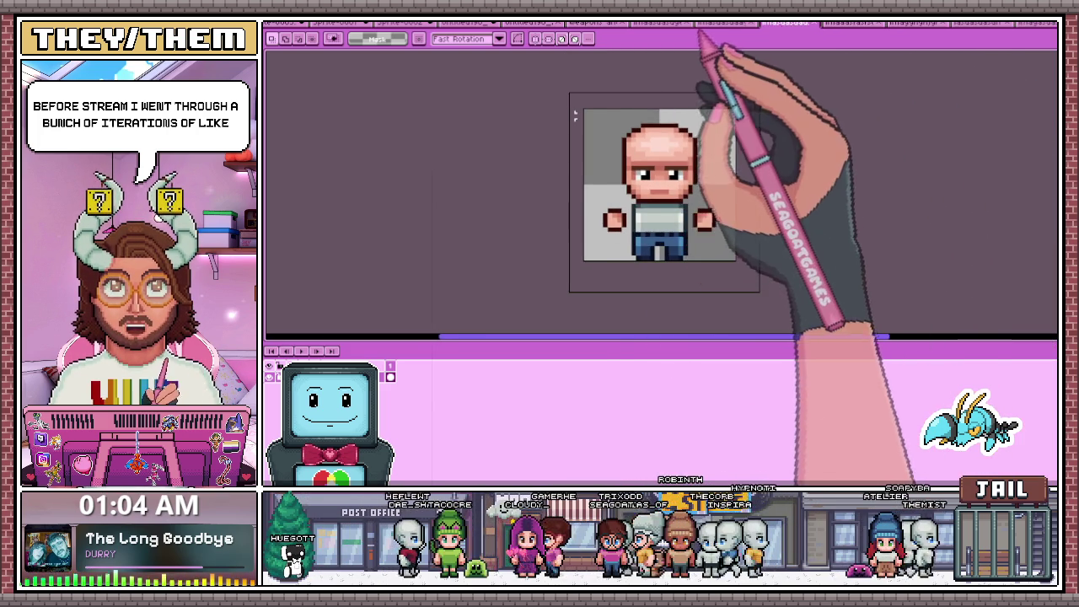
key("ctrl+shift+Tab")
key("ctrl+shift+Tab")
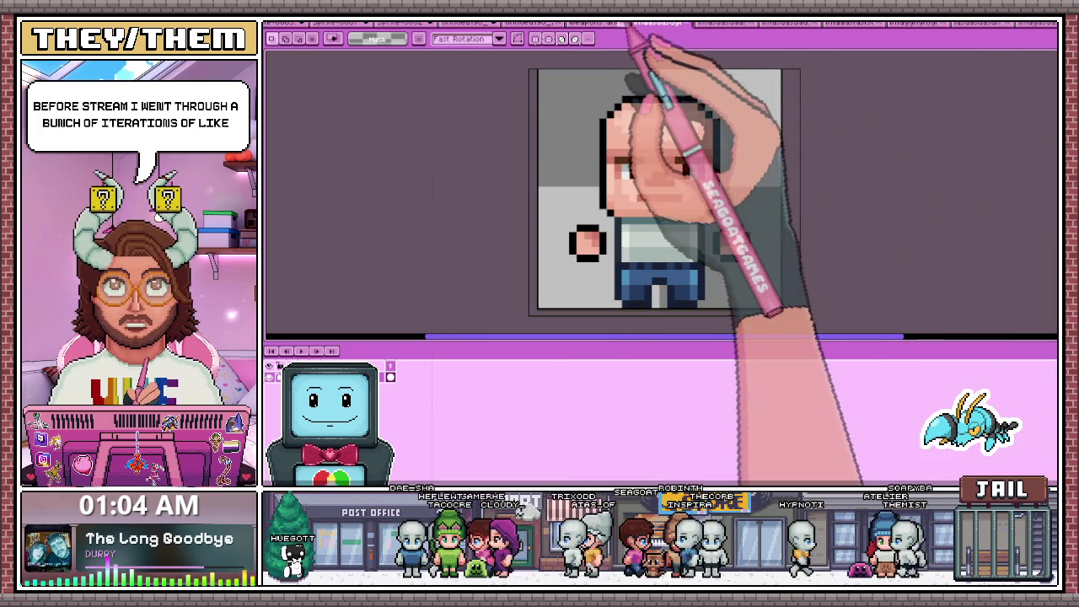
key("ctrl+shift+Tab")
Cycle through the bald and blonde sprite documents, ending on the red-haired character.
key("ctrl+Tab")
key("ctrl+Tab")
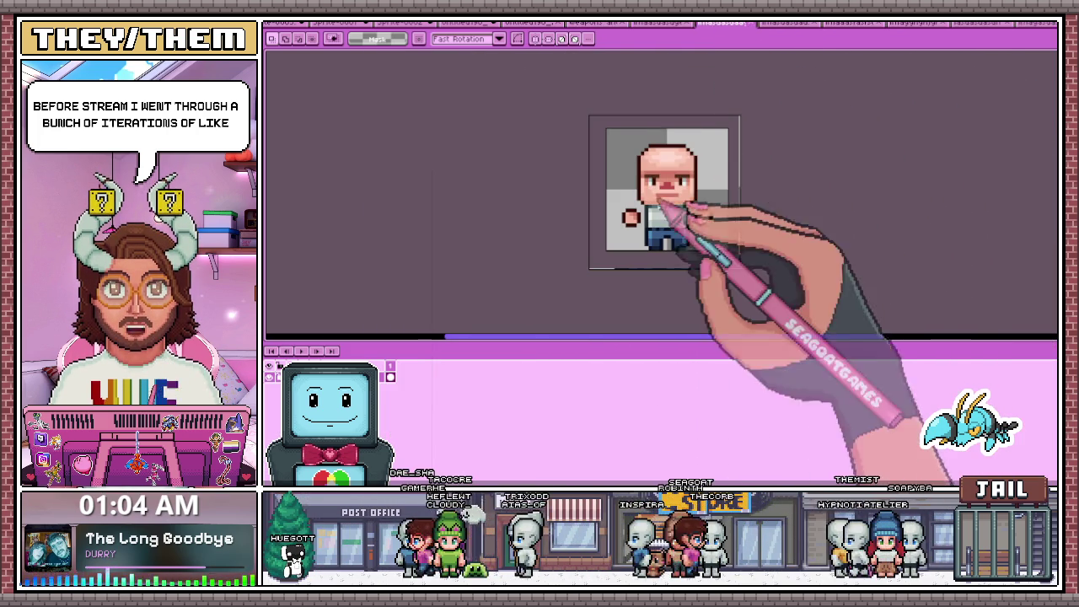
key("ctrl+Tab")
key("ctrl+Tab")
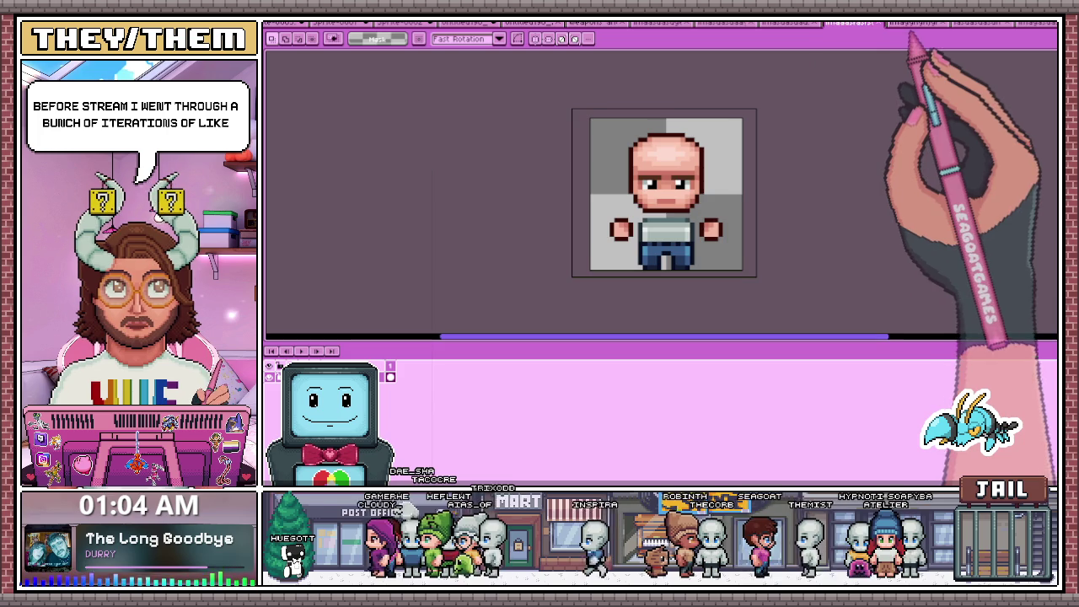
key("ctrl+Tab")
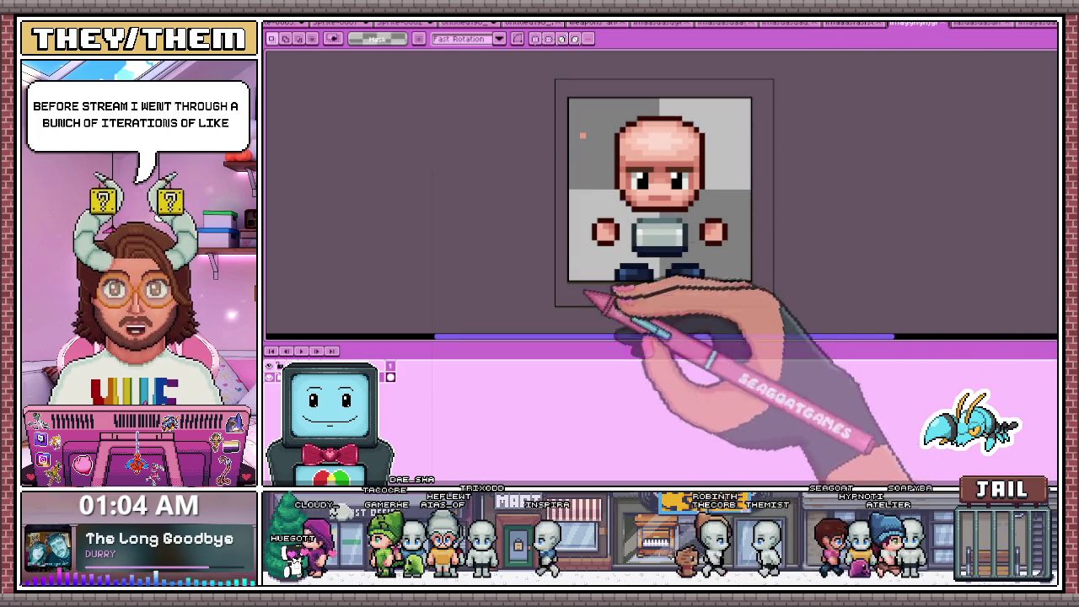
key("ctrl+Tab")
key("ctrl+Tab")
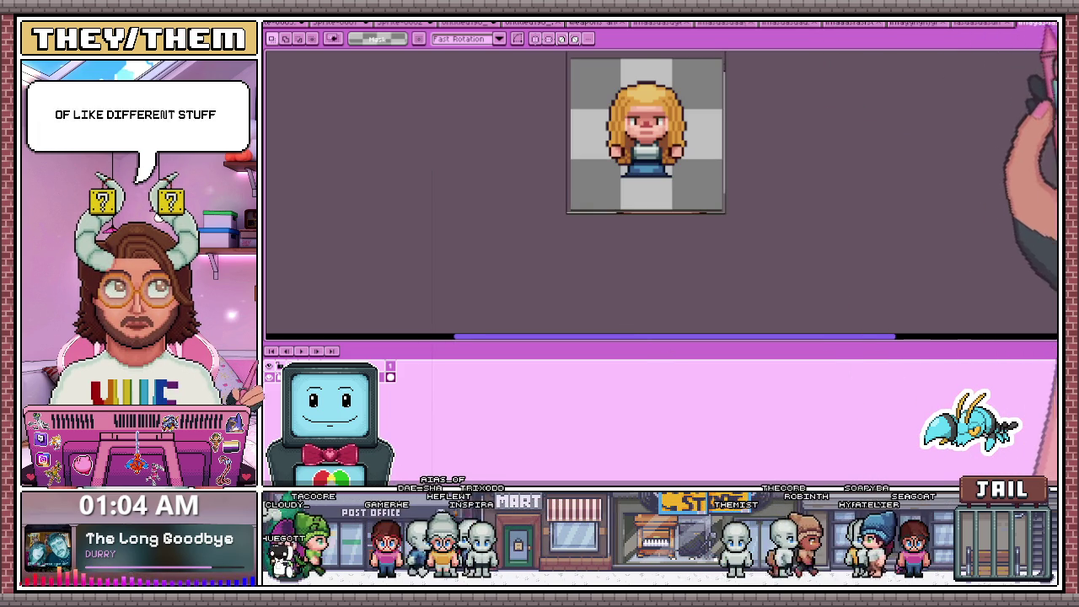
key("ctrl+shift+Tab")
key("ctrl+shift+Tab")
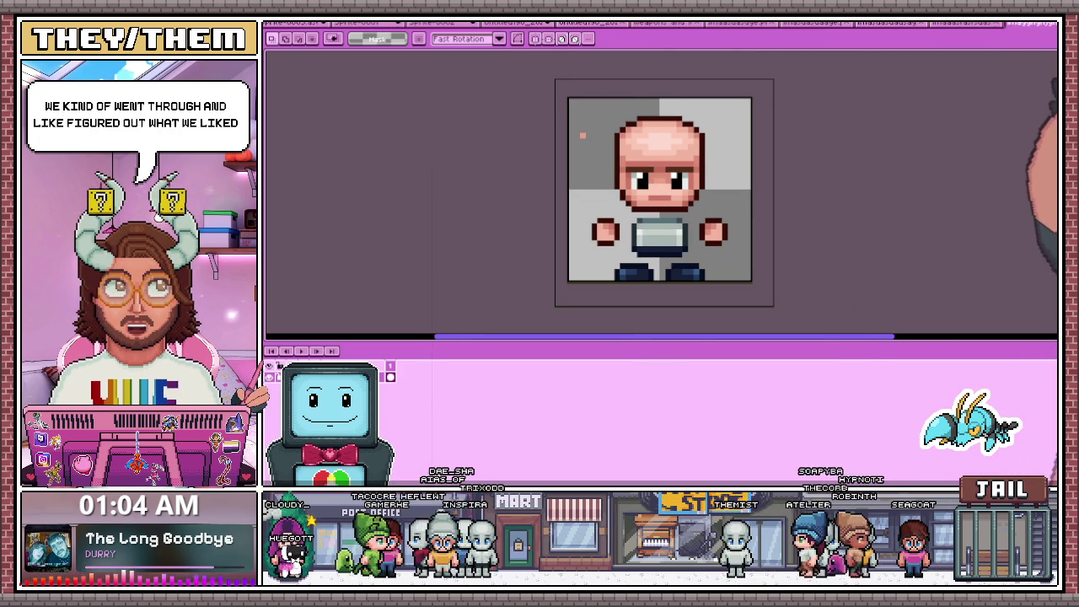
key("ctrl+shift+Tab")
key("ctrl+shift+Tab")
key("ctrl+shift+Tab")
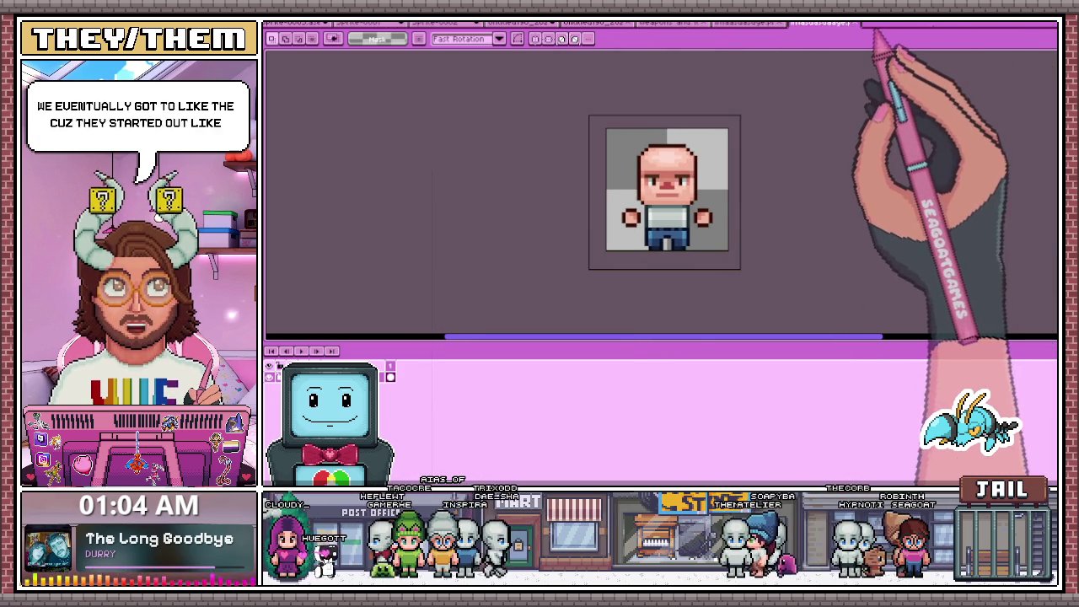
key("ctrl+shift+Tab")
key("ctrl+shift+Tab")
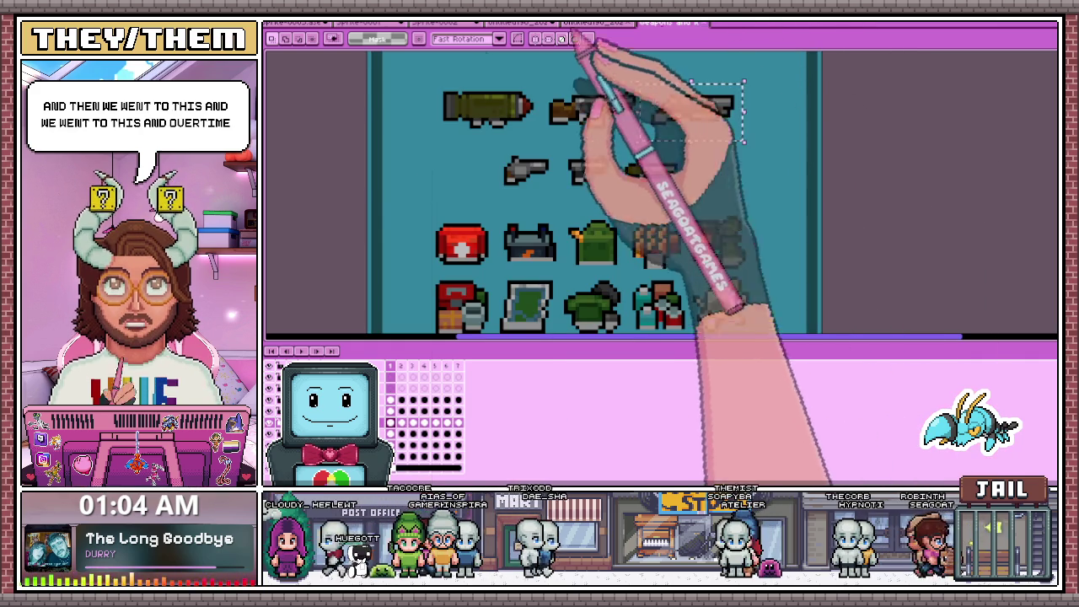
left_click(342, 25)
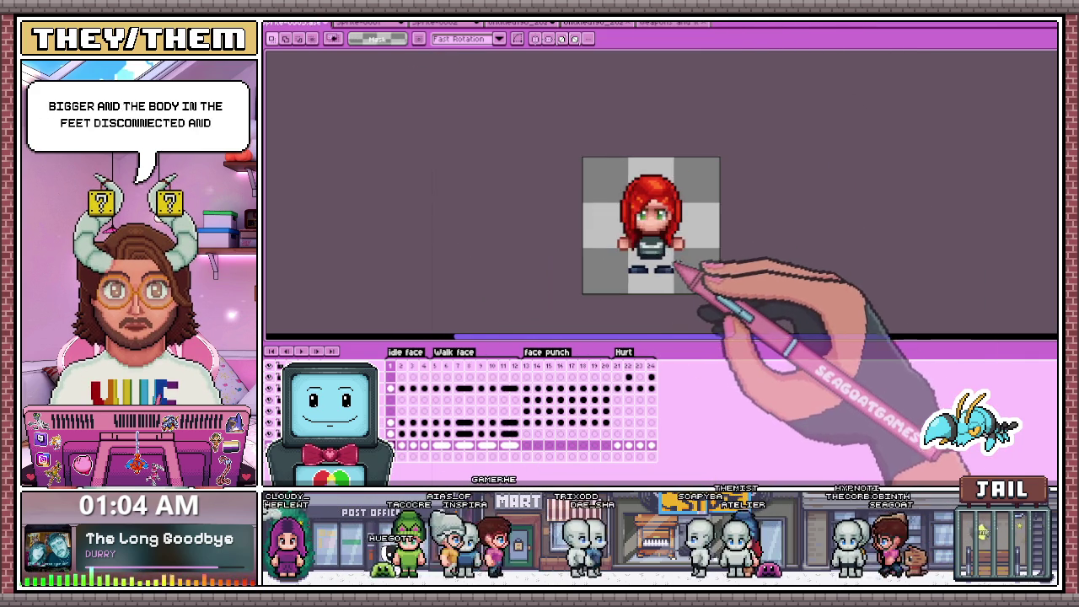
Zoom into the red-haired face, select the first cel of layer 2, and choose the Move tool.
scroll(674, 268, "up", 2)
scroll(697, 268, "up", 2)
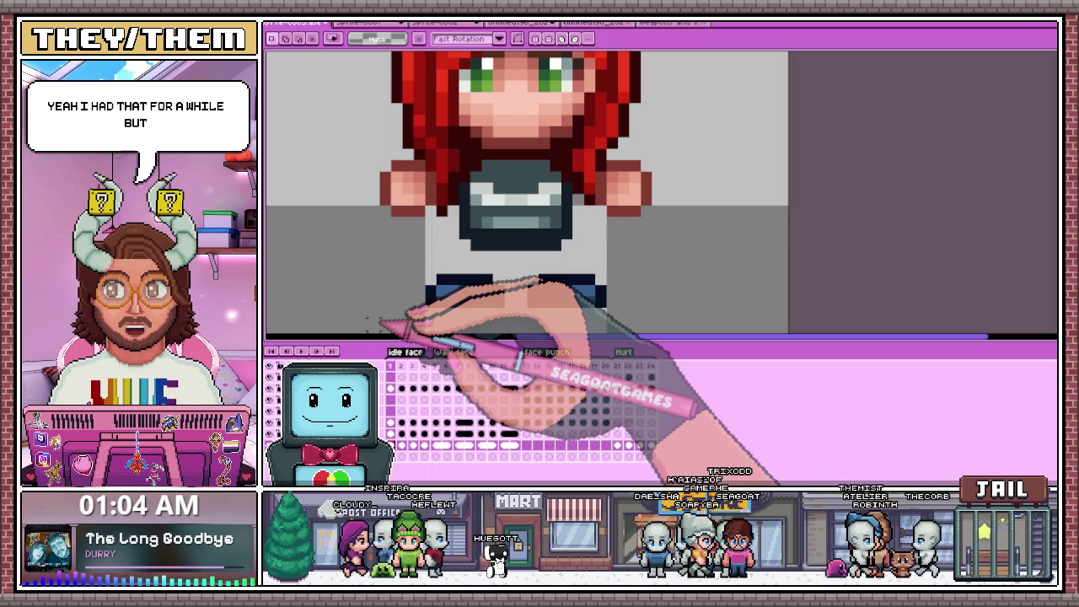
left_click(391, 376)
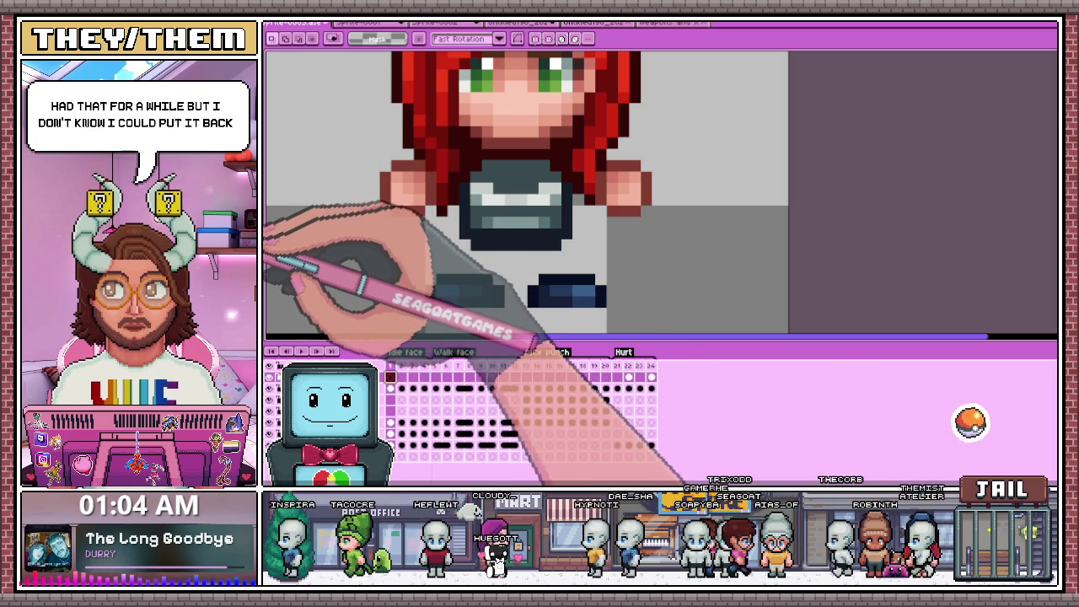
key("v")
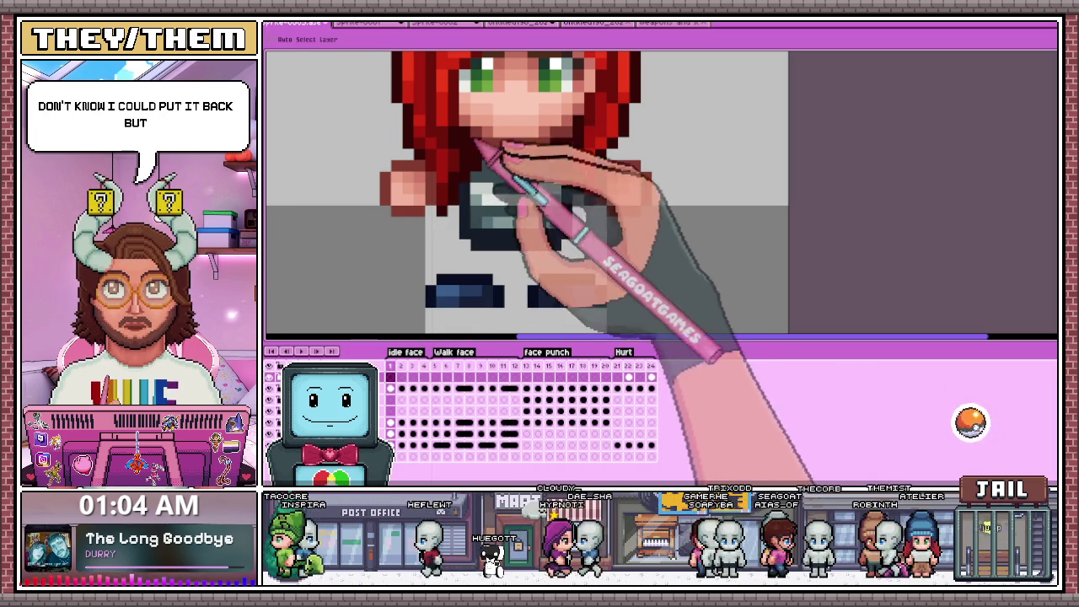
Paint red mouth pixels on the zoomed face with the Pencil, then switch to the weapons sheet.
key("b")
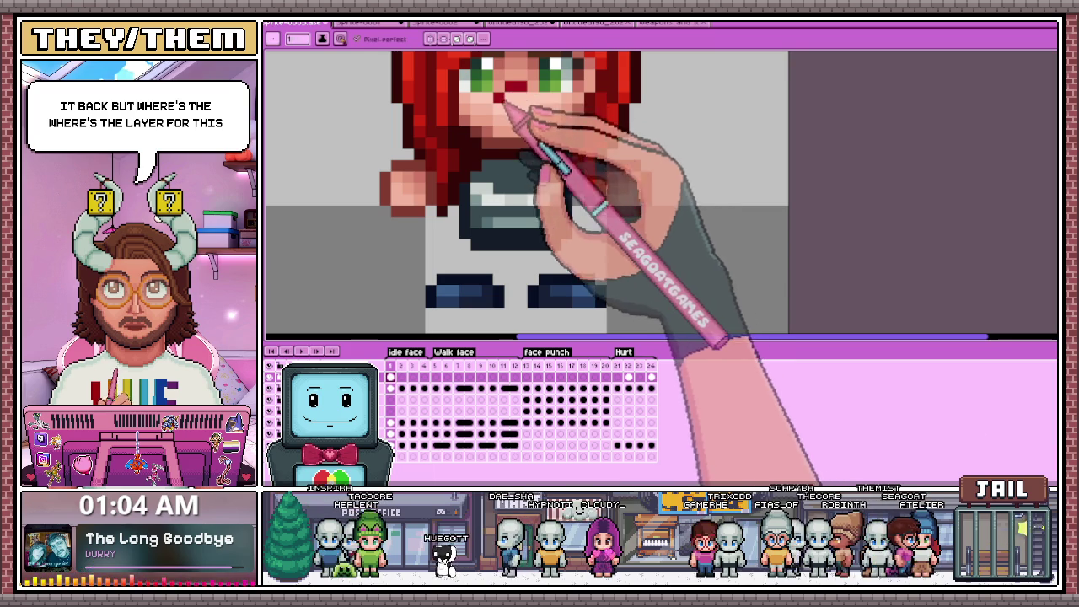
scroll(514, 126, "down", 2)
scroll(539, 181, "down", 2)
scroll(531, 219, "down", 1)
scroll(527, 215, "up", 2)
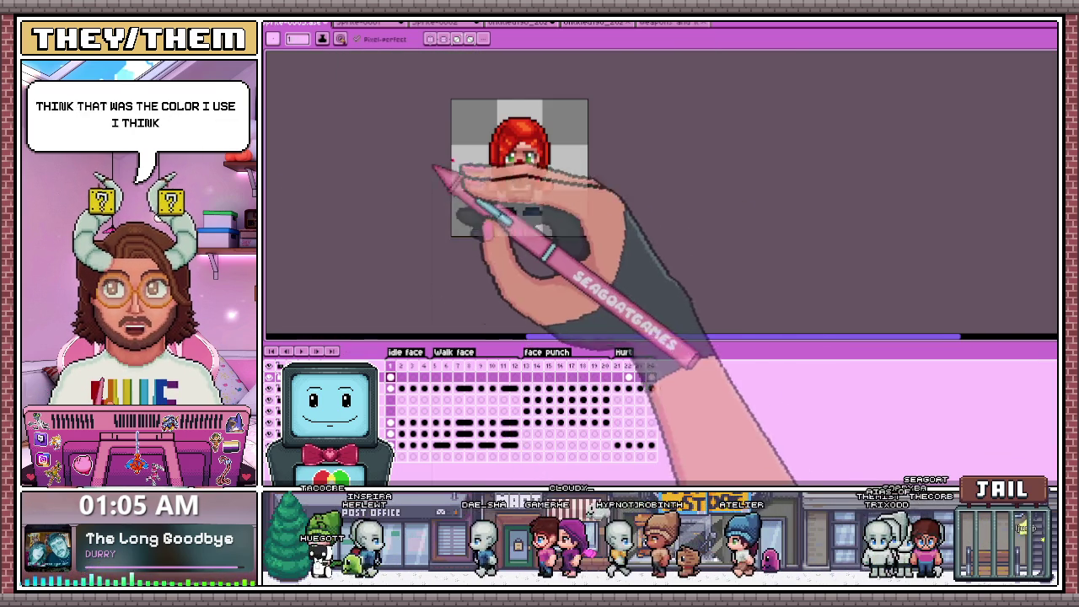
scroll(505, 172, "up", 2)
scroll(540, 179, "up", 5)
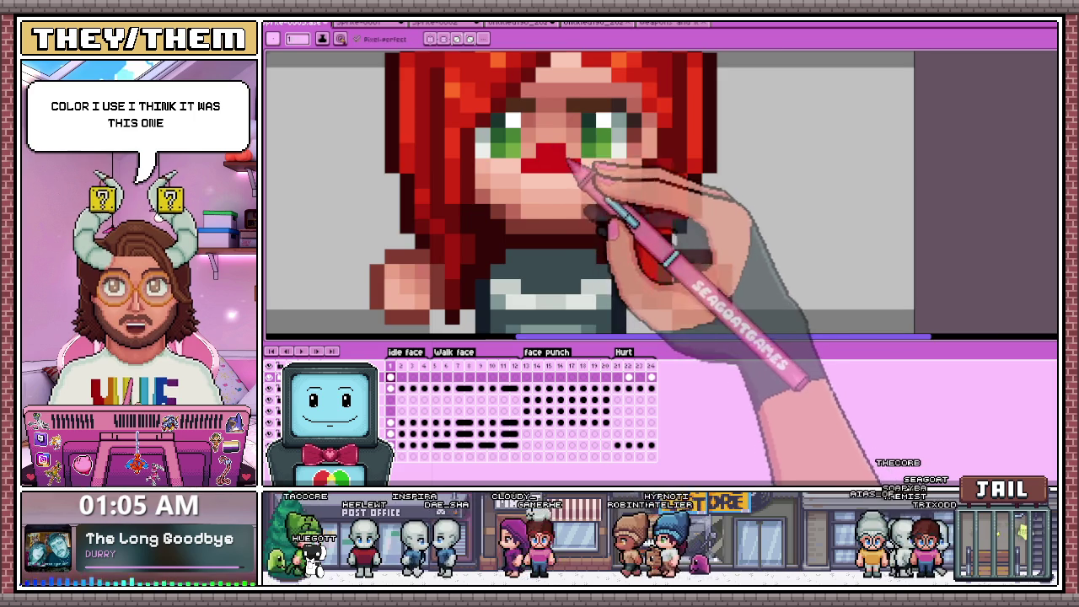
scroll(556, 236, "down", 5)
scroll(547, 282, "down", 2)
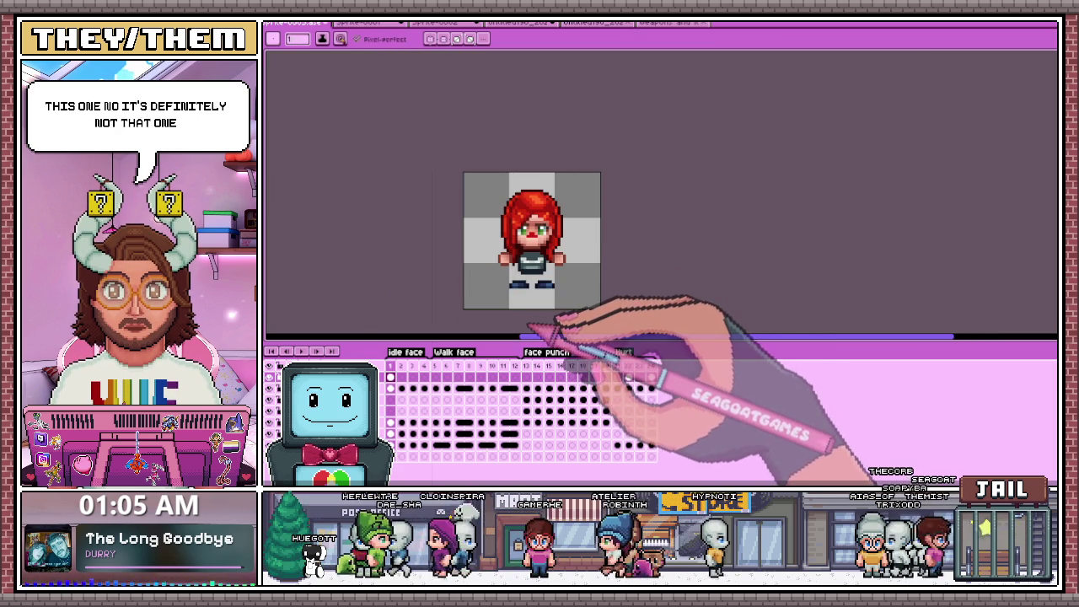
left_click(670, 23)
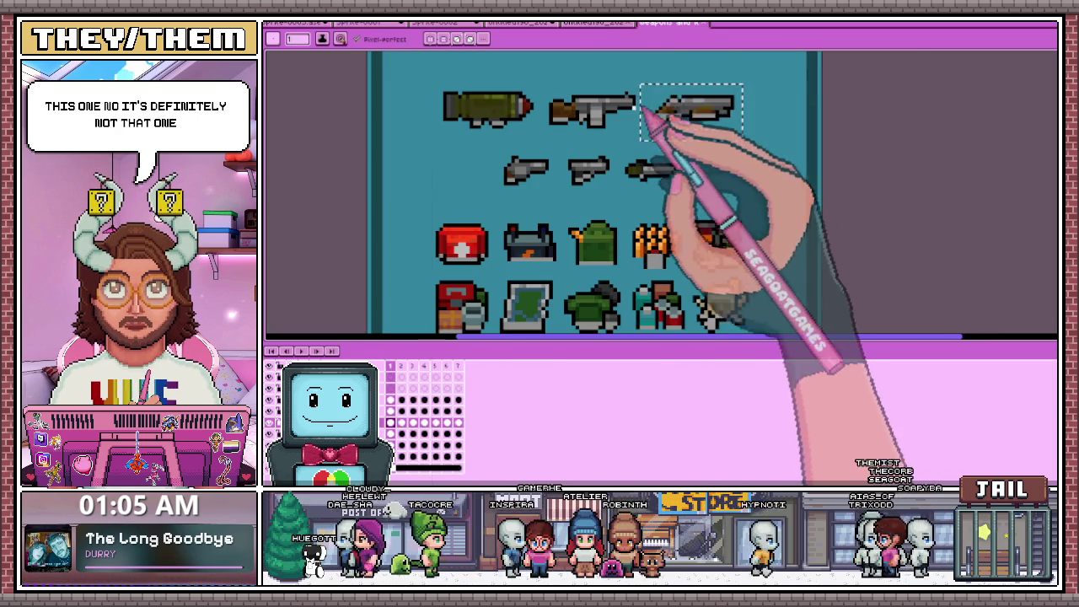
Visit the horned-face document and its shortcut list, then zoom back into the red-haired sprite's face.
left_click(600, 22)
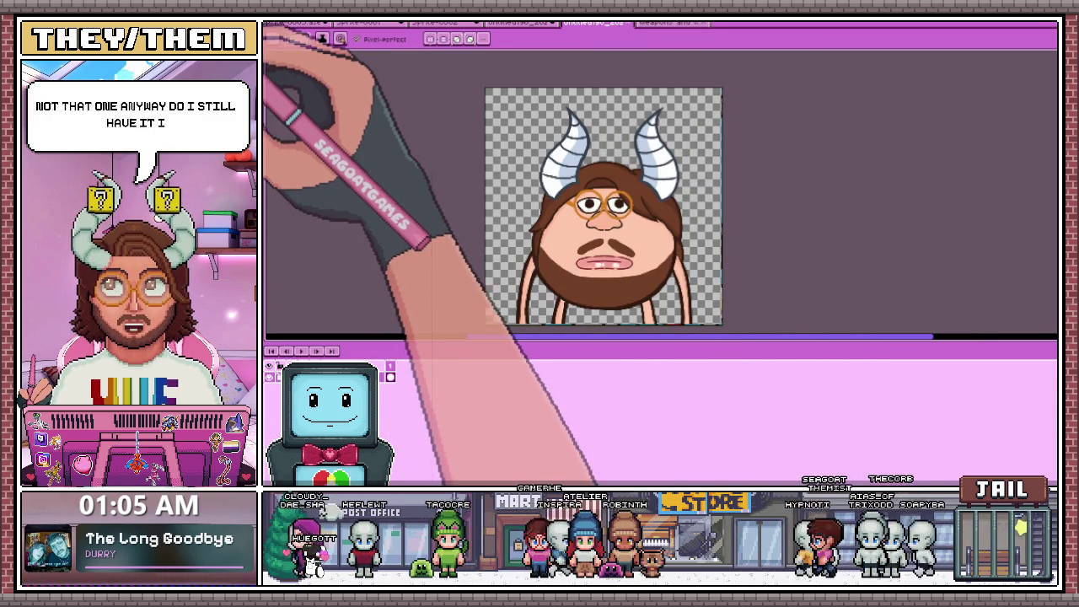
left_click(265, 91)
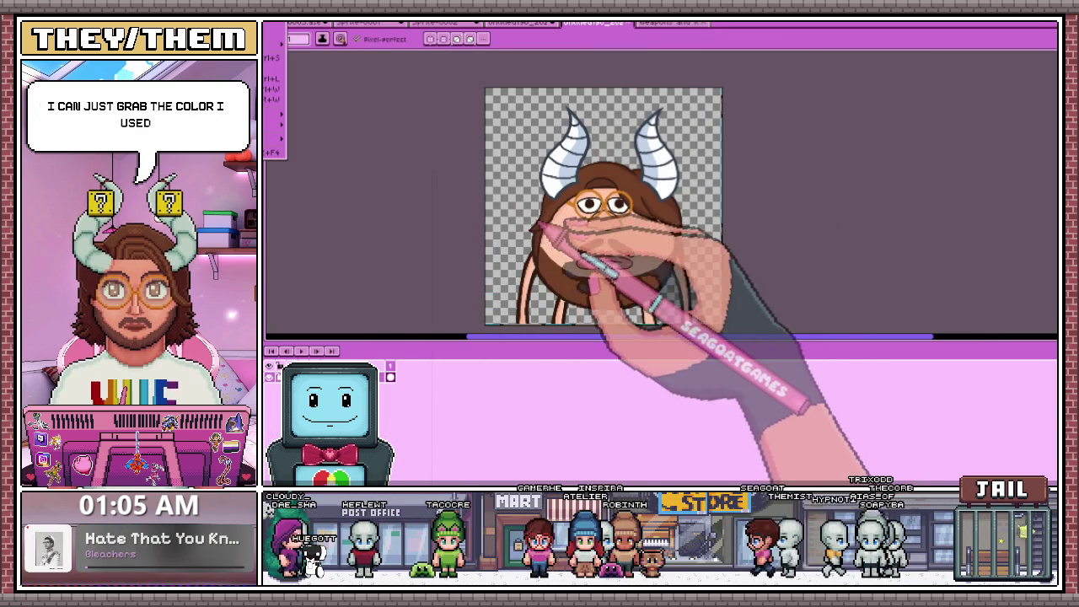
left_click(875, 392)
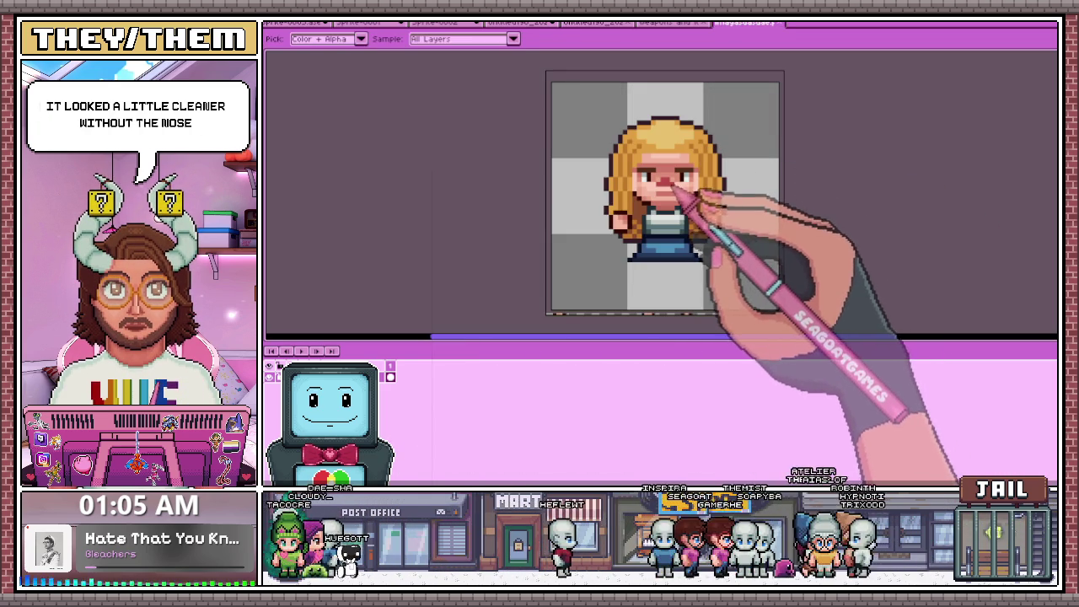
left_click(336, 25)
scroll(533, 268, "up", 2)
scroll(534, 245, "up", 4)
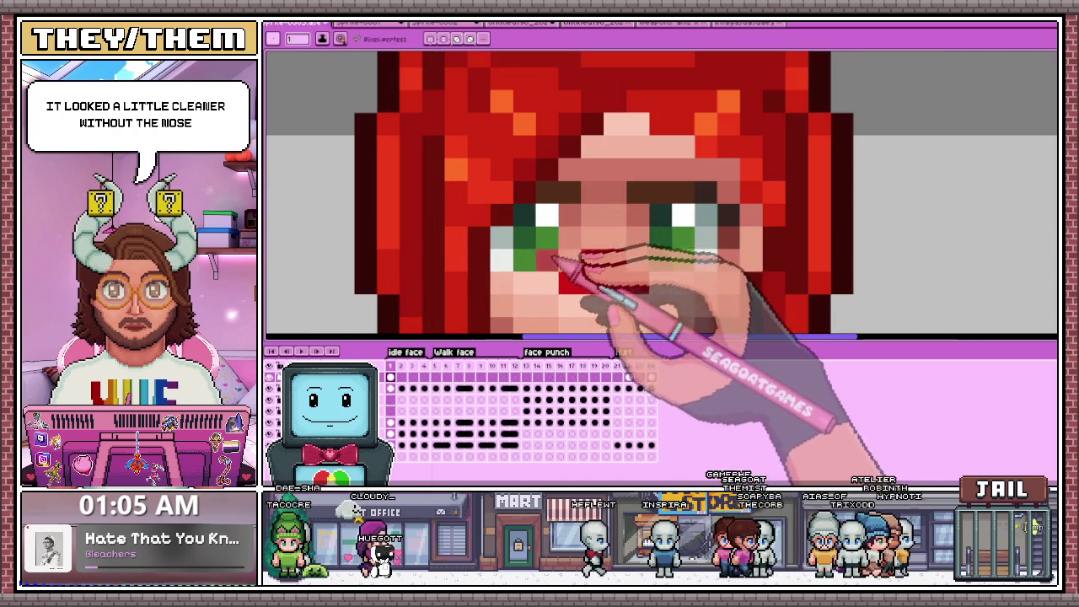
left_click_drag(578, 282, 645, 281)
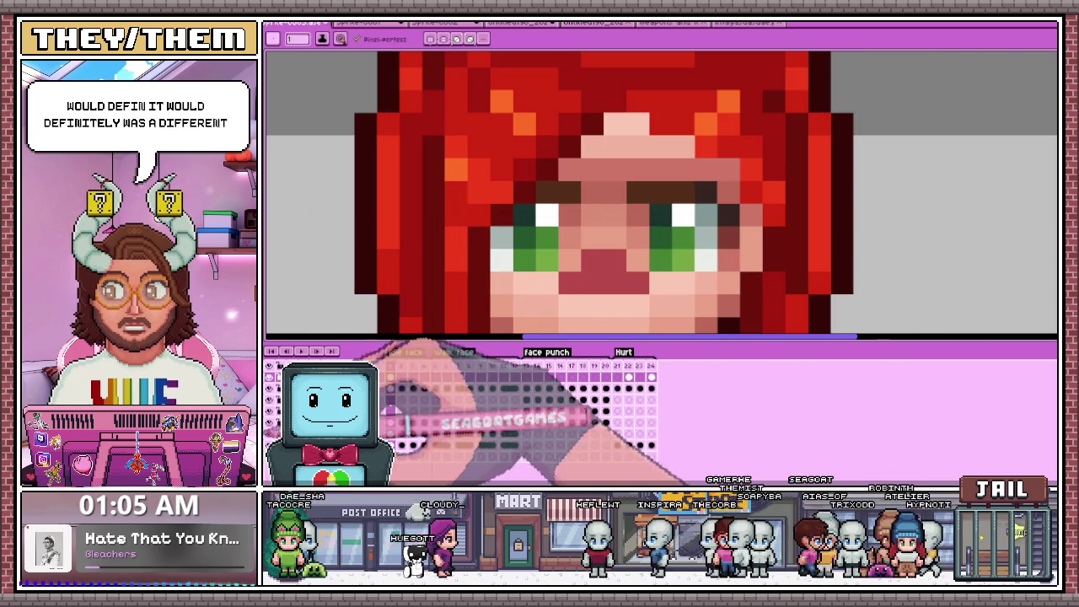
scroll(650, 217, "down", 2)
scroll(681, 289, "down", 3)
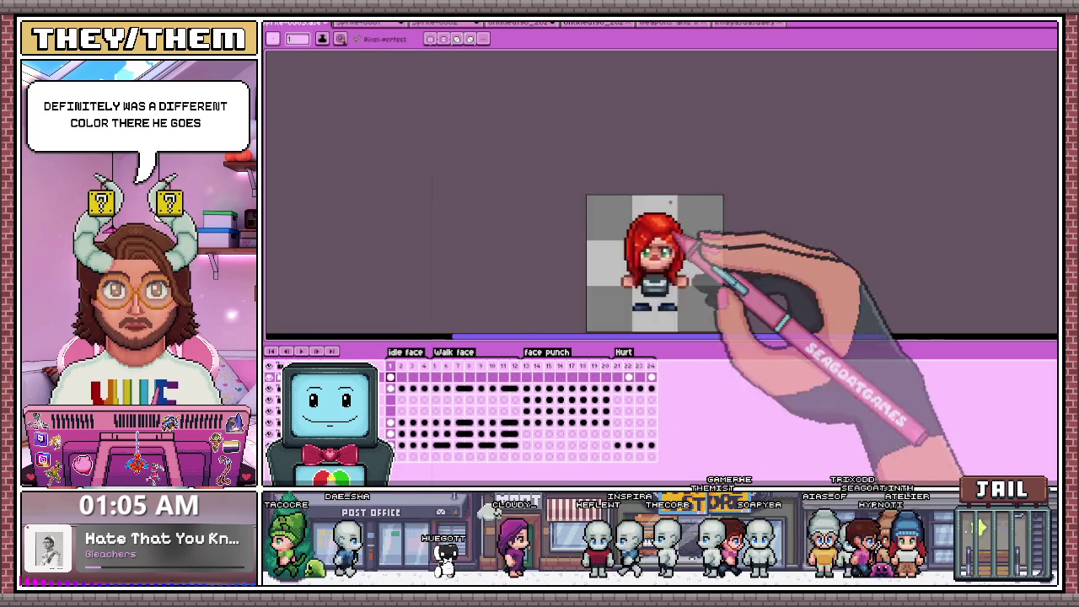
scroll(700, 269, "up", 2)
scroll(742, 253, "up", 1)
key("b")
scroll(613, 156, "down", 2)
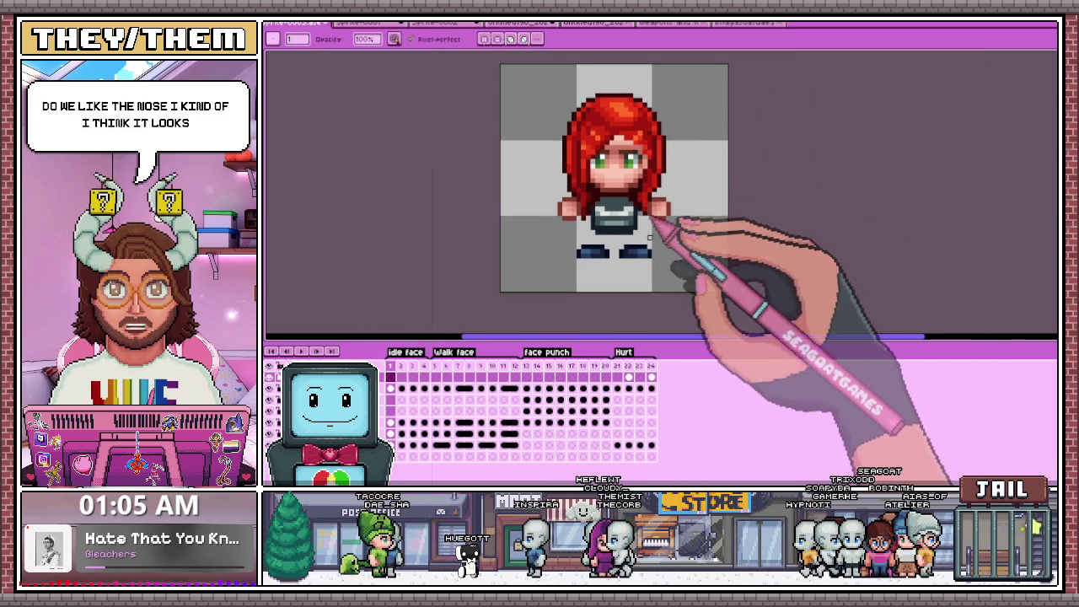
scroll(682, 226, "up", 2)
key("e")
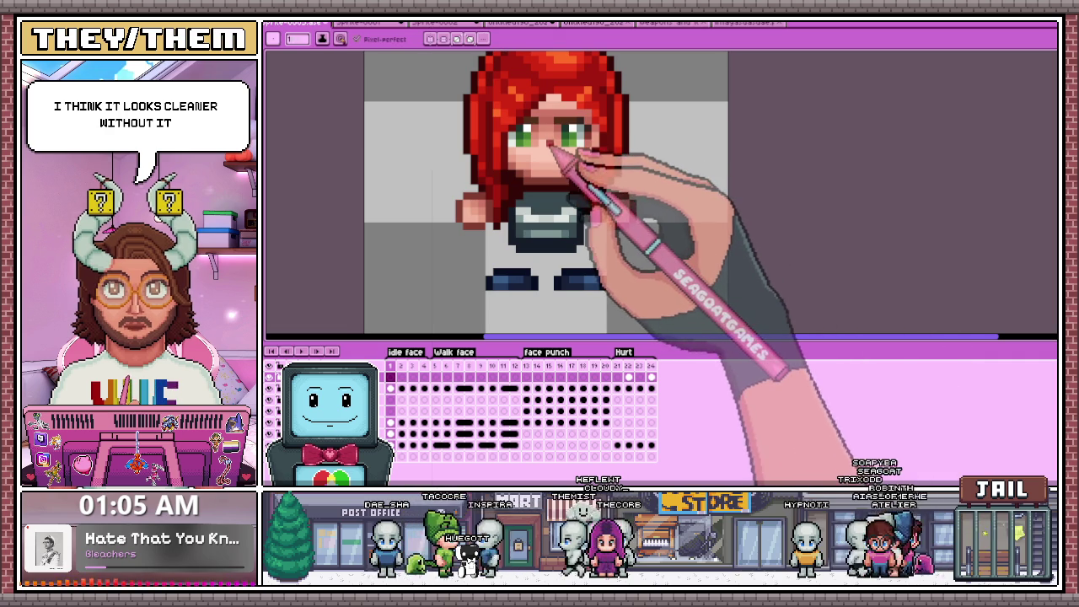
scroll(558, 177, "down", 1)
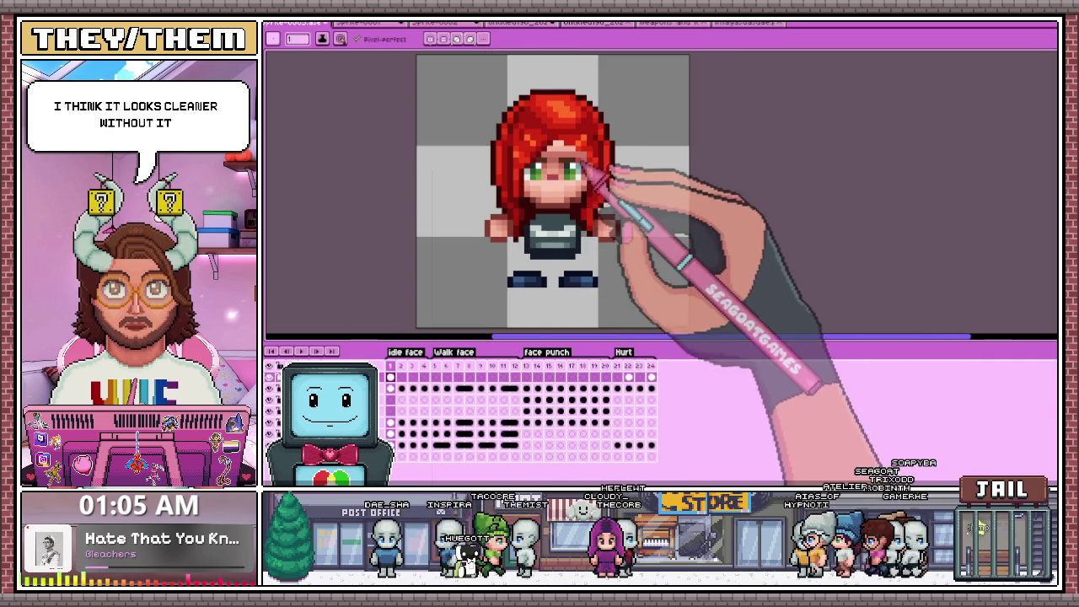
scroll(585, 170, "up", 1)
scroll(567, 194, "down", 2)
scroll(564, 202, "down", 1)
scroll(563, 213, "up", 1)
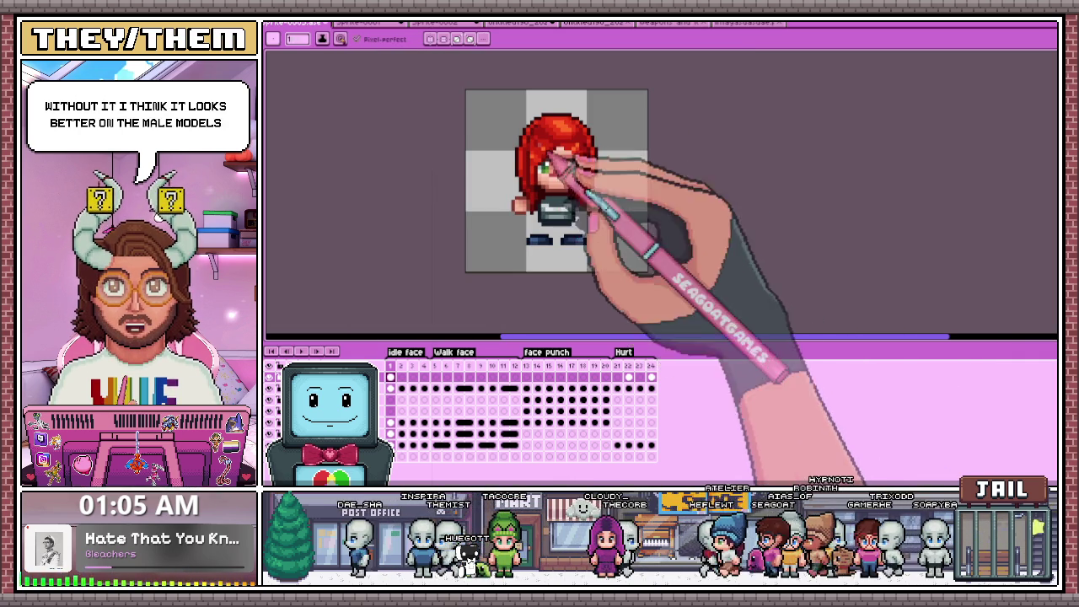
scroll(553, 164, "up", 1)
scroll(577, 308, "down", 1)
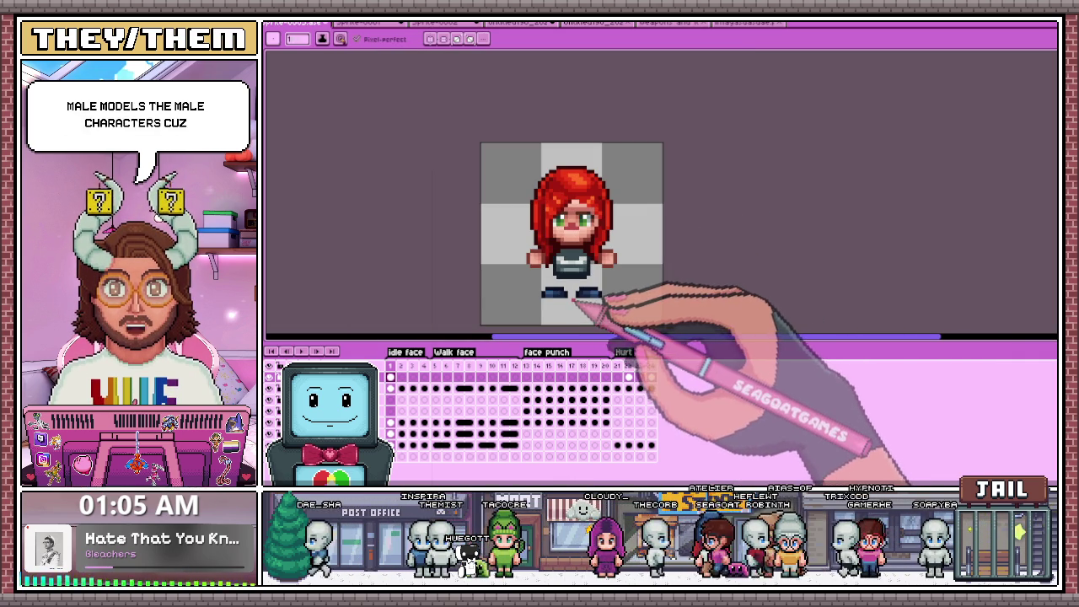
scroll(575, 246, "up", 3)
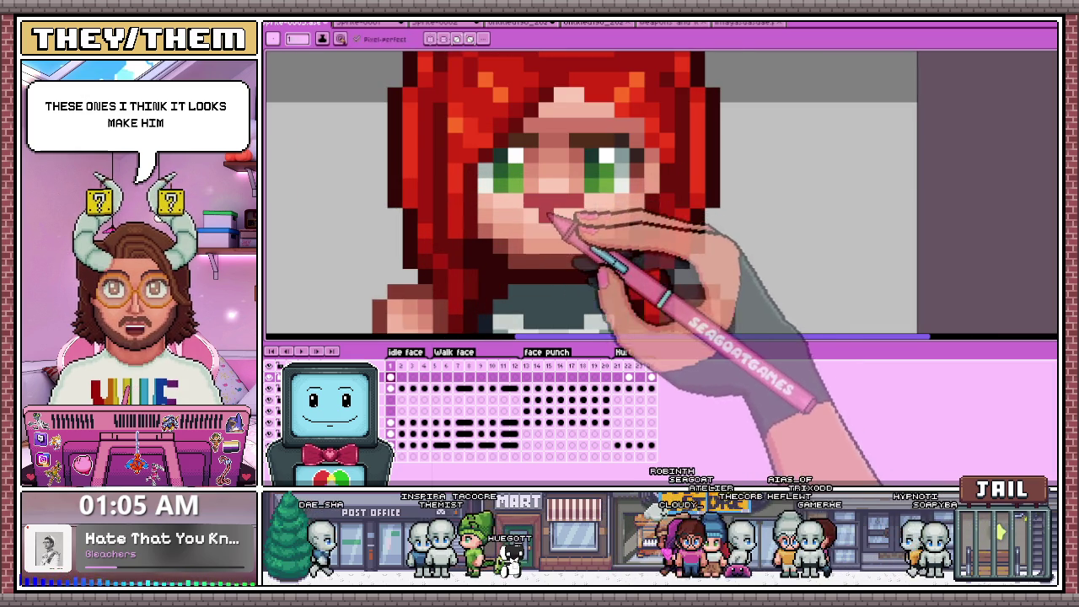
scroll(549, 216, "down", 3)
scroll(579, 323, "down", 1)
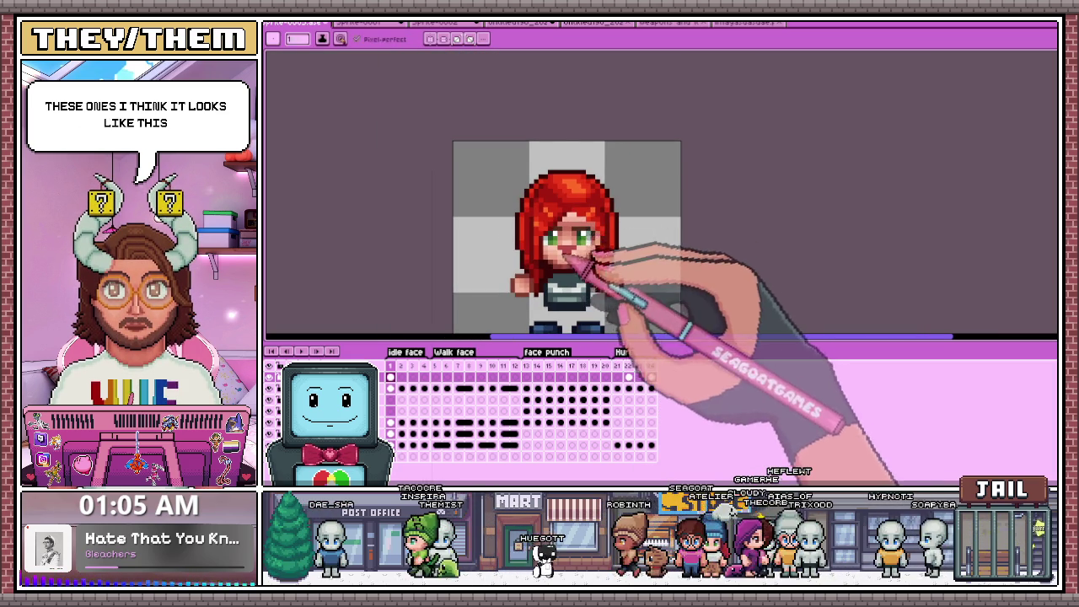
scroll(565, 253, "down", 1)
scroll(576, 202, "up", 1)
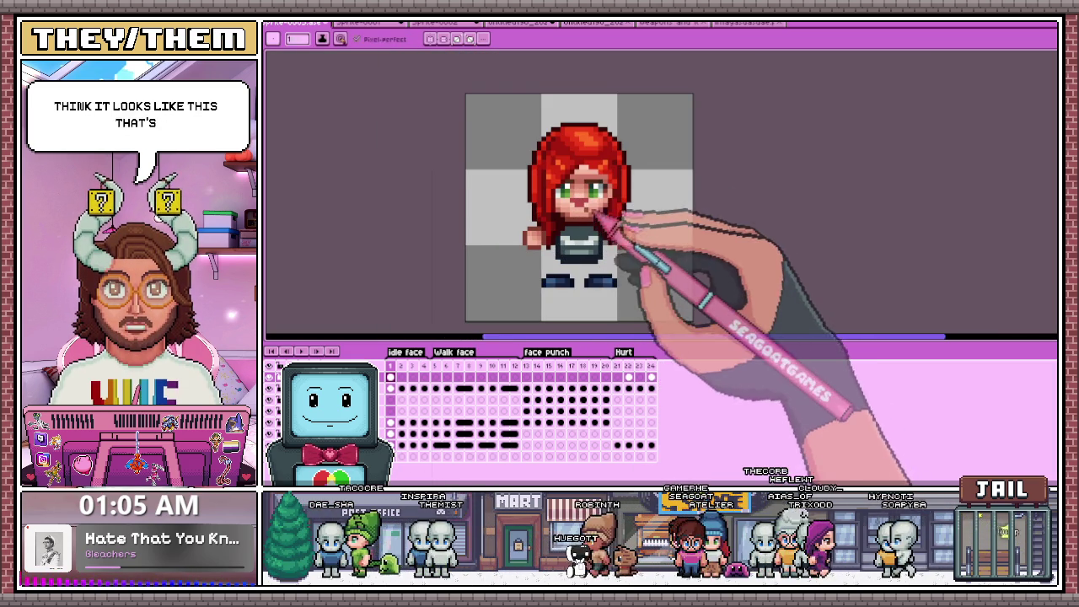
scroll(599, 214, "up", 1)
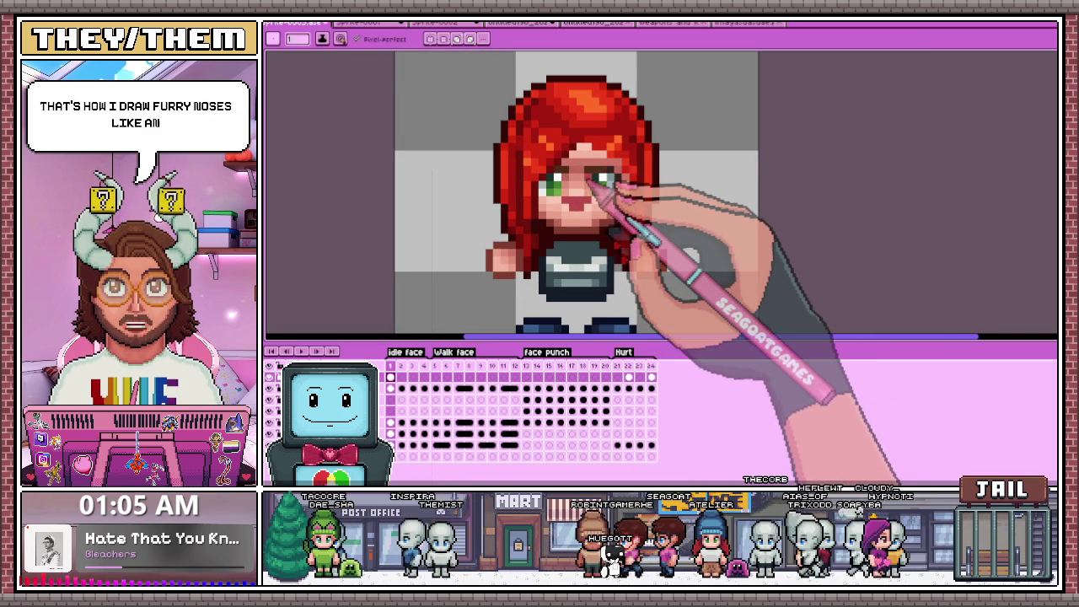
scroll(594, 188, "down", 2)
scroll(602, 216, "up", 1)
scroll(691, 244, "down", 1)
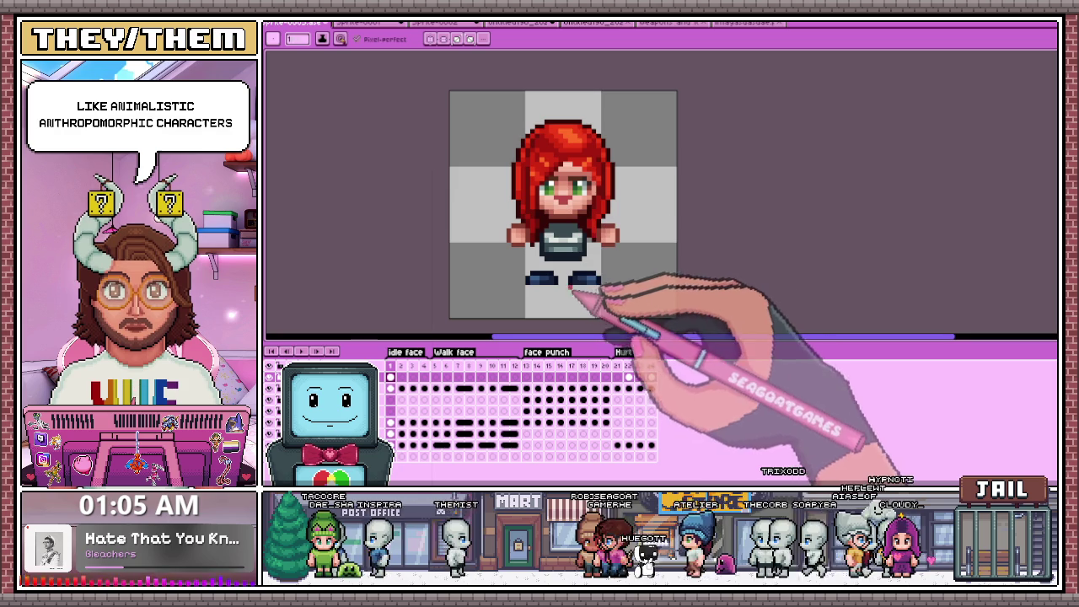
scroll(563, 241, "up", 1)
scroll(547, 192, "up", 1)
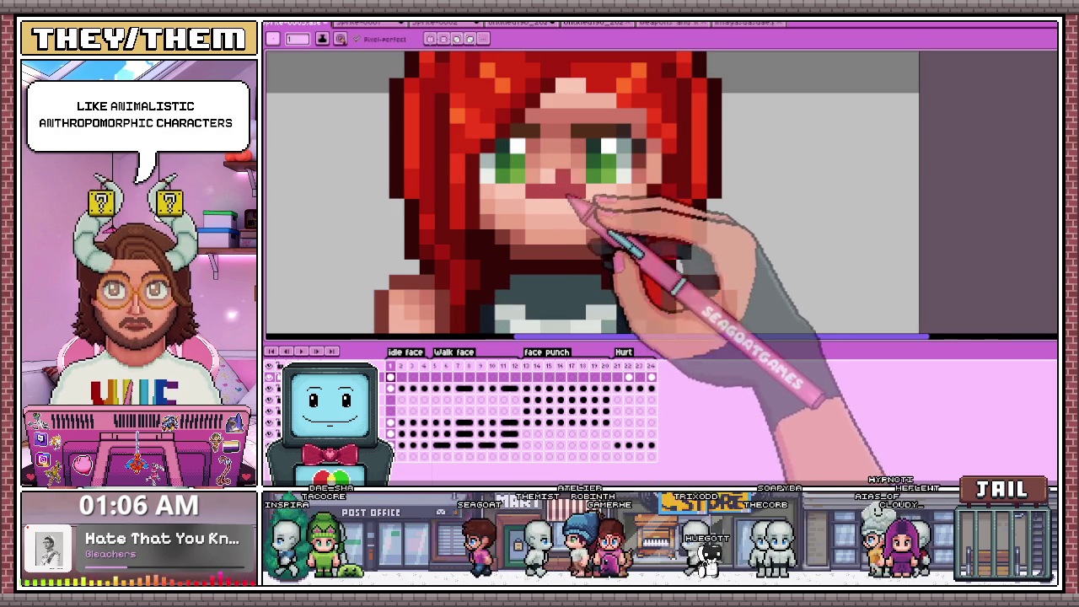
scroll(565, 187, "down", 2)
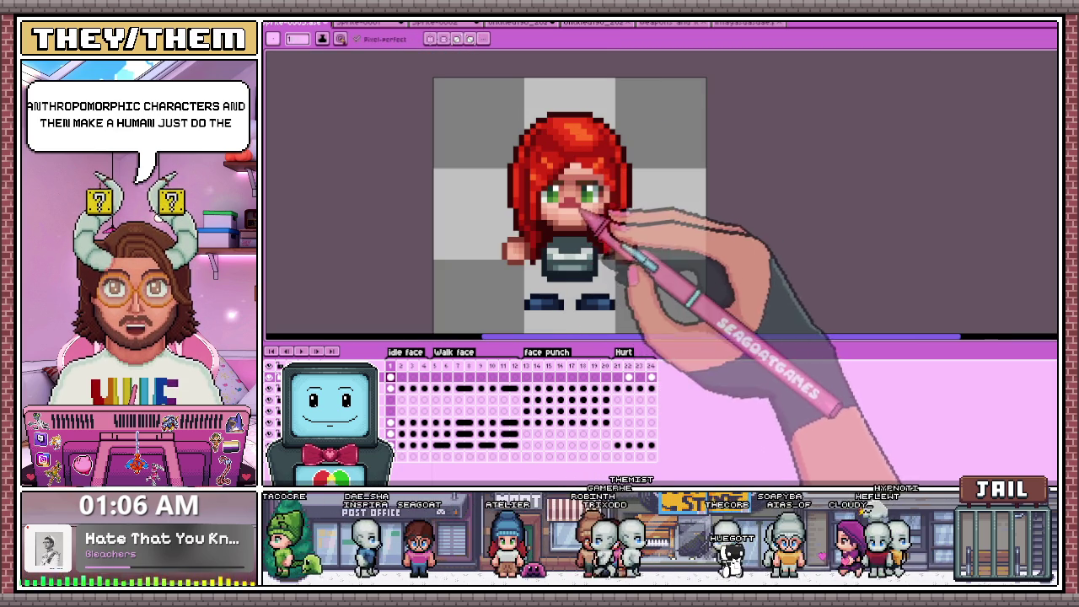
scroll(581, 210, "down", 1)
scroll(573, 206, "up", 2)
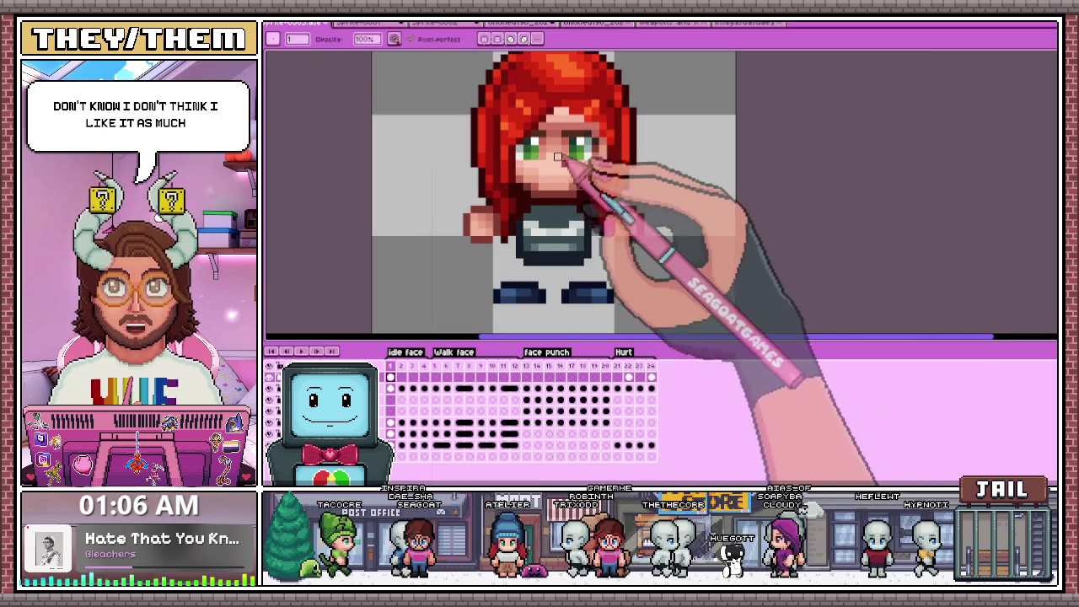
scroll(557, 157, "down", 2)
scroll(548, 211, "down", 2)
scroll(544, 331, "up", 1)
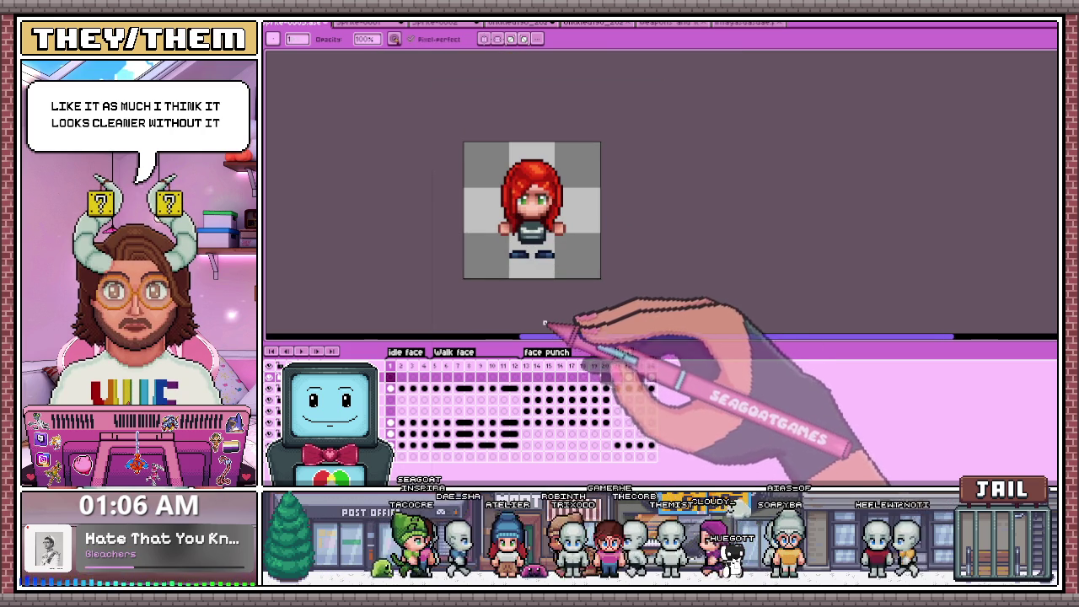
scroll(543, 278, "up", 2)
scroll(523, 186, "up", 2)
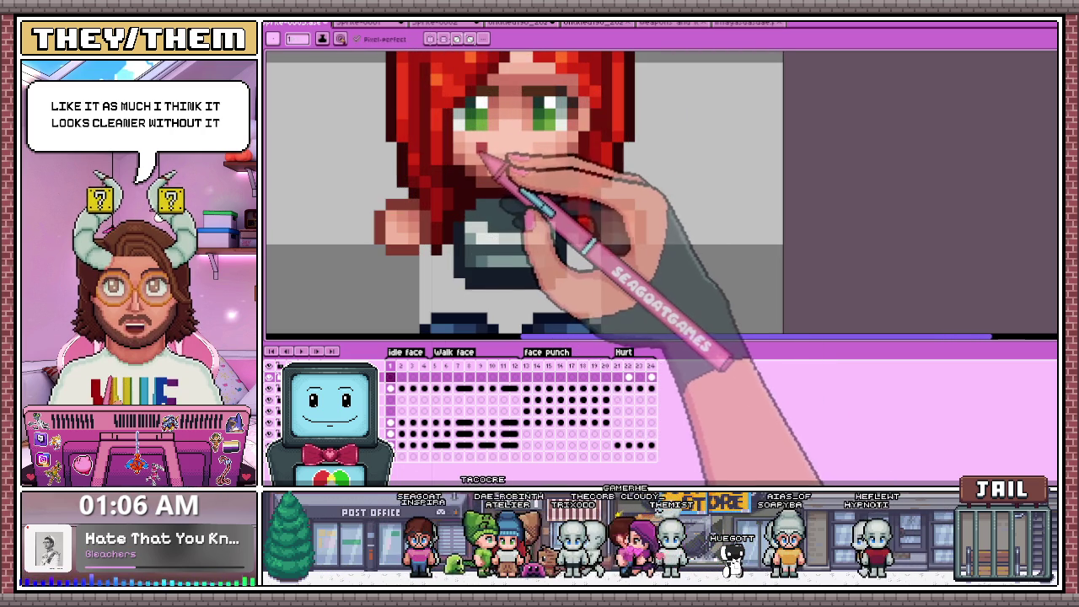
scroll(534, 166, "down", 4)
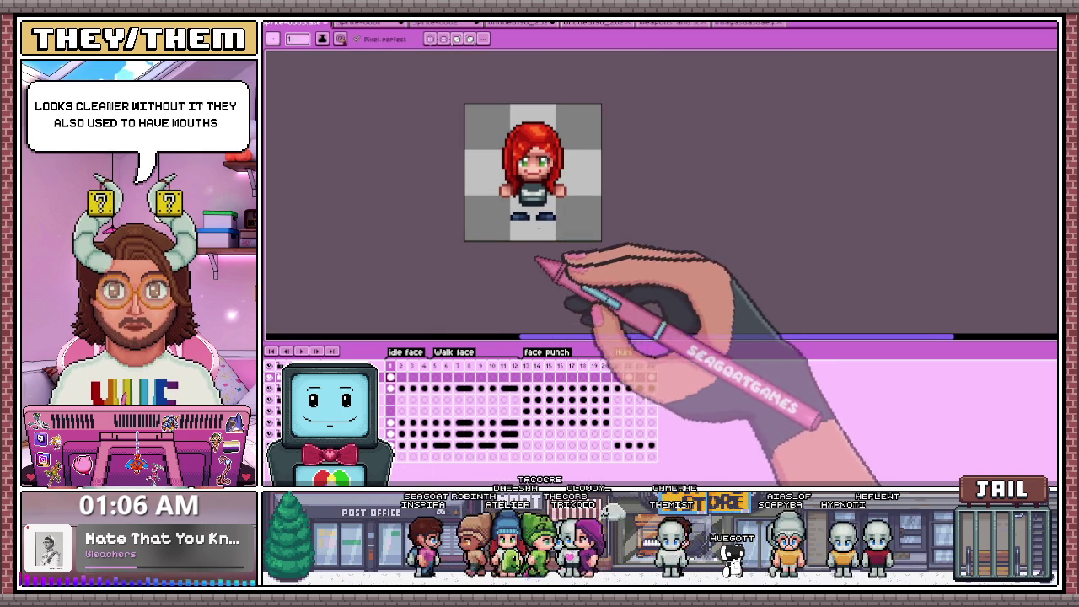
scroll(519, 120, "up", 2)
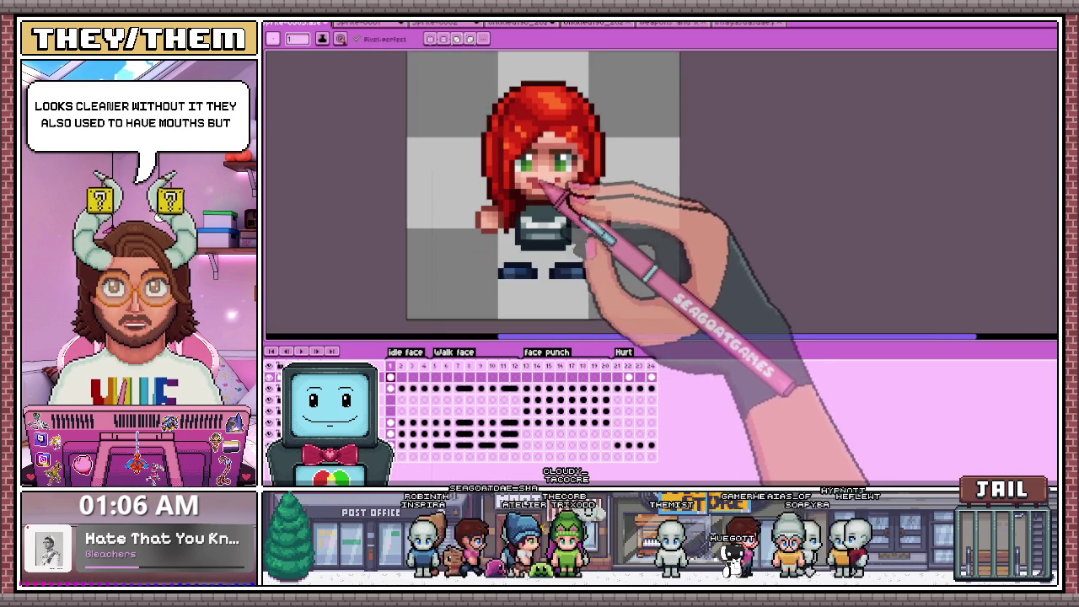
scroll(540, 185, "up", 1)
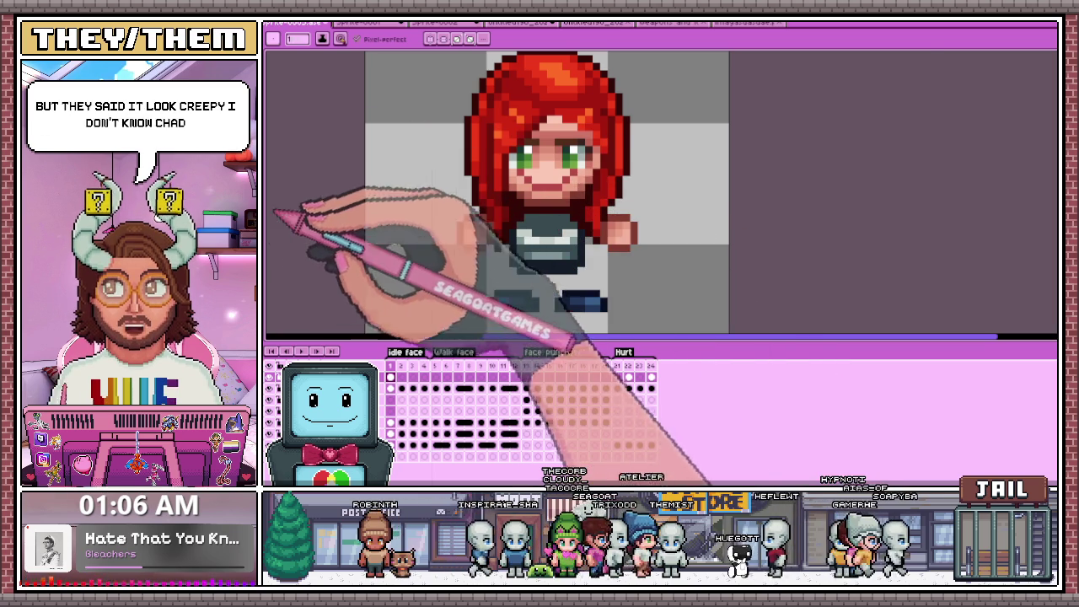
Paint a red pixel into the right eye, stepping between frames to compare.
scroll(515, 162, "up", 1)
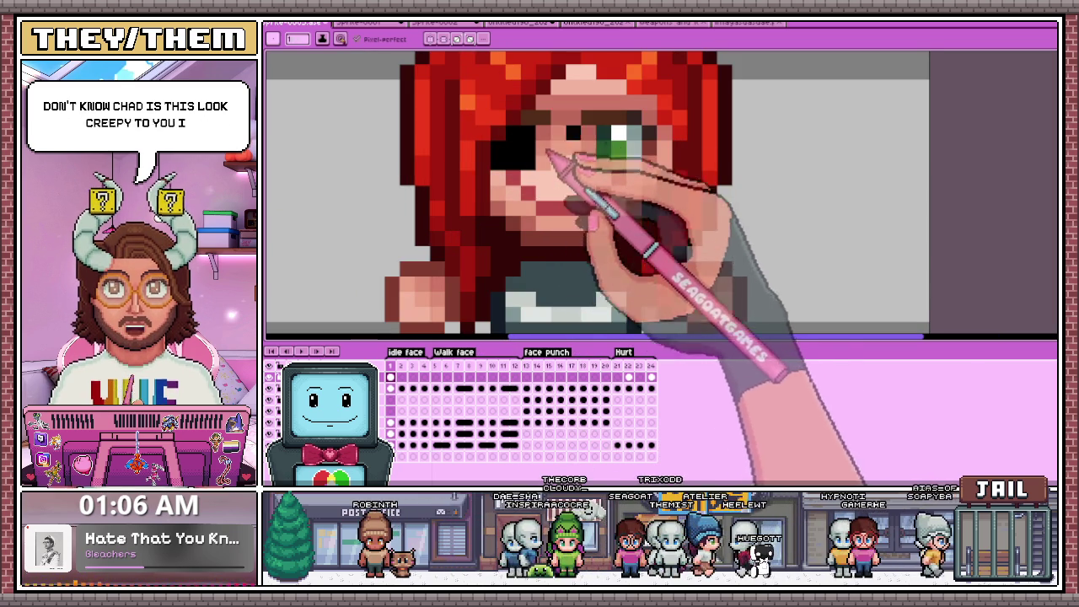
left_click(603, 134)
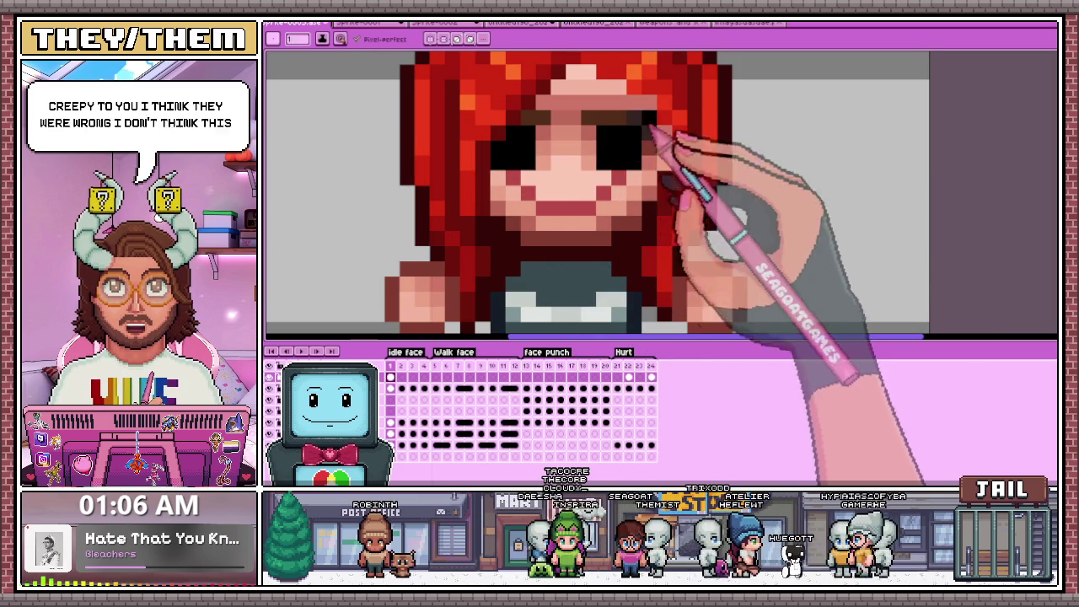
key("period")
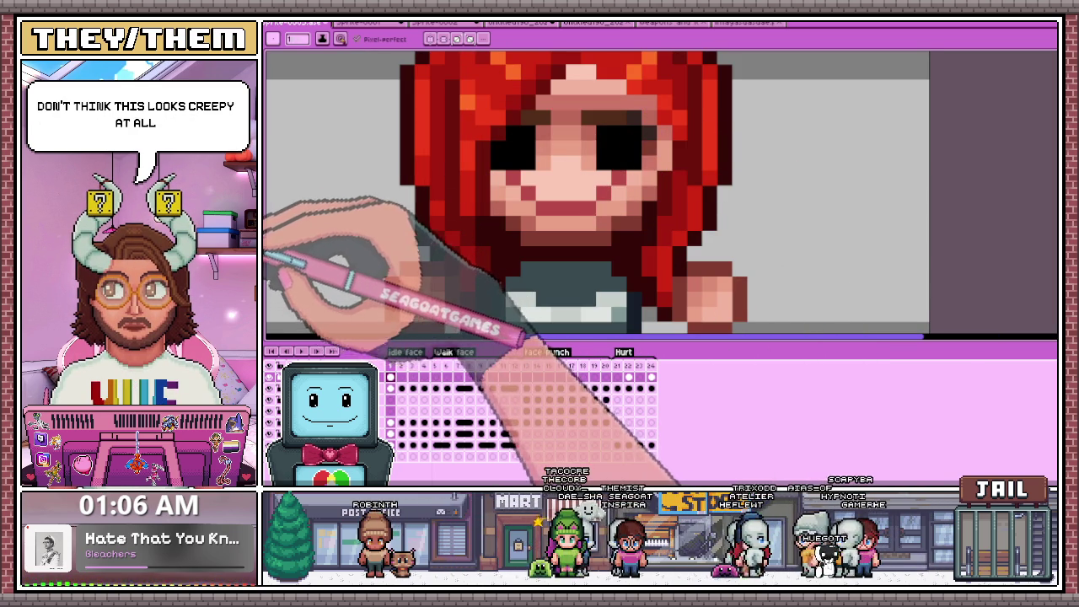
key("comma")
left_click(621, 148)
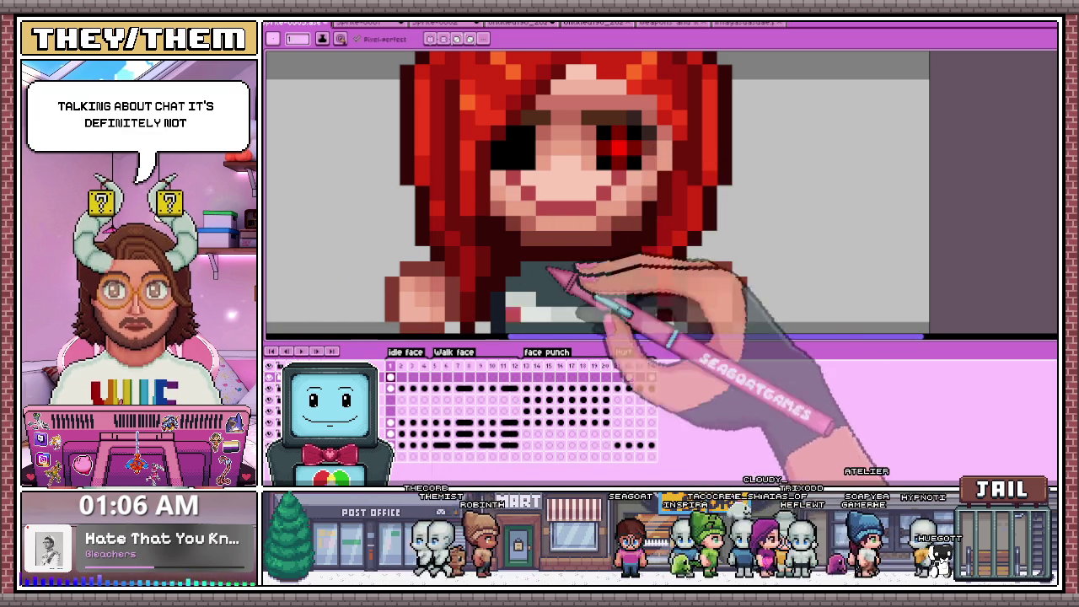
scroll(624, 211, "down", 3)
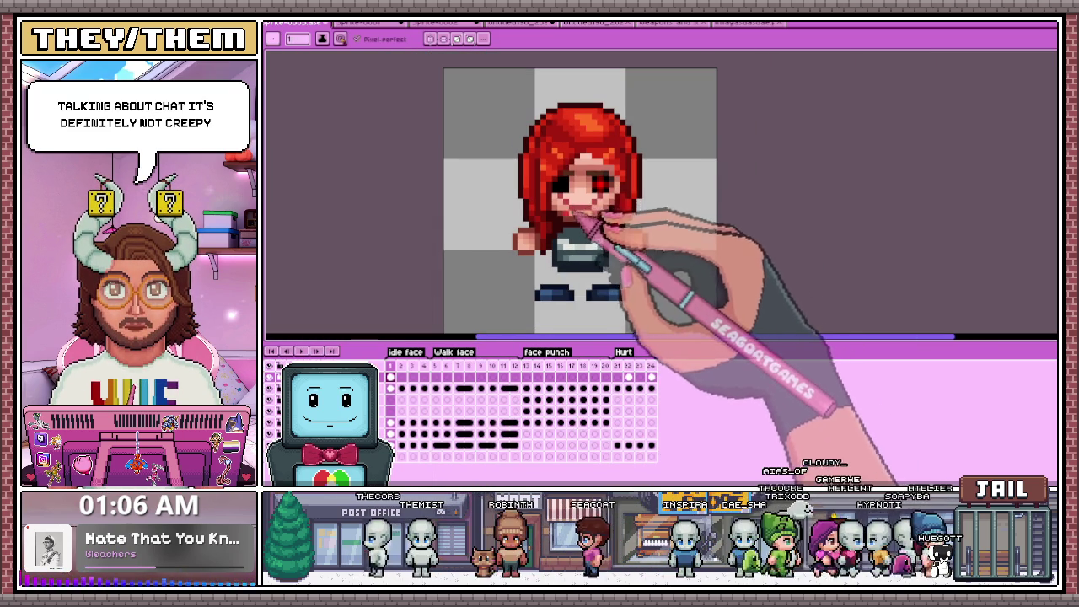
scroll(588, 218, "up", 2)
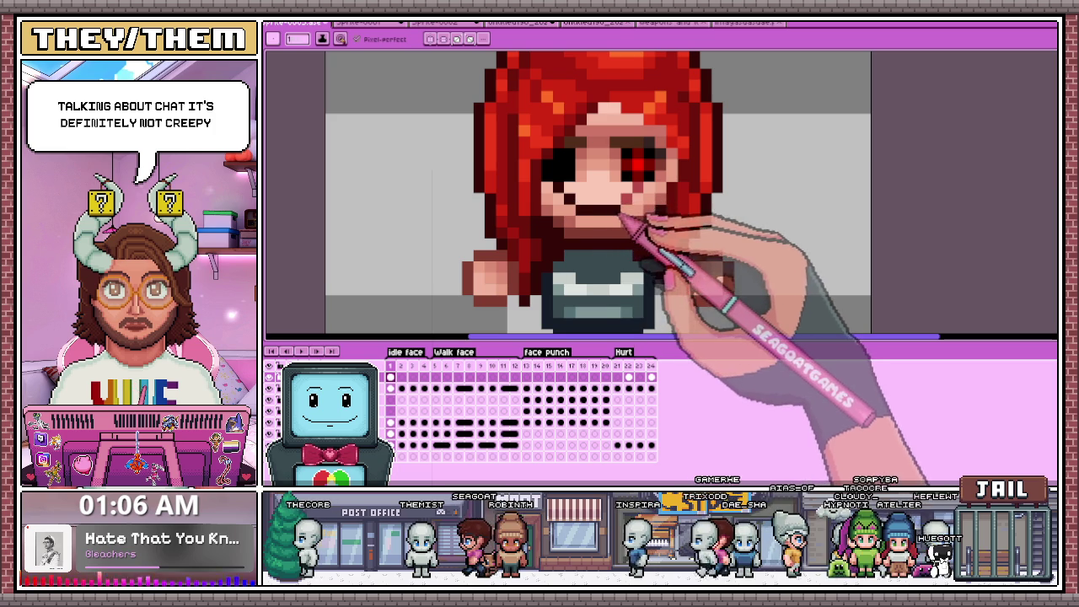
scroll(623, 211, "down", 2)
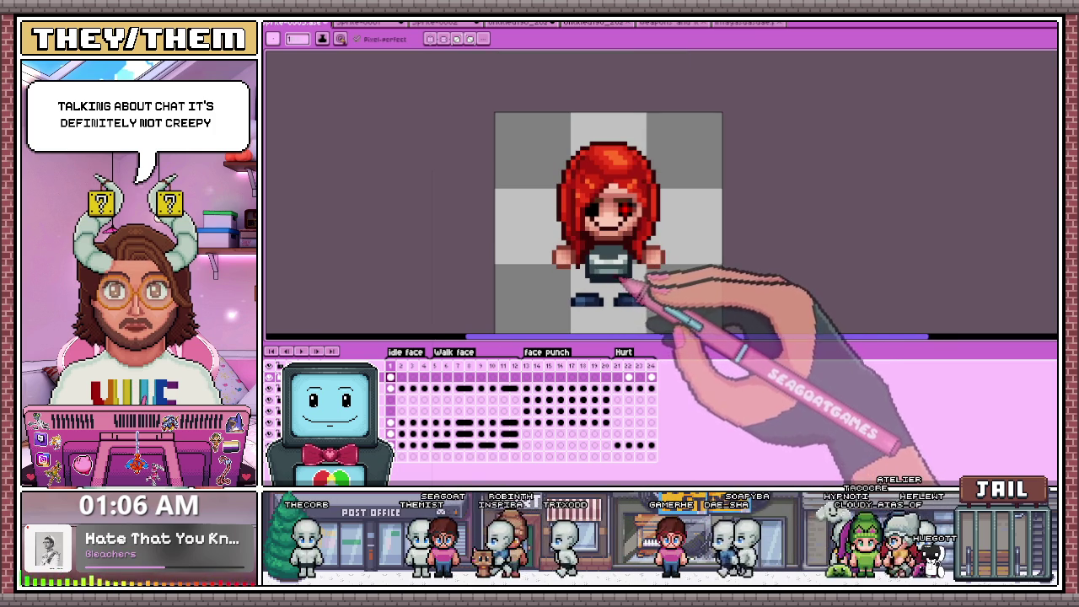
scroll(624, 207, "up", 3)
Repaint both eyes with green irises and highlights.
left_click_drag(624, 189, 631, 224)
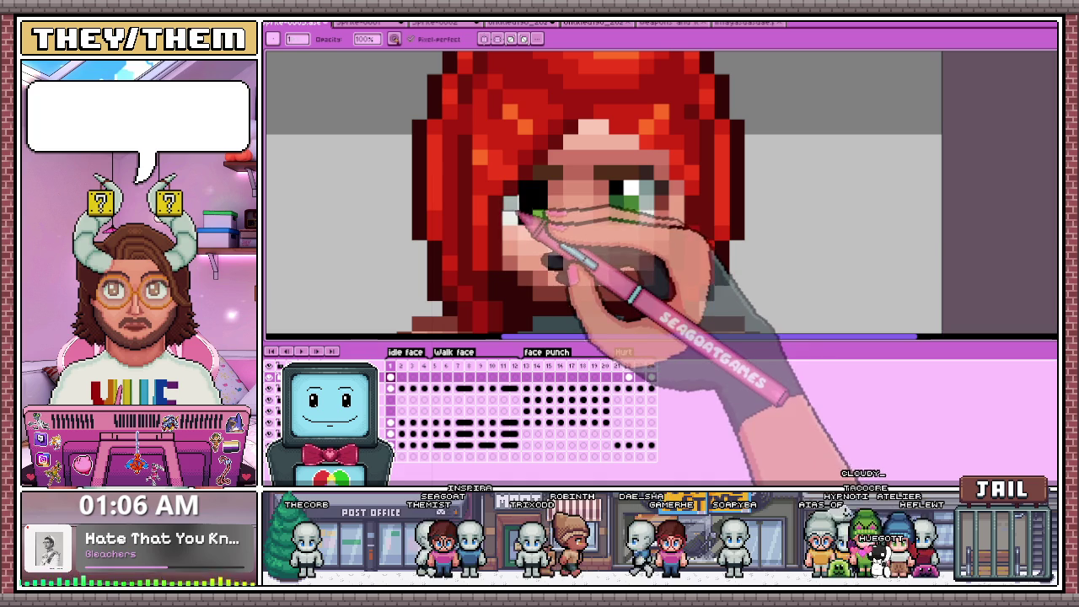
left_click_drag(518, 211, 542, 214)
scroll(549, 202, "down", 5)
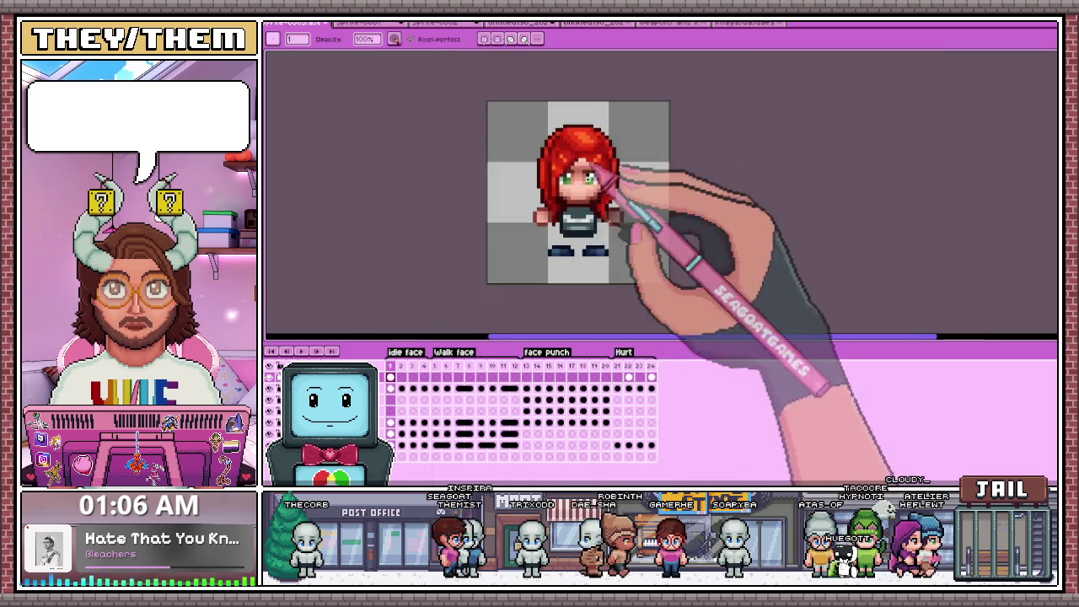
Review Hurt frames 21 and 22, then play the animation back.
left_click(616, 365)
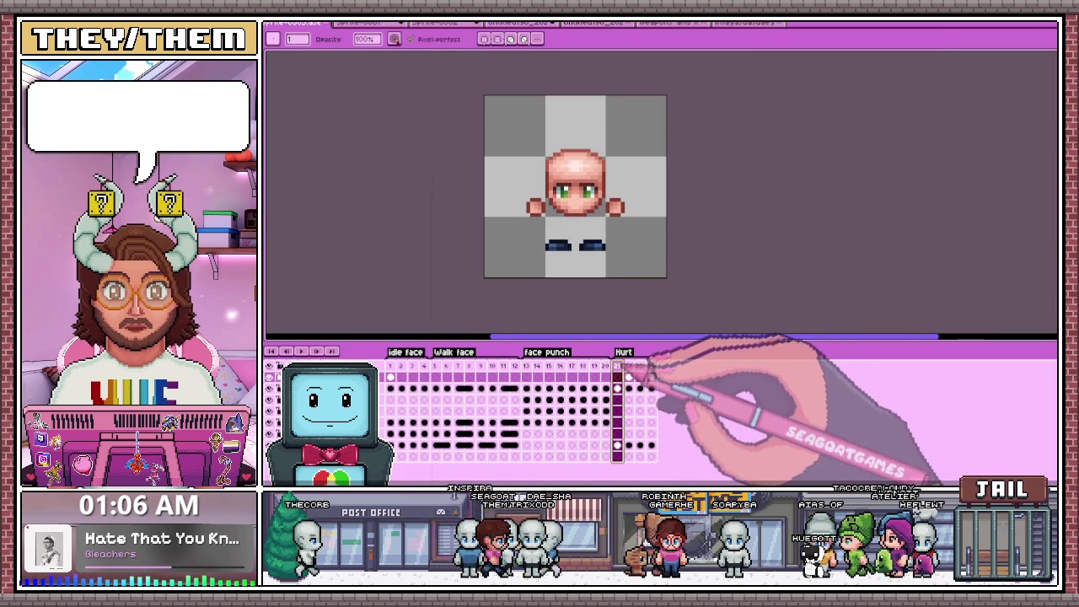
left_click(627, 365)
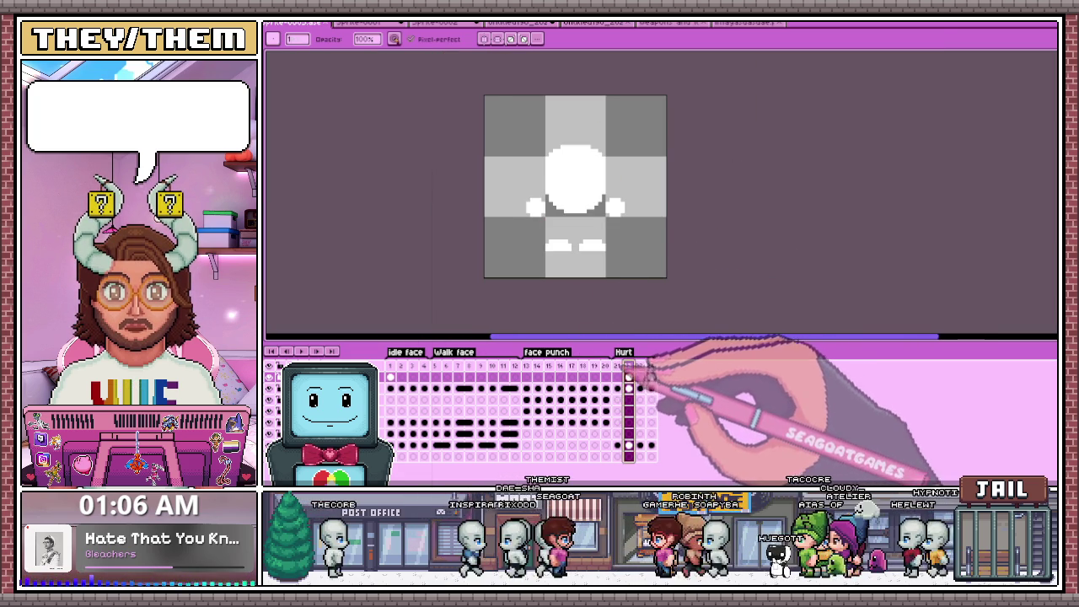
left_click(639, 365)
left_click(301, 350)
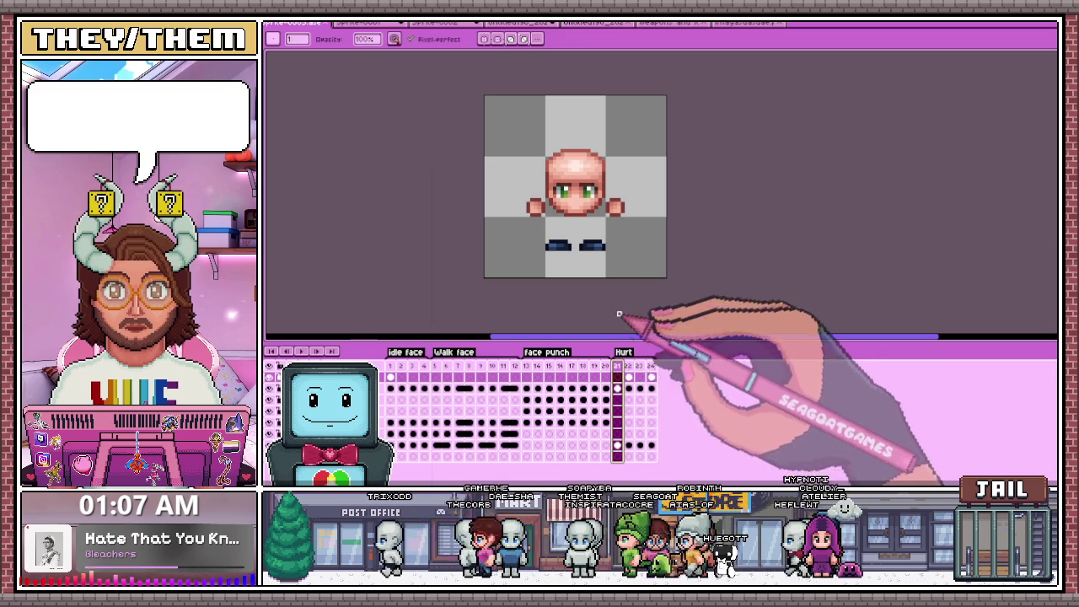
Make rectangular marquee selections on Hurt frame 21, around the head and then the feet.
scroll(558, 171, "up", 2)
key("m")
mouse_move(532, 123)
left_mouse_down()
mouse_move(610, 237)
mouse_move(630, 247)
left_mouse_up()
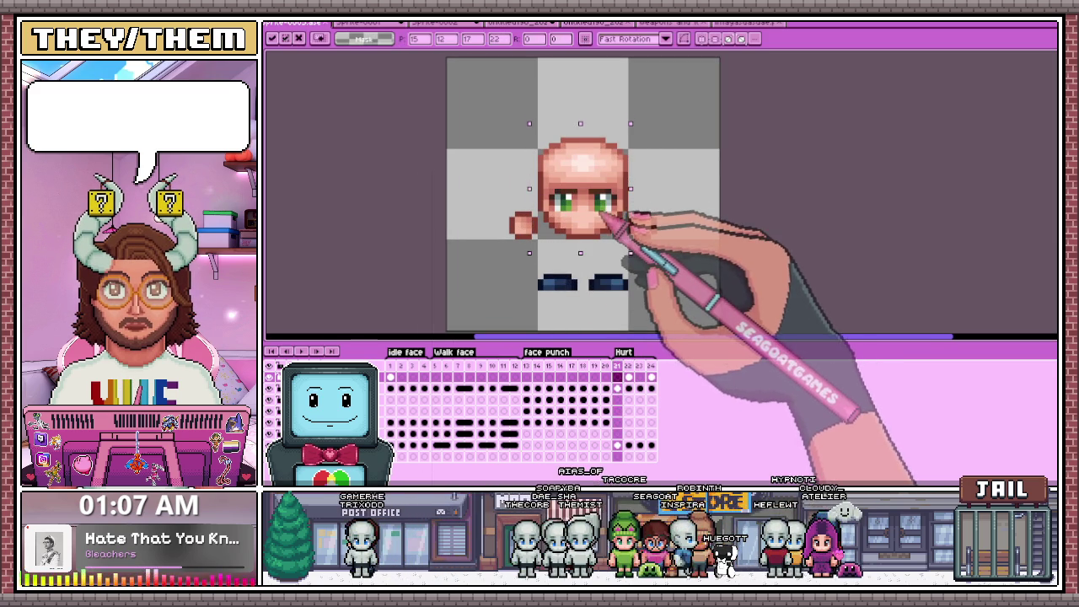
left_click(647, 259)
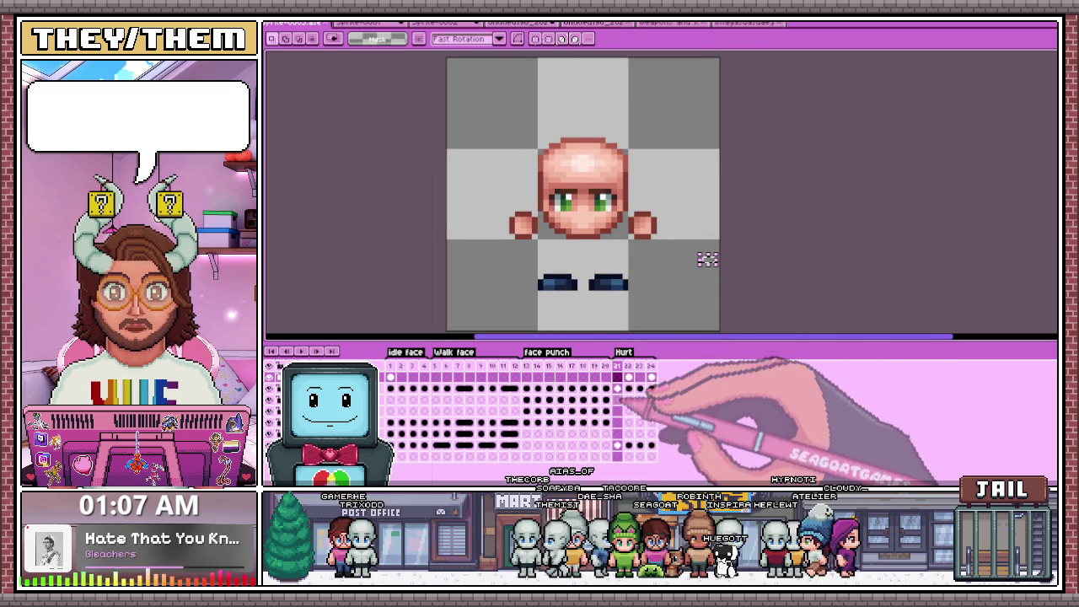
left_click_drag(536, 125, 629, 246)
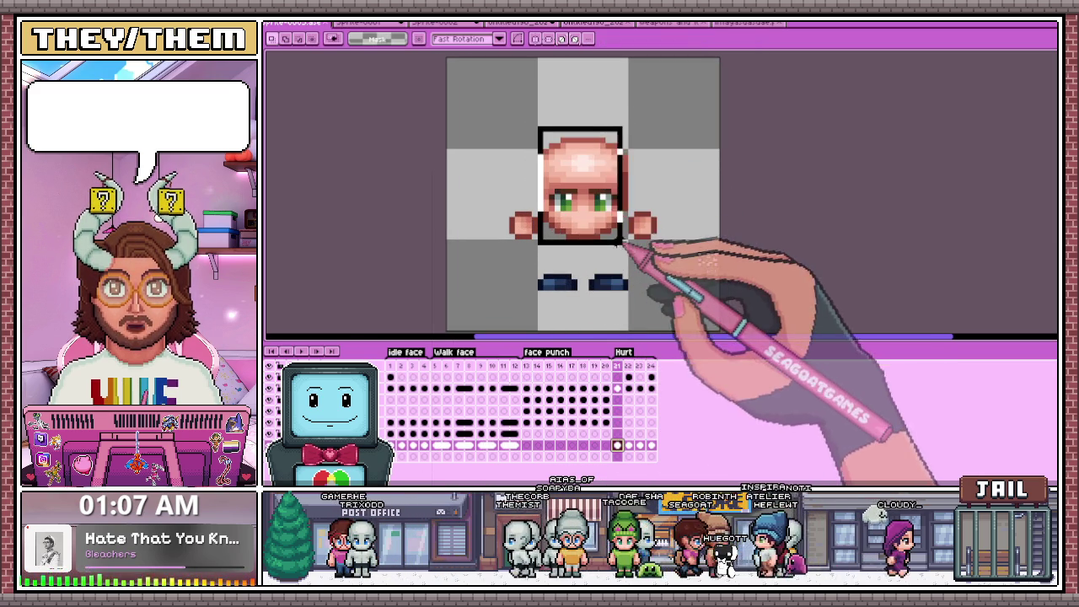
scroll(590, 287, "up", 2)
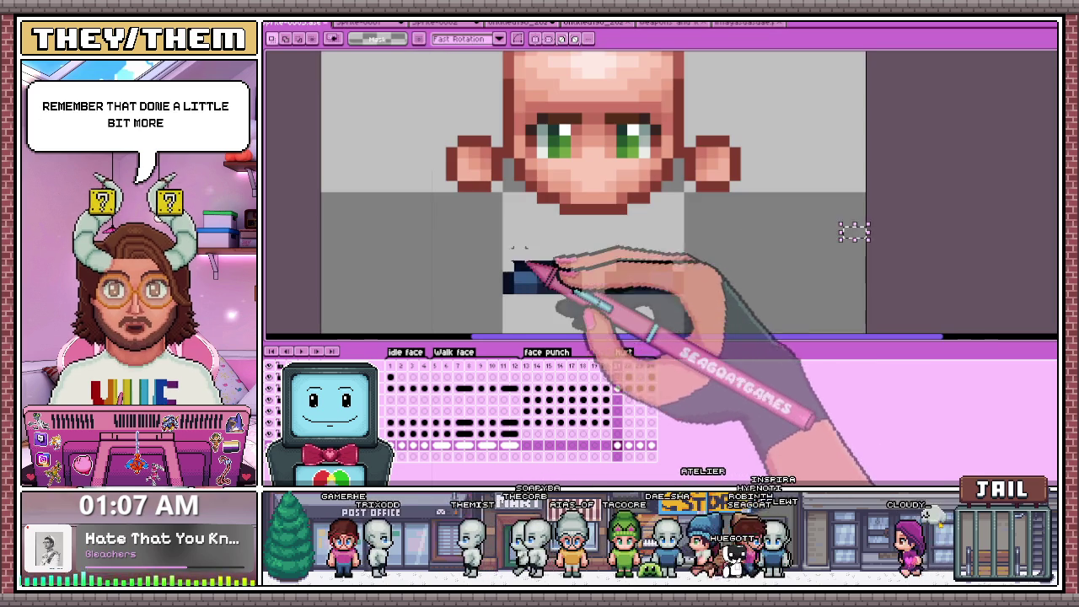
left_click_drag(493, 251, 570, 314)
left_click(617, 388)
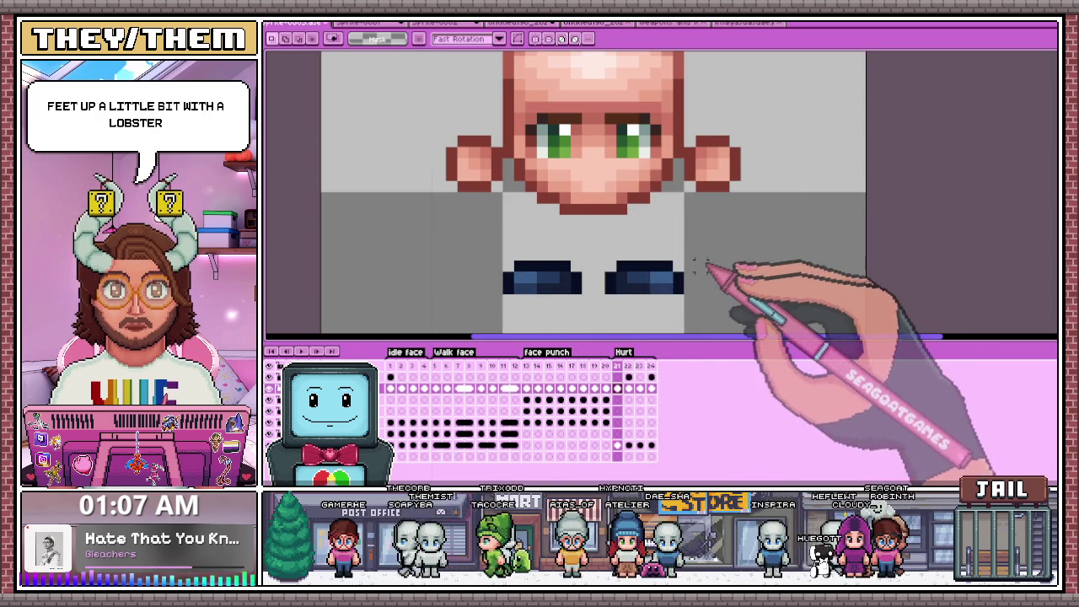
Raise the right foot one pixel and shift the left foot one pixel left to level them.
key("Up")
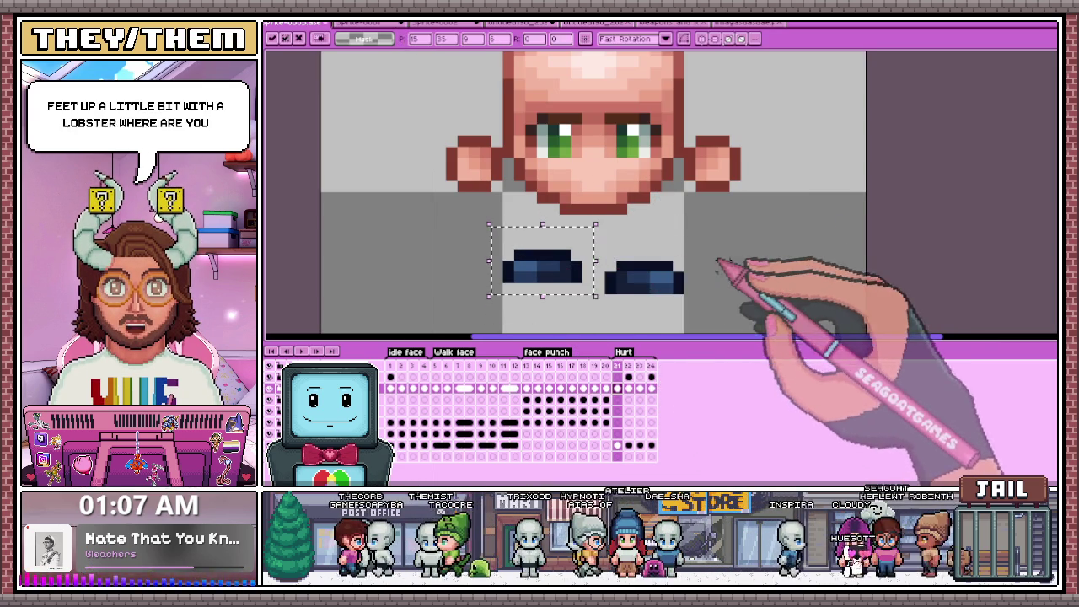
left_click_drag(590, 224, 687, 297)
key("Up")
key("Up")
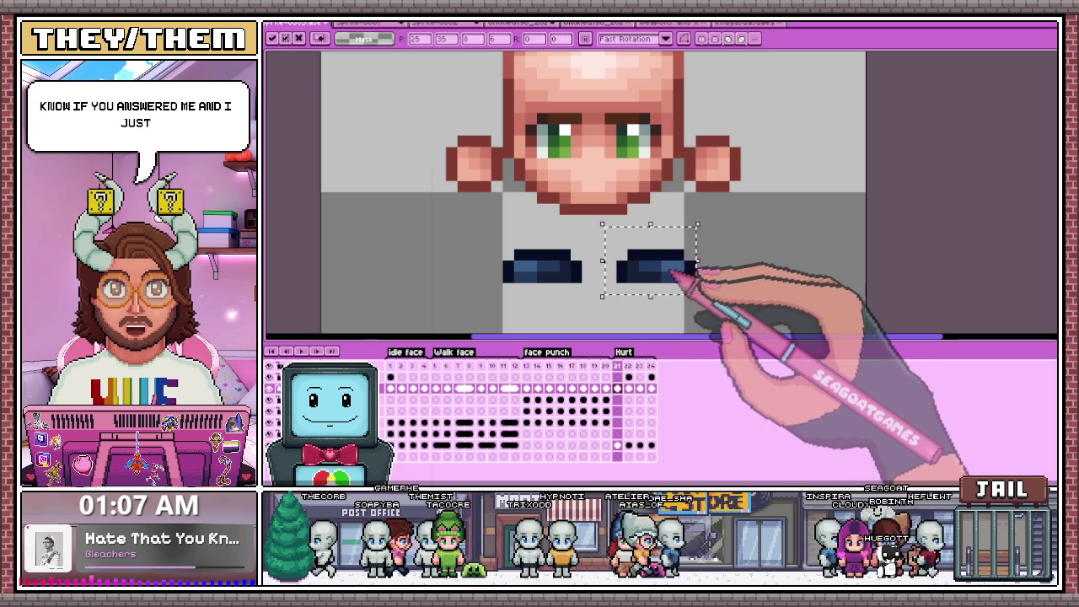
left_click_drag(491, 236, 590, 295)
key("Left")
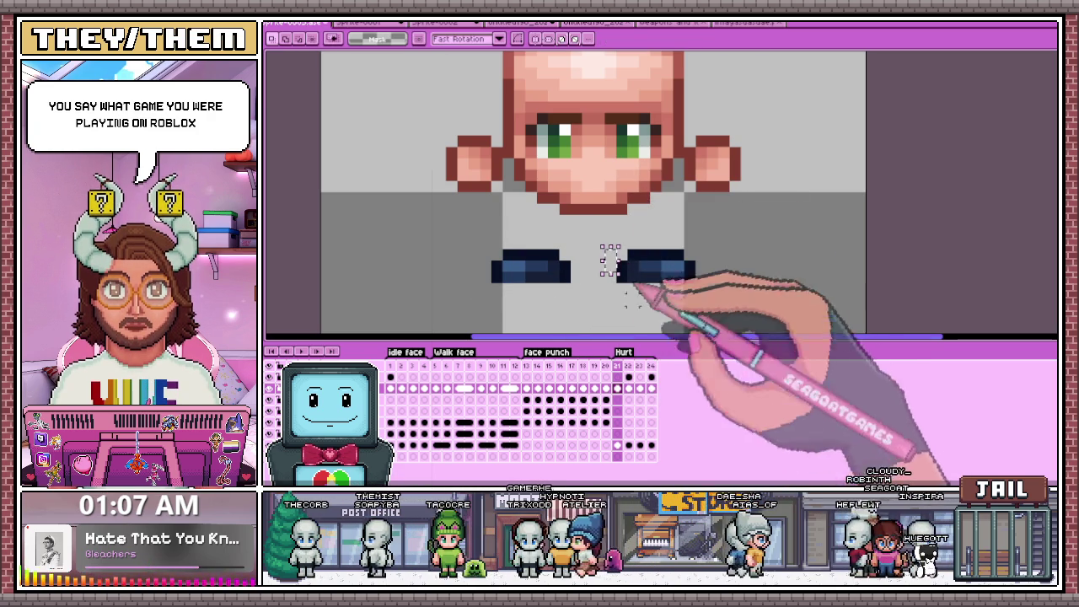
left_click(628, 376)
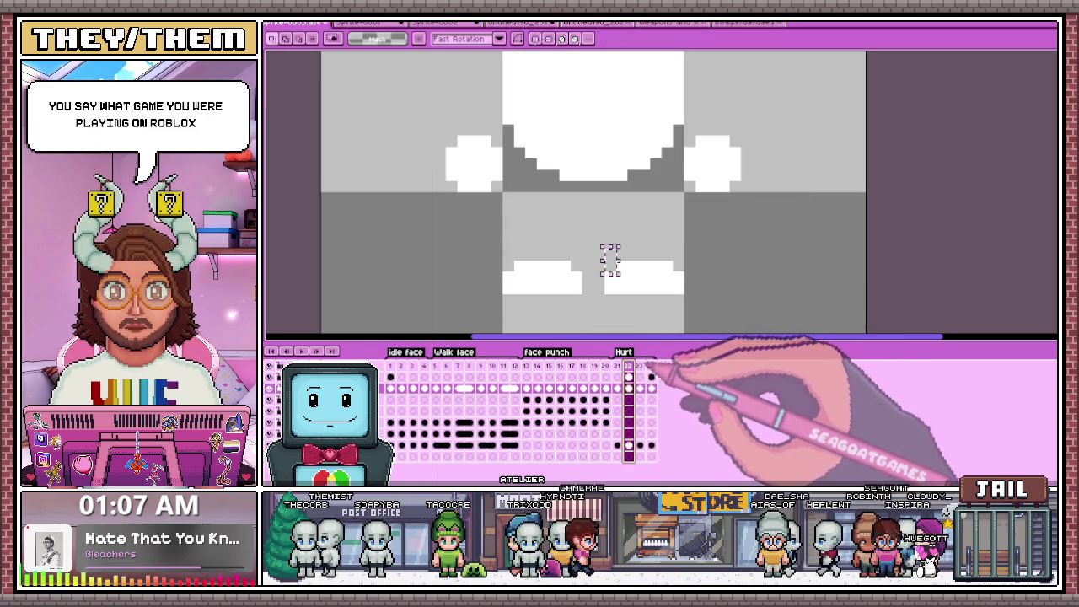
key("period")
key("comma")
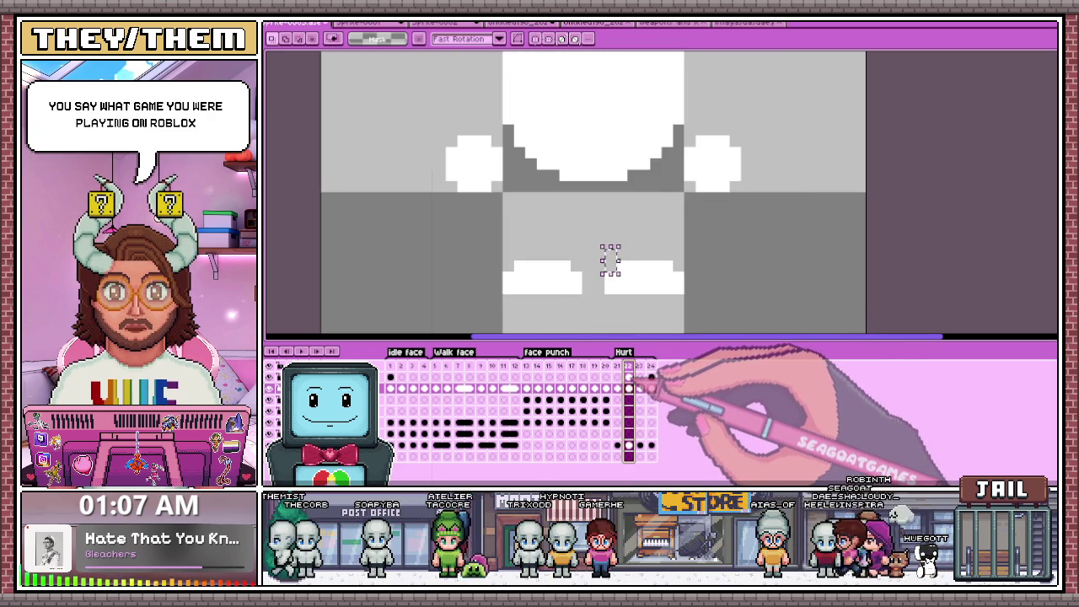
scroll(610, 262, "down", 2)
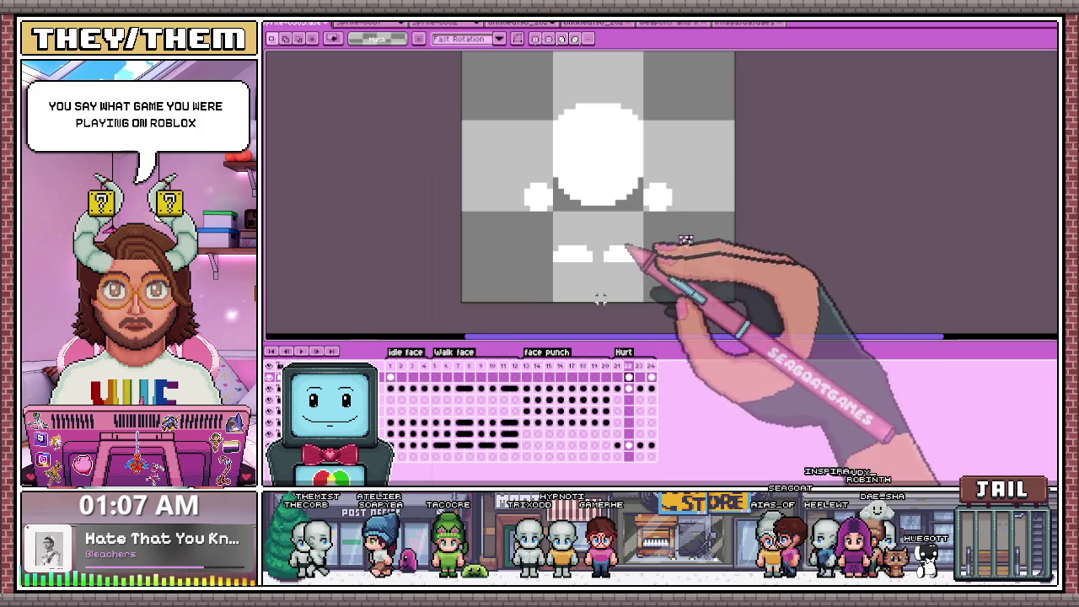
key("comma")
key("Home")
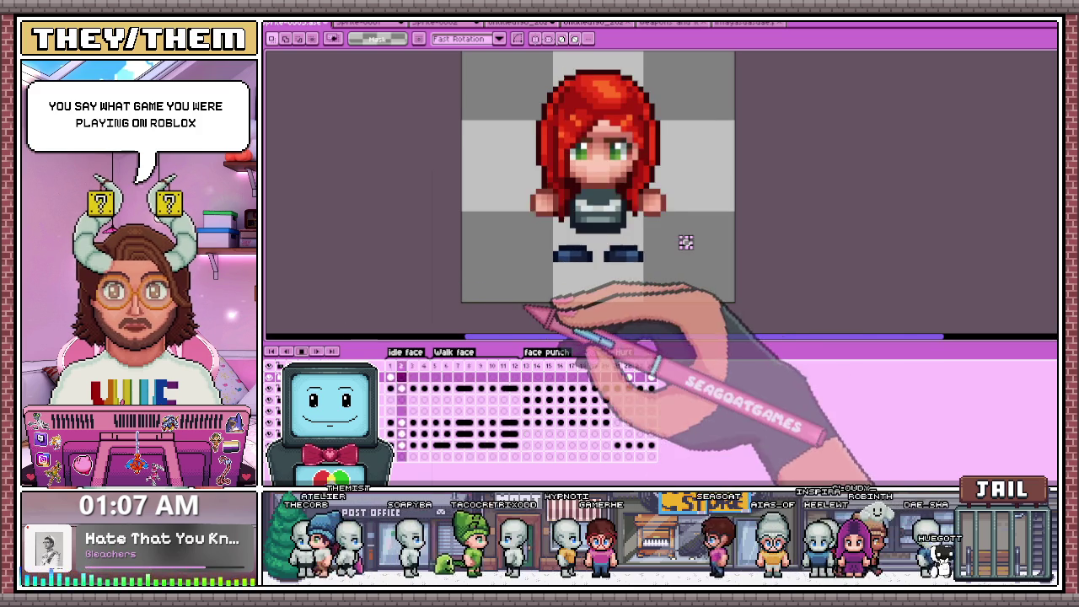
scroll(678, 240, "down", 1)
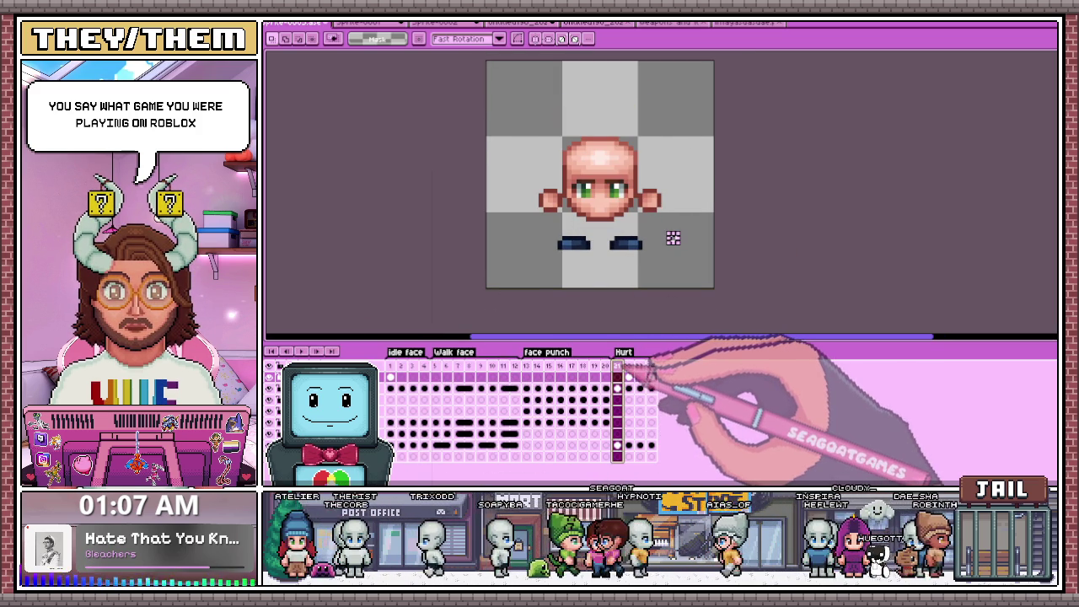
left_click(661, 447)
Close Frame Properties and check the Hurt tag spans frames 21–24, leaving it unchanged.
left_click(615, 277)
double_click(623, 351)
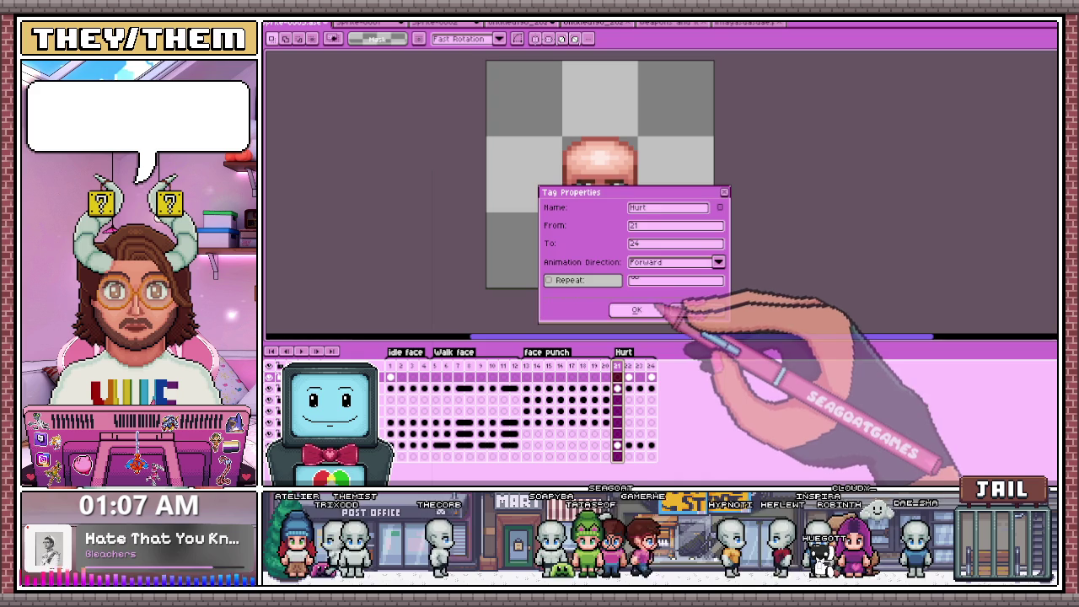
left_click(638, 309)
scroll(606, 277, "down", 2)
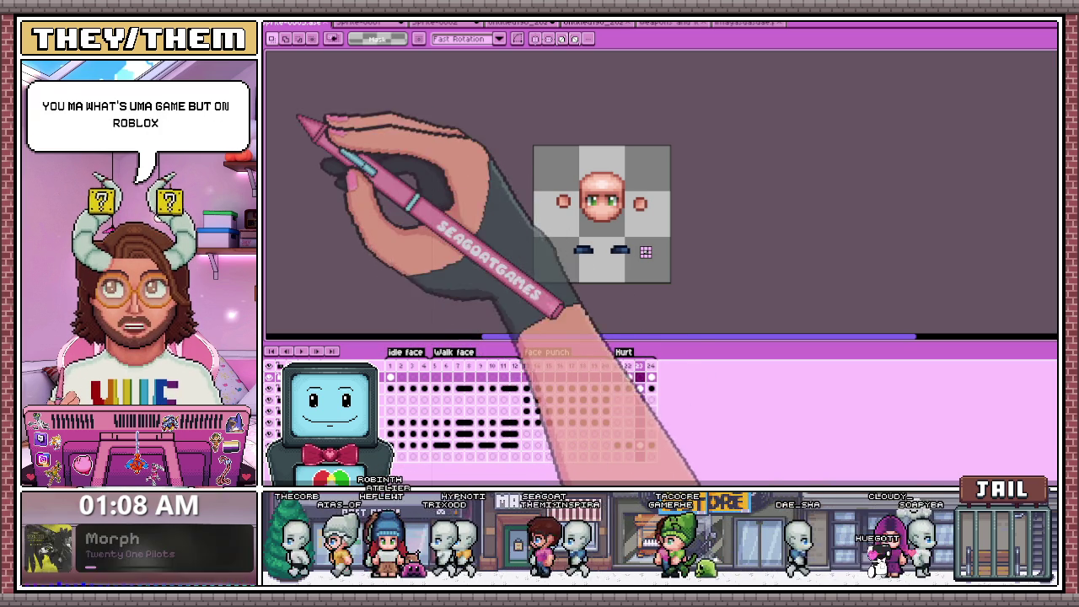
Dismiss the Frame menu without changes and return to Hurt frame 21, zoomed in.
left_click(308, 19)
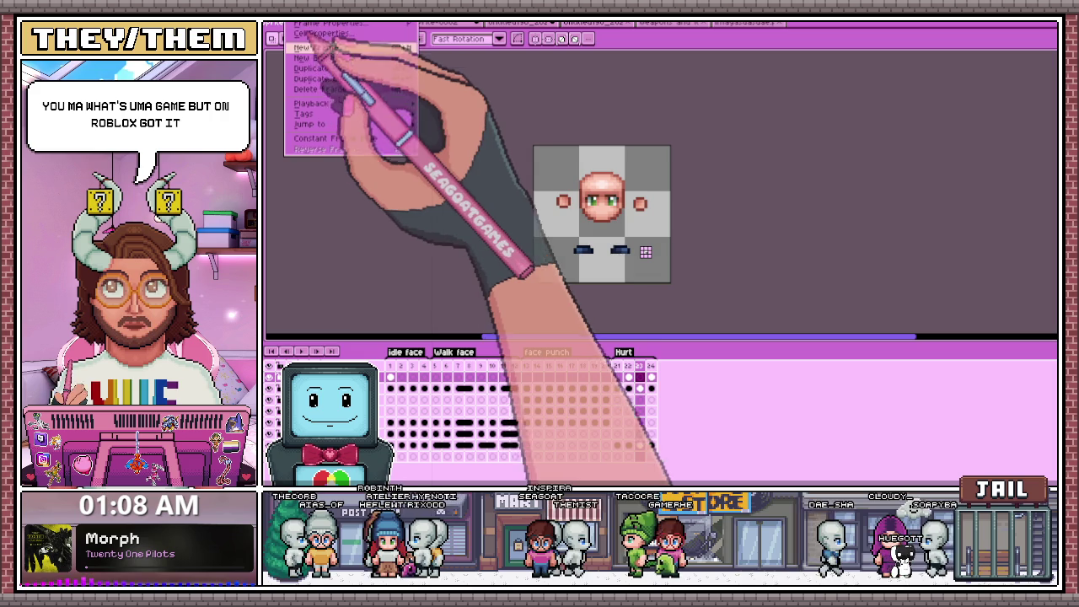
key("Escape")
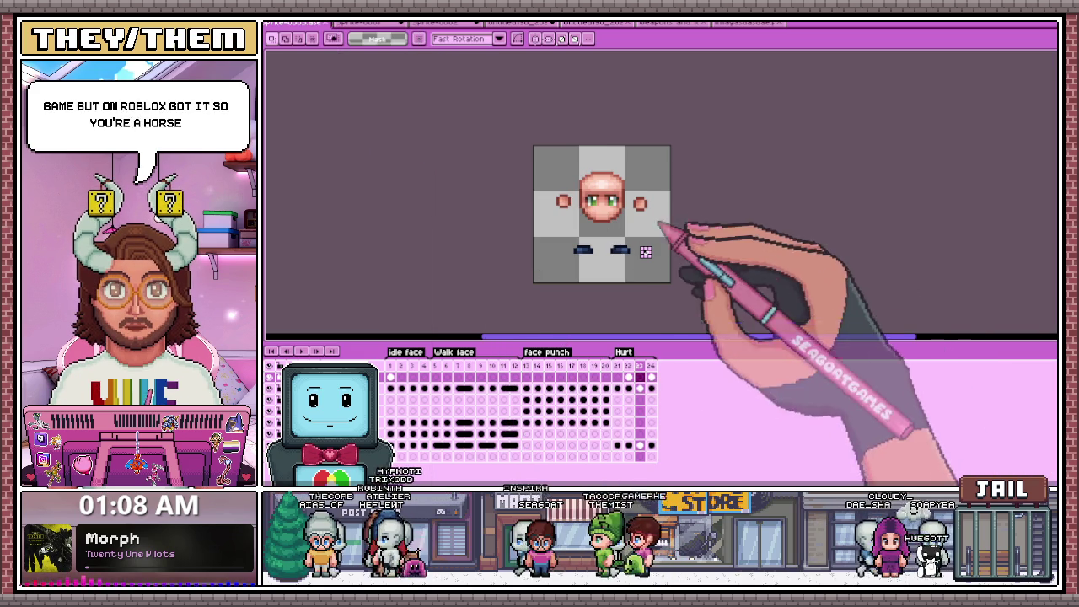
left_click(616, 365)
scroll(579, 270, "up", 2)
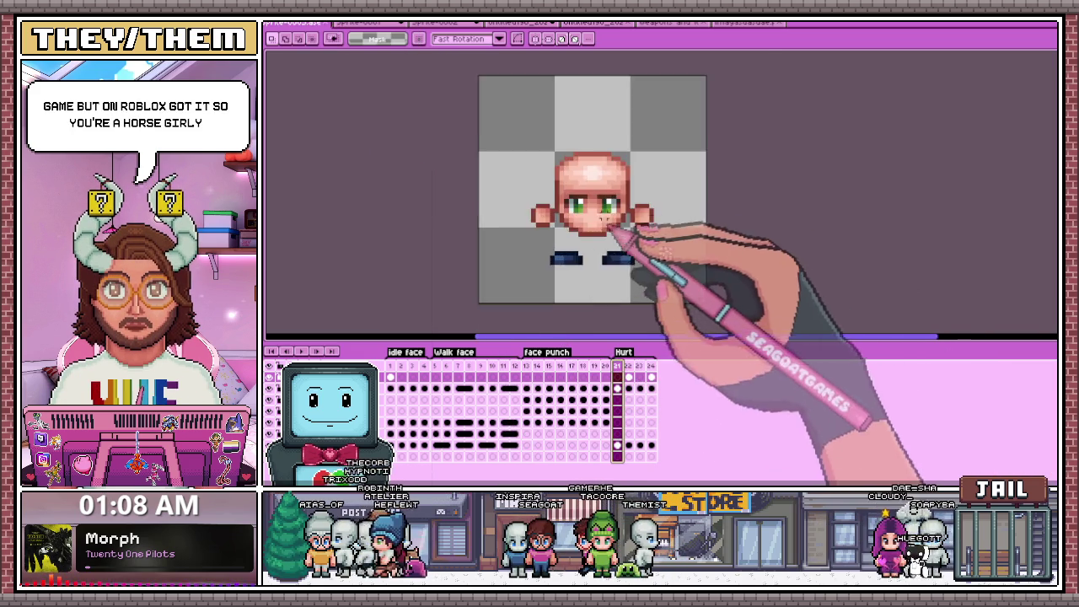
scroll(581, 221, "up", 3)
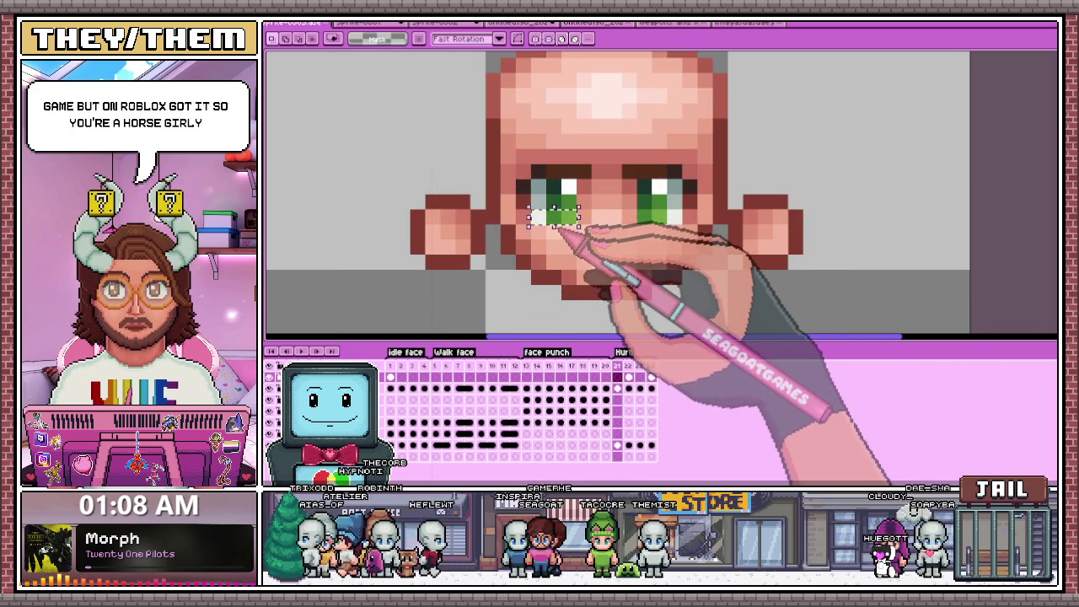
Select the left eye on the bottom layer's frame 21 cel, undoing a stray cheek pixel.
left_click_drag(528, 205, 580, 228)
left_click(616, 444)
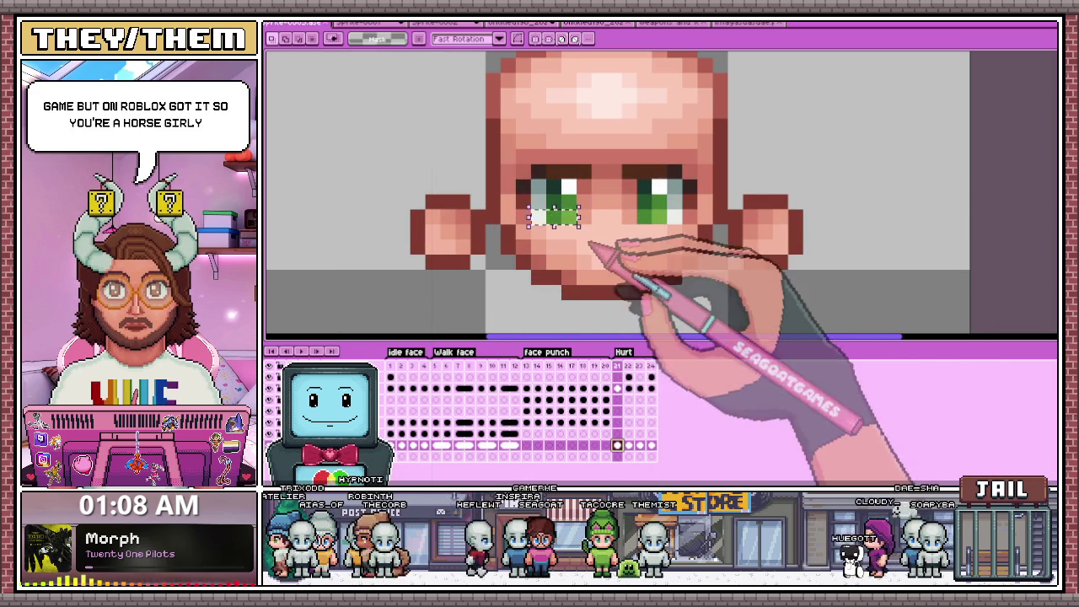
key("ctrl+d")
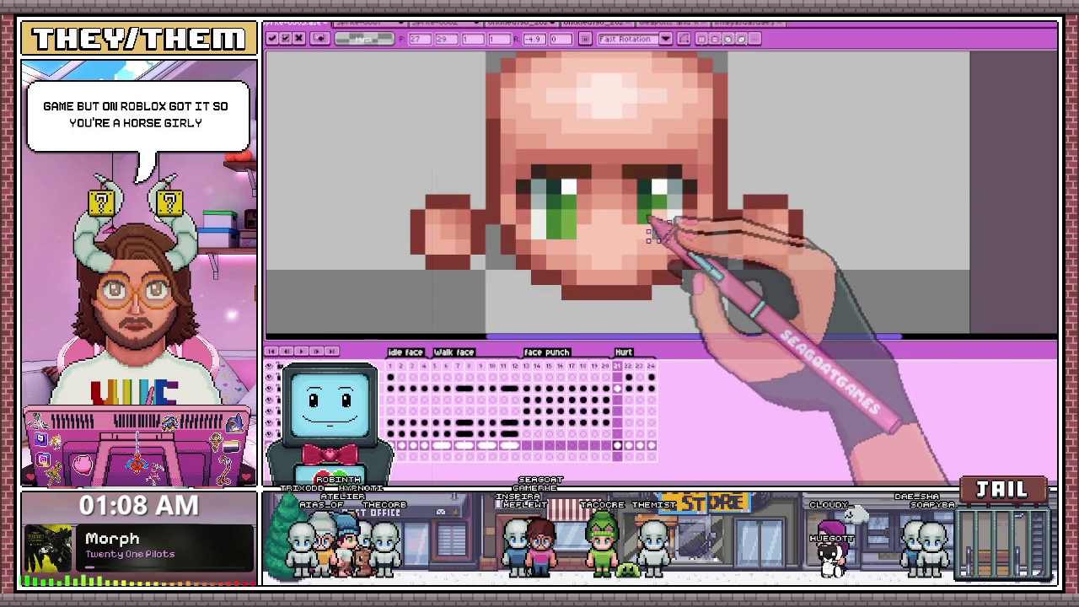
left_click(599, 232)
key("ctrl+z")
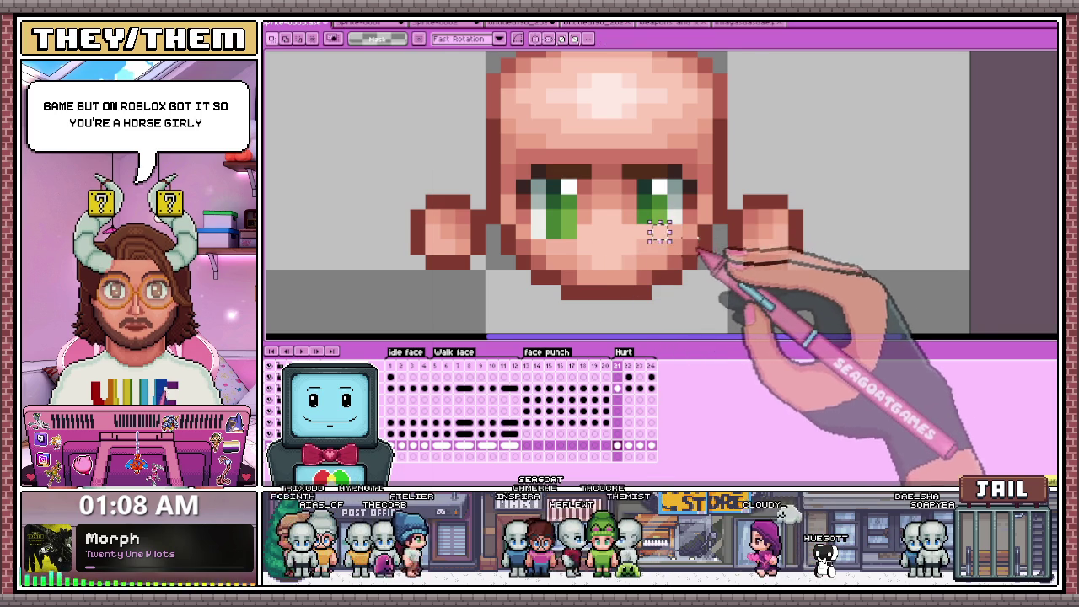
Transform the right eye's lower green pixels so the two eyes sit evenly.
left_click_drag(684, 207, 634, 226)
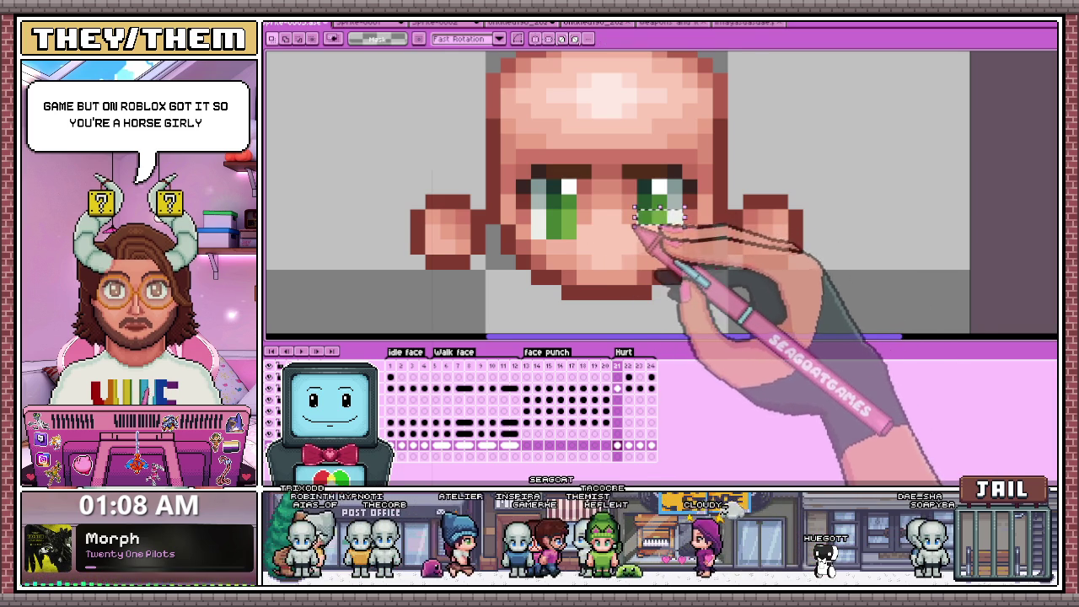
scroll(708, 278, "down", 3)
scroll(725, 290, "down", 2)
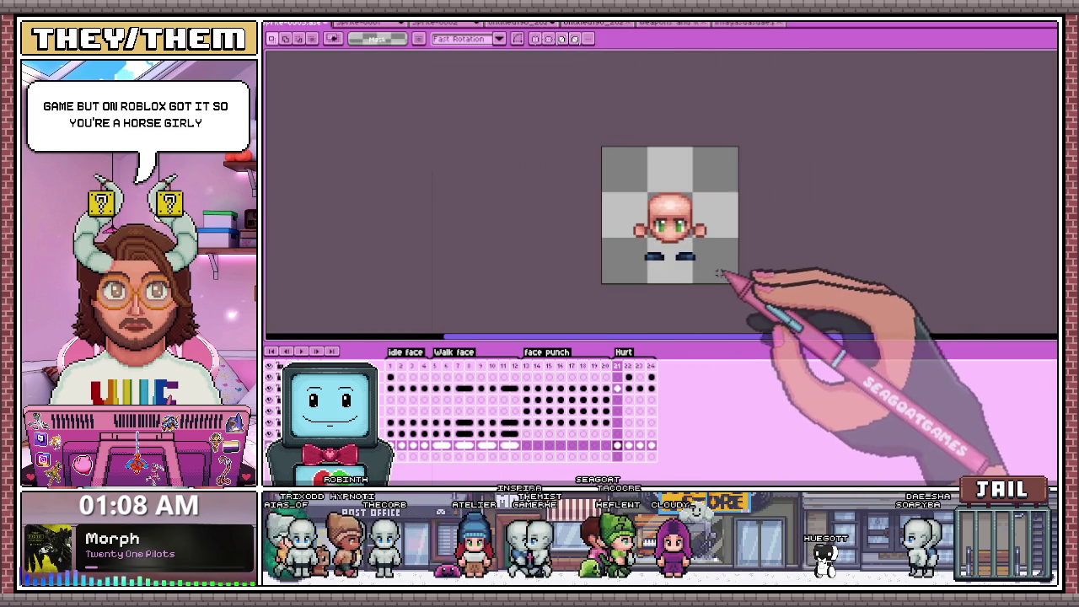
scroll(732, 284, "down", 3)
scroll(746, 265, "up", 2)
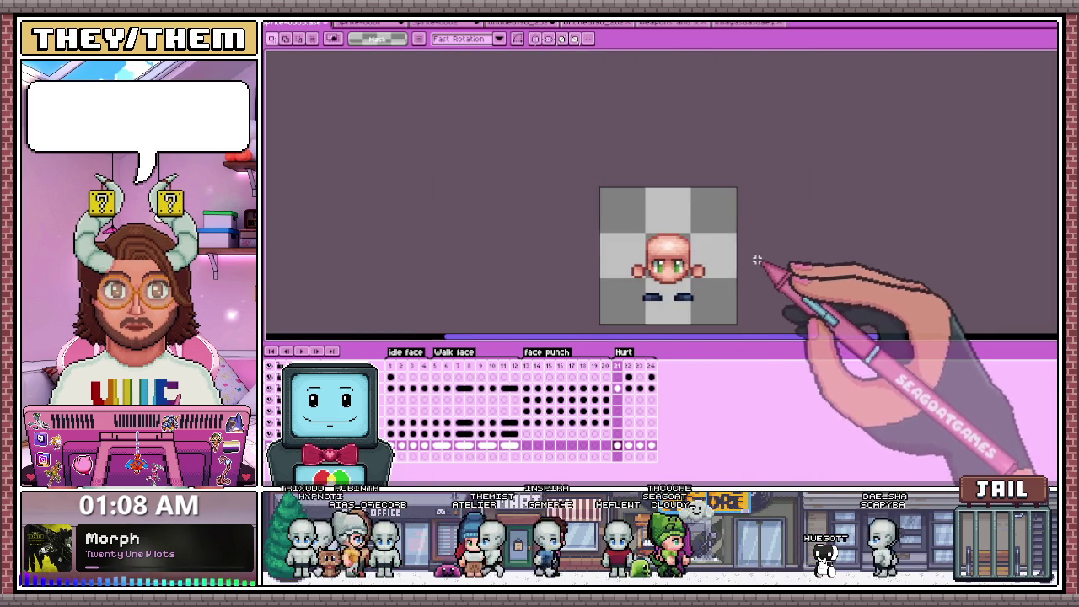
scroll(674, 285, "up", 2)
scroll(666, 279, "up", 1)
scroll(638, 265, "up", 3)
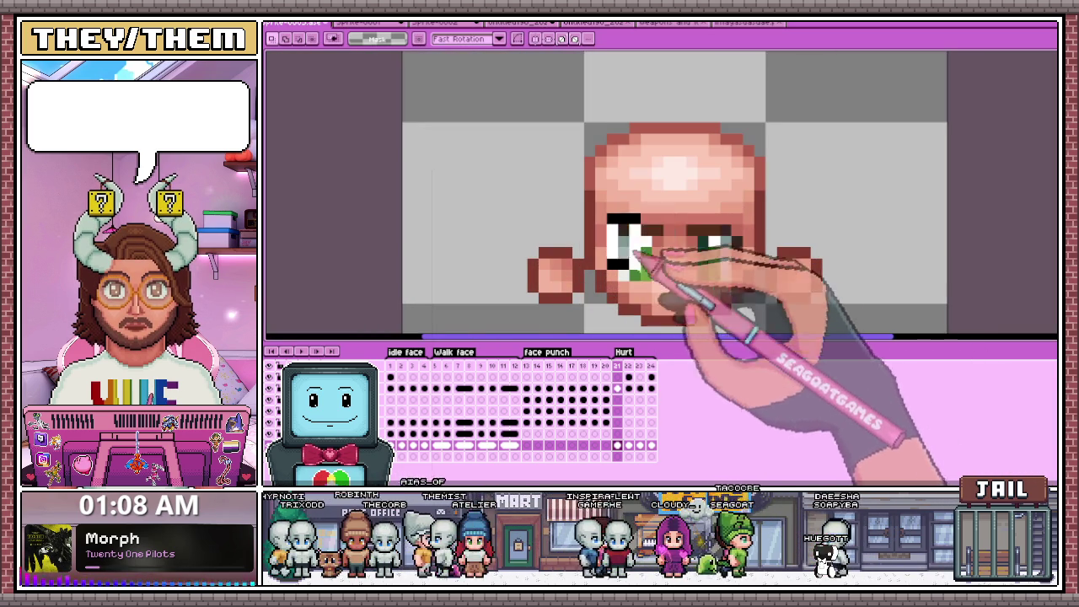
key("ctrl+t")
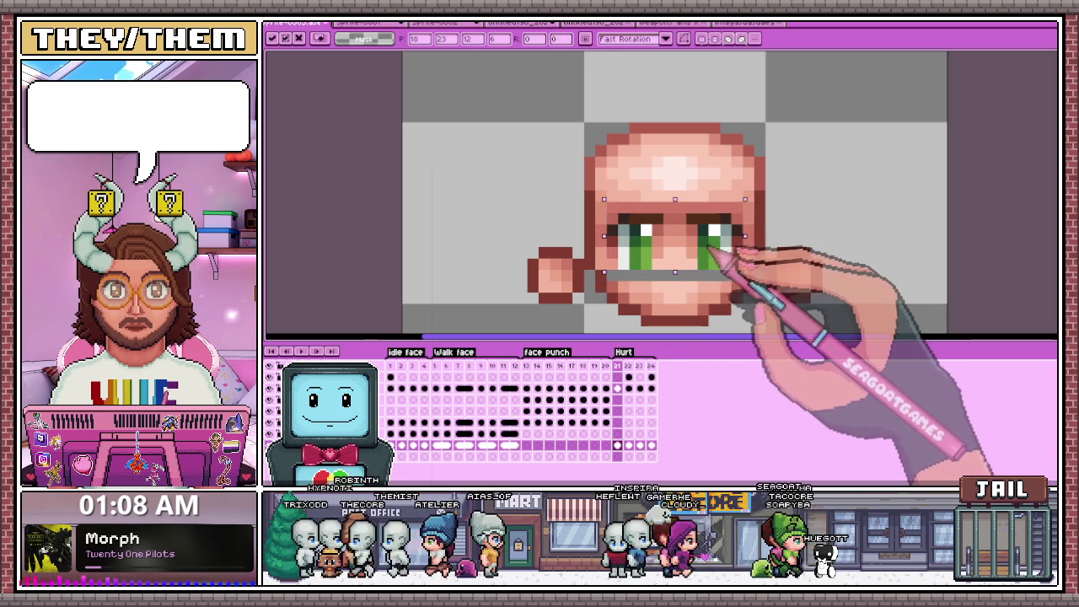
key("Return")
scroll(817, 252, "up", 2)
scroll(519, 241, "up", 1)
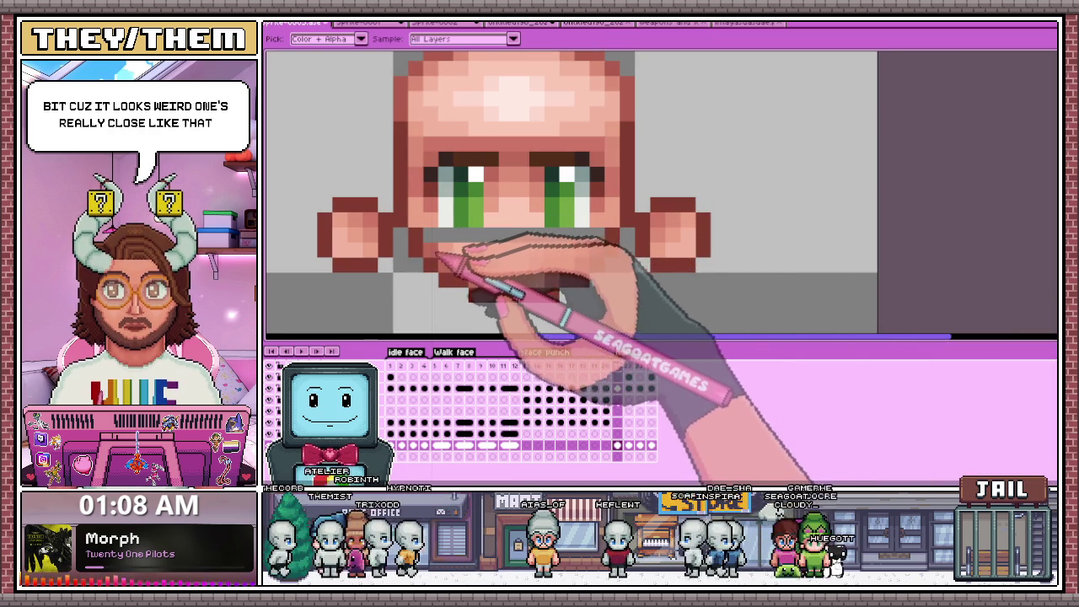
Drag the face content horizontally with the Move tool, then switch to the eyedropper.
key("v")
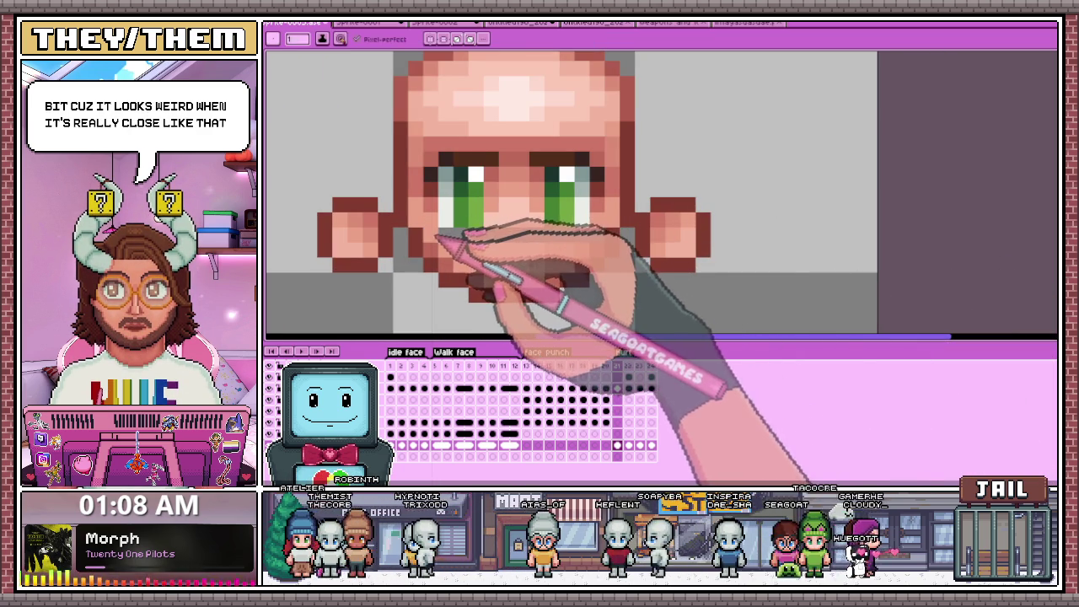
left_click_drag(459, 235, 602, 234)
key("i")
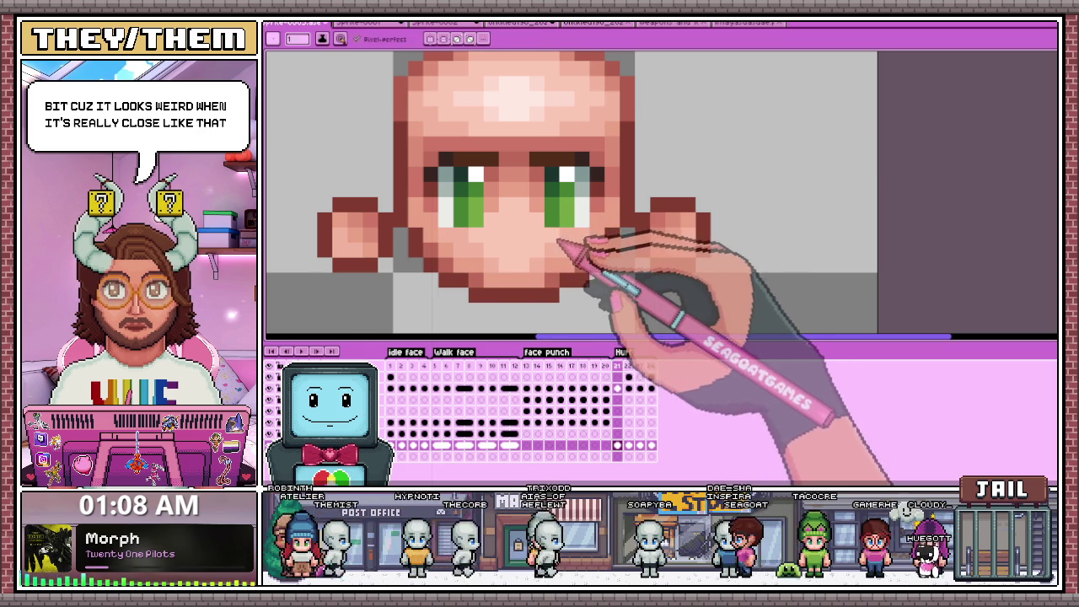
scroll(526, 202, "down", 3)
scroll(527, 203, "up", 1)
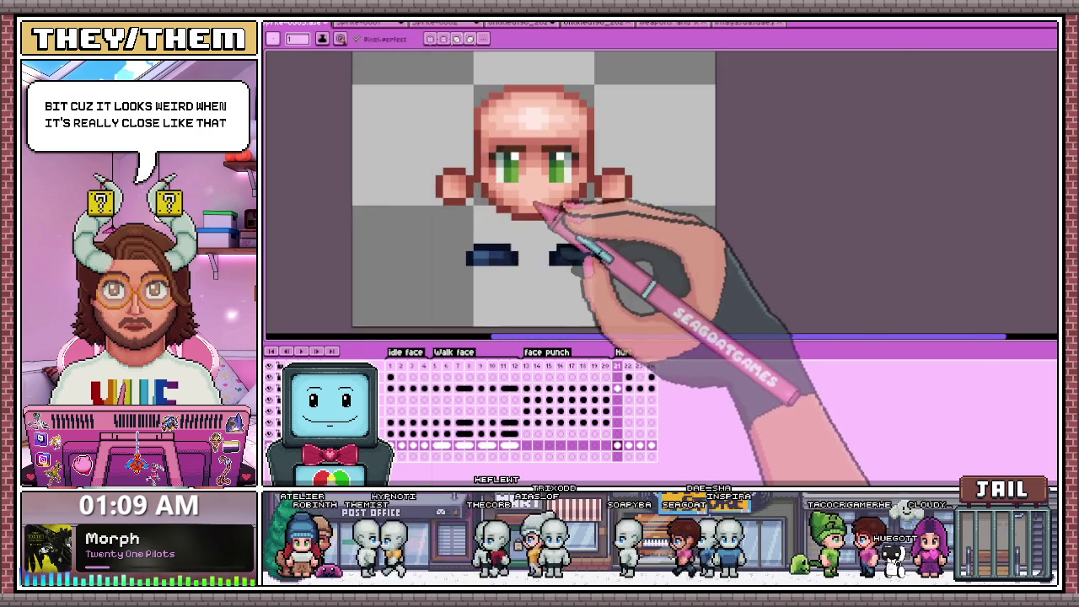
scroll(527, 202, "up", 2)
scroll(527, 202, "down", 3)
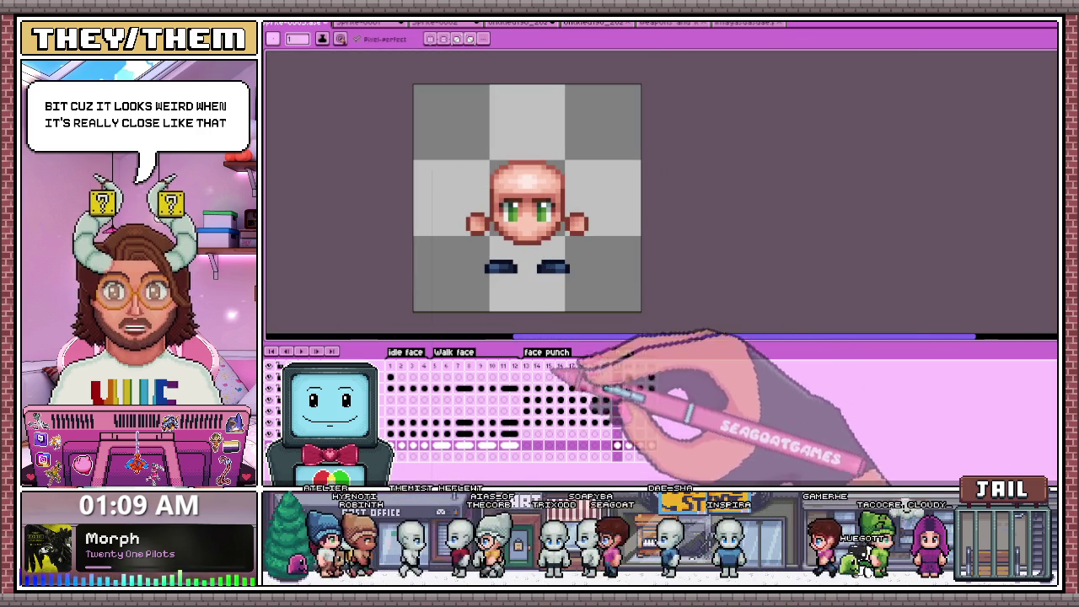
Draw dark brown eyebrows above the left and right green eyes.
scroll(573, 304, "down", 2)
scroll(572, 294, "down", 1)
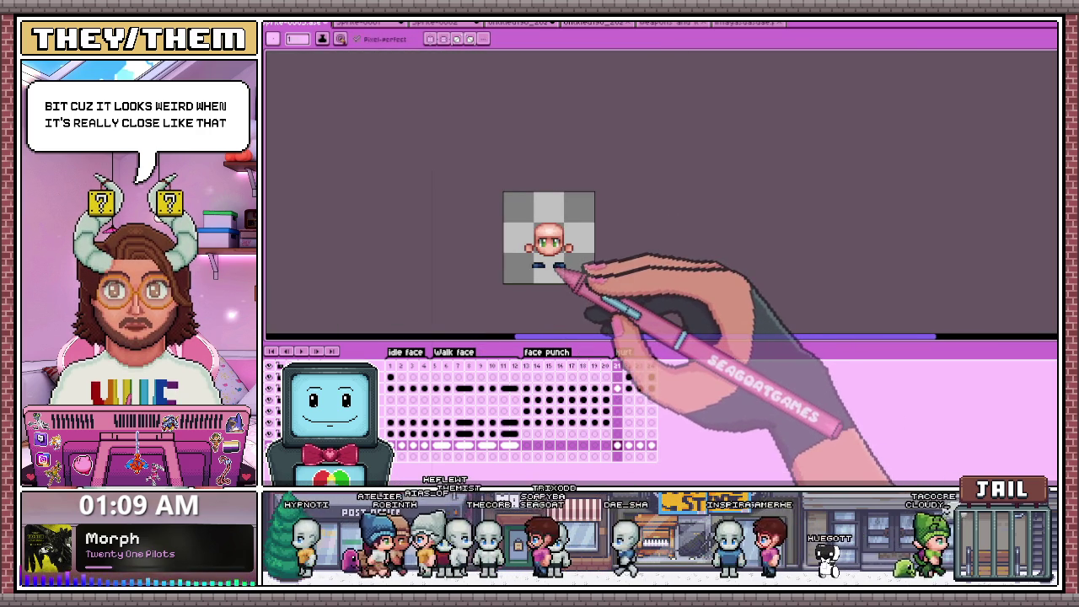
scroll(565, 261, "up", 1)
scroll(573, 251, "up", 1)
scroll(539, 194, "up", 2)
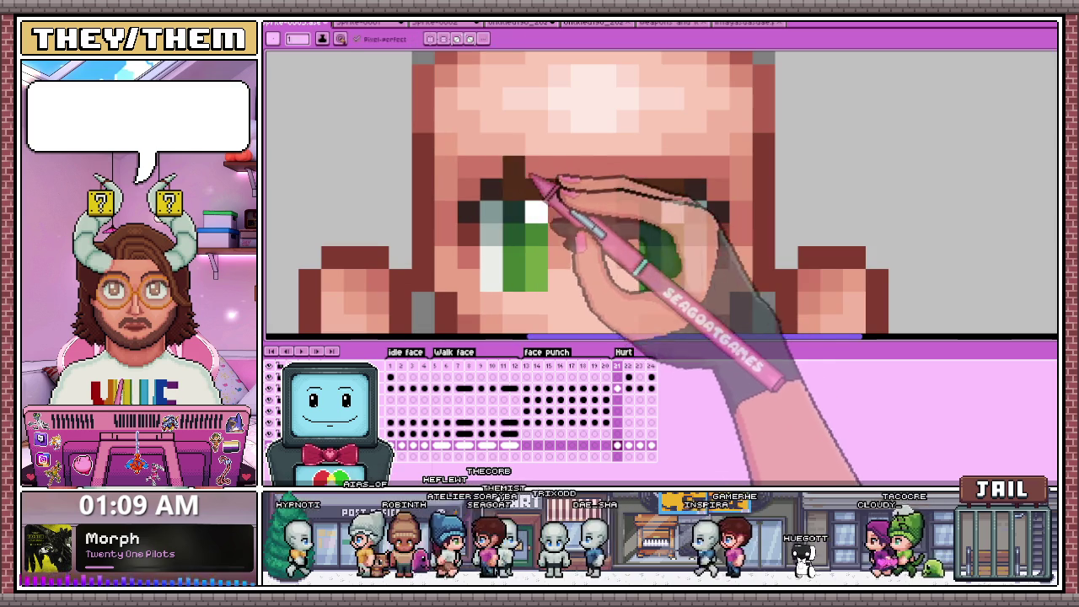
left_click_drag(470, 166, 540, 145)
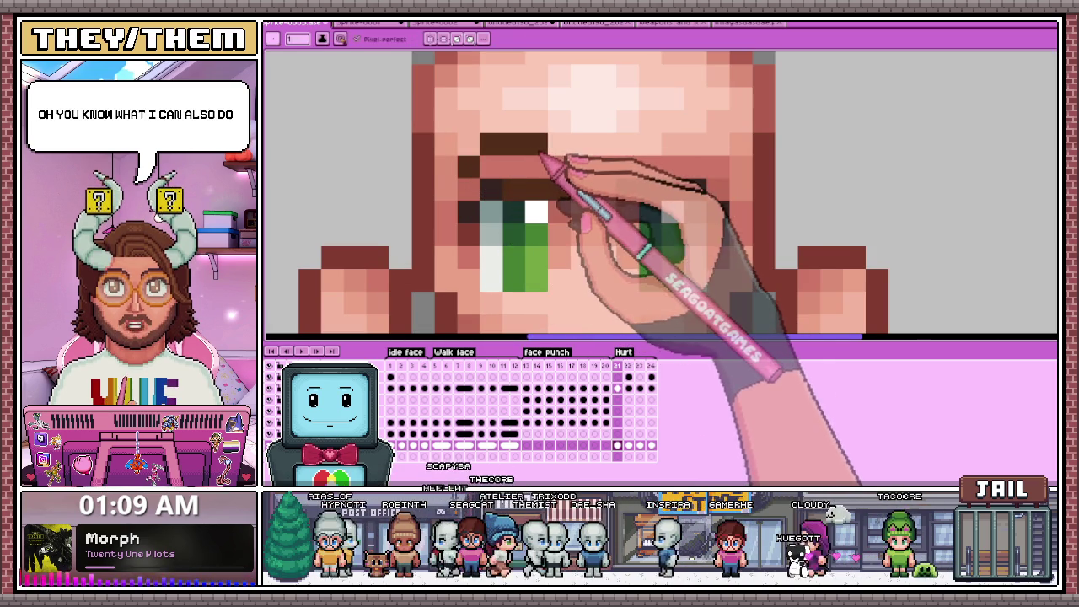
left_click_drag(623, 145, 700, 150)
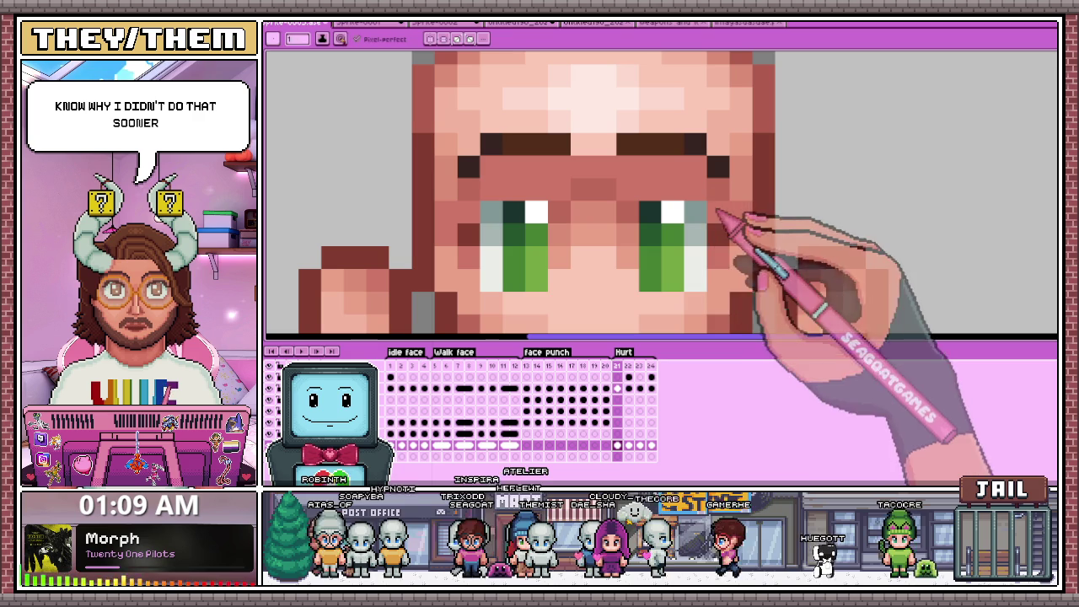
Add a dark corner pixel and redraw the left eyebrow one row lower.
scroll(479, 207, "down", 1)
scroll(590, 180, "down", 1)
scroll(609, 231, "up", 1)
scroll(530, 231, "up", 1)
left_click(499, 204)
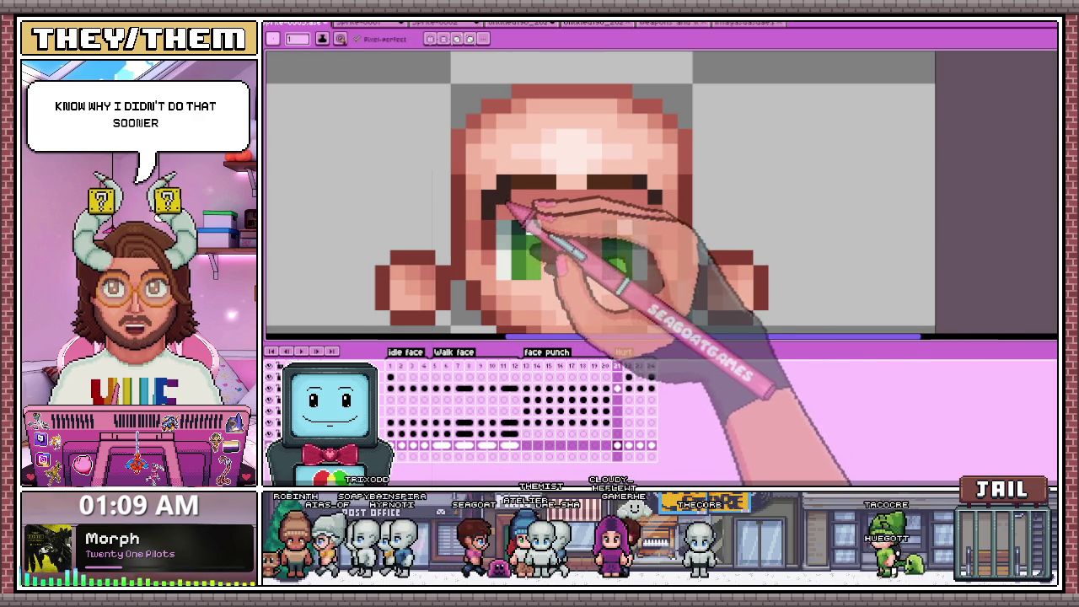
key("b")
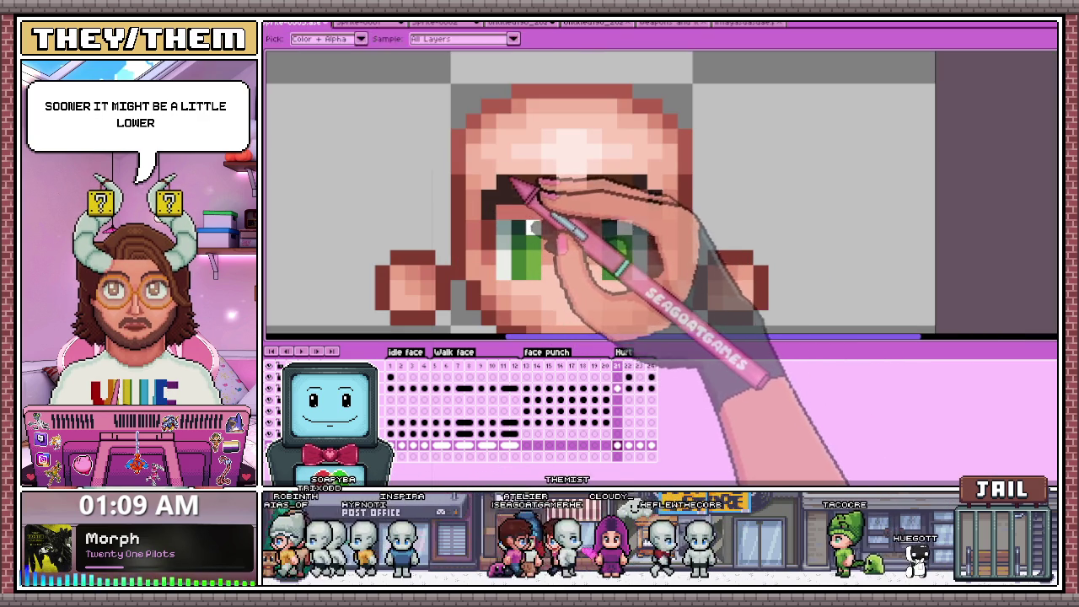
left_click_drag(510, 194, 552, 199)
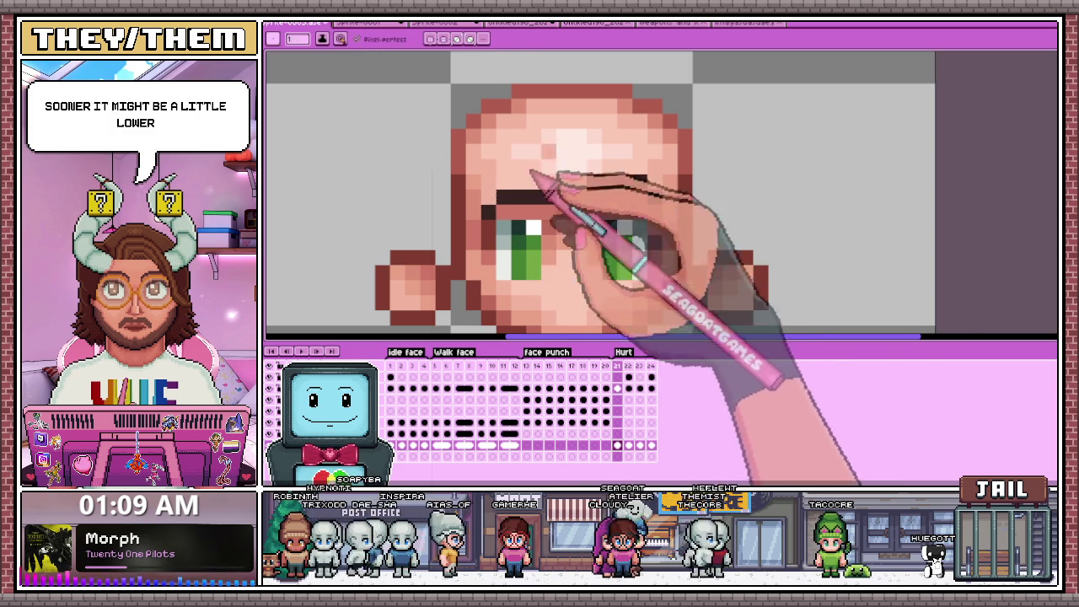
Recolour the left eyebrow dark brown and thin the right eyebrow to a single row.
scroll(638, 219, "down", 2)
scroll(624, 193, "up", 3)
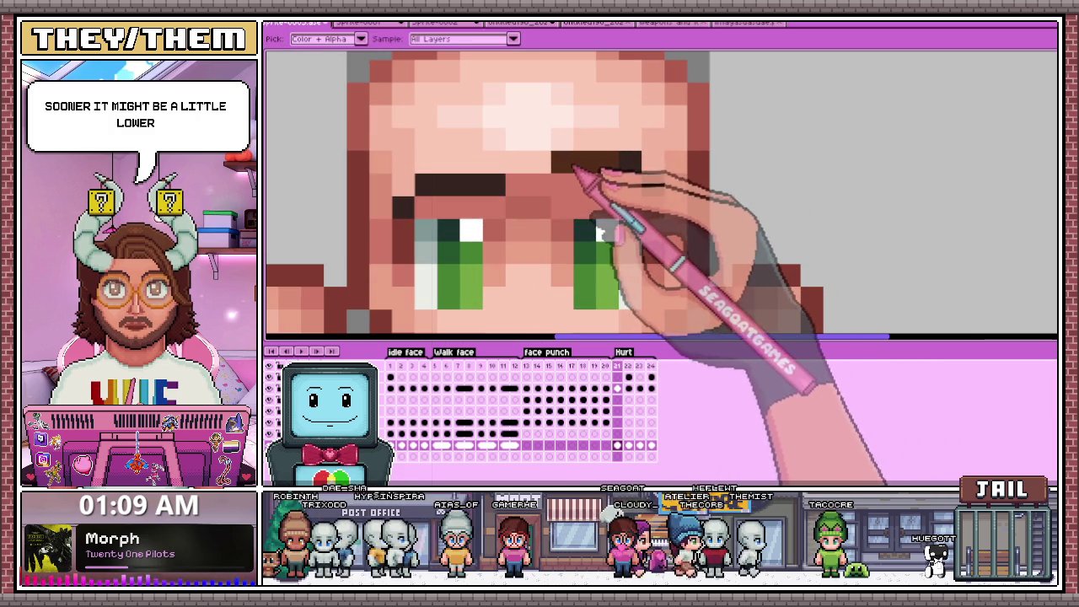
left_click_drag(425, 184, 497, 184)
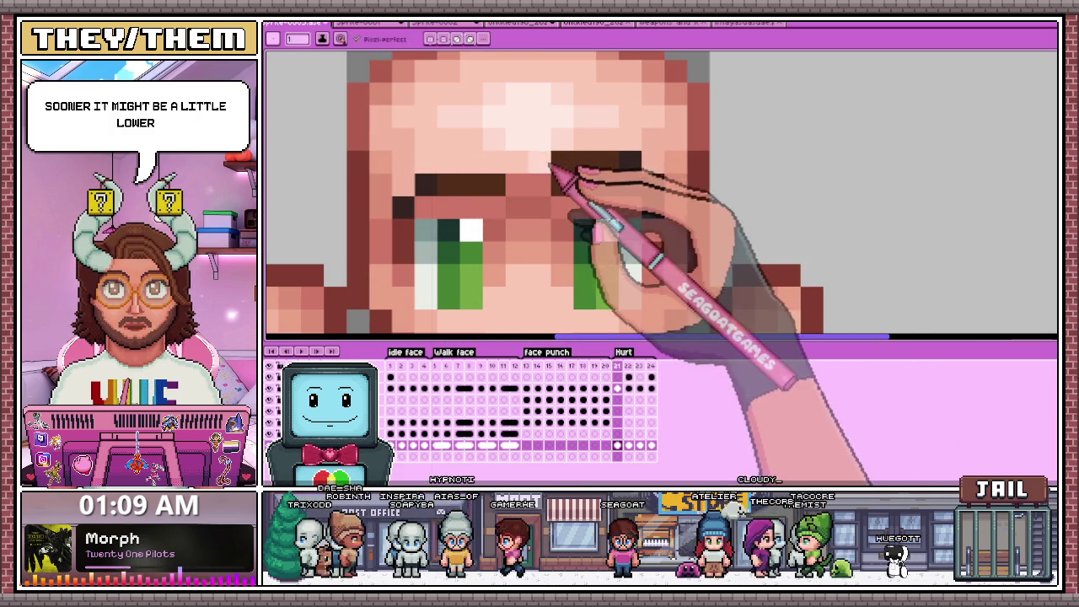
left_click_drag(559, 164, 620, 164)
left_click(630, 160)
left_click(654, 205)
Step forward to the white hurt-flash frame and next hurt frame, selecting the eye pixels.
scroll(656, 201, "down", 3)
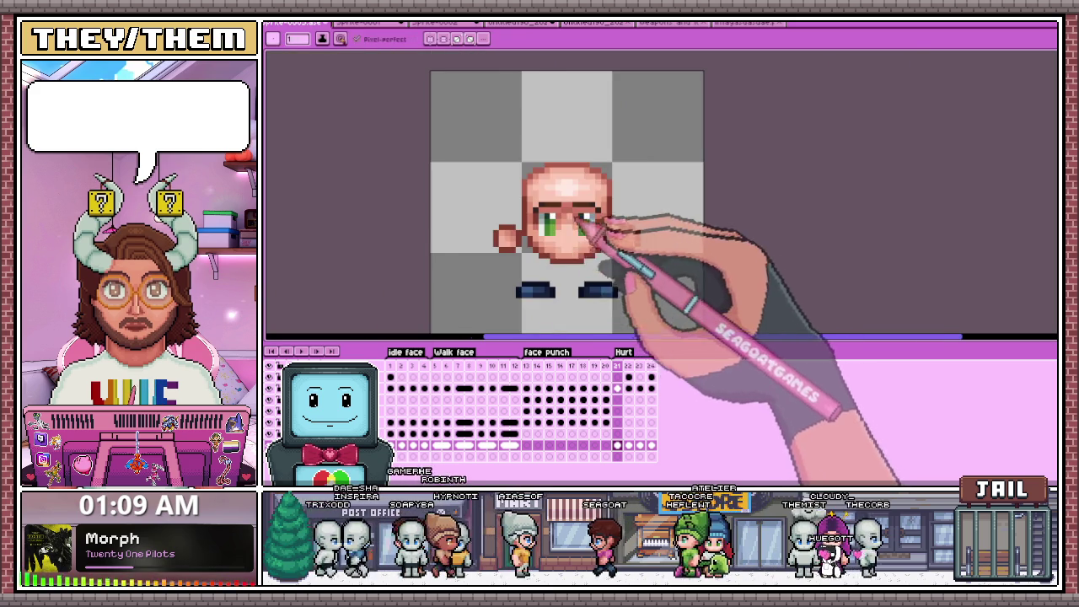
scroll(592, 230, "up", 3)
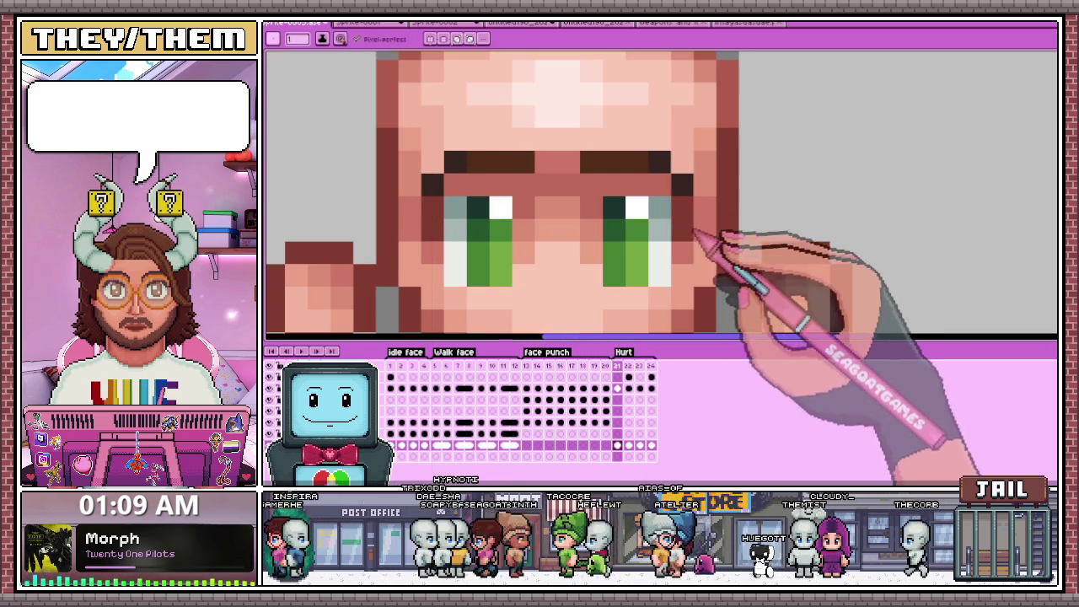
scroll(624, 194, "down", 3)
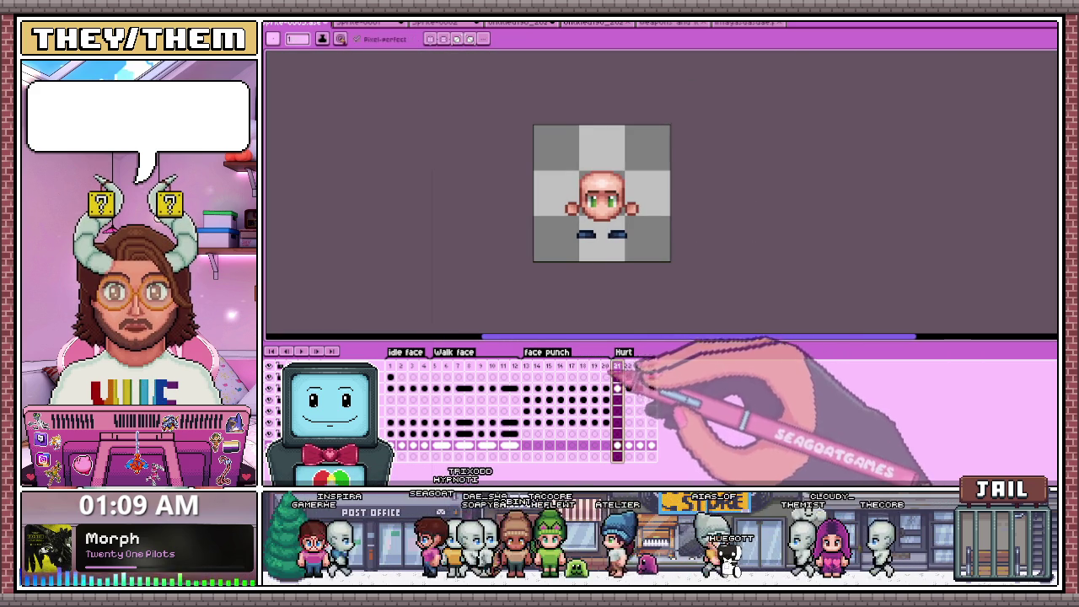
key("Right")
key("Right")
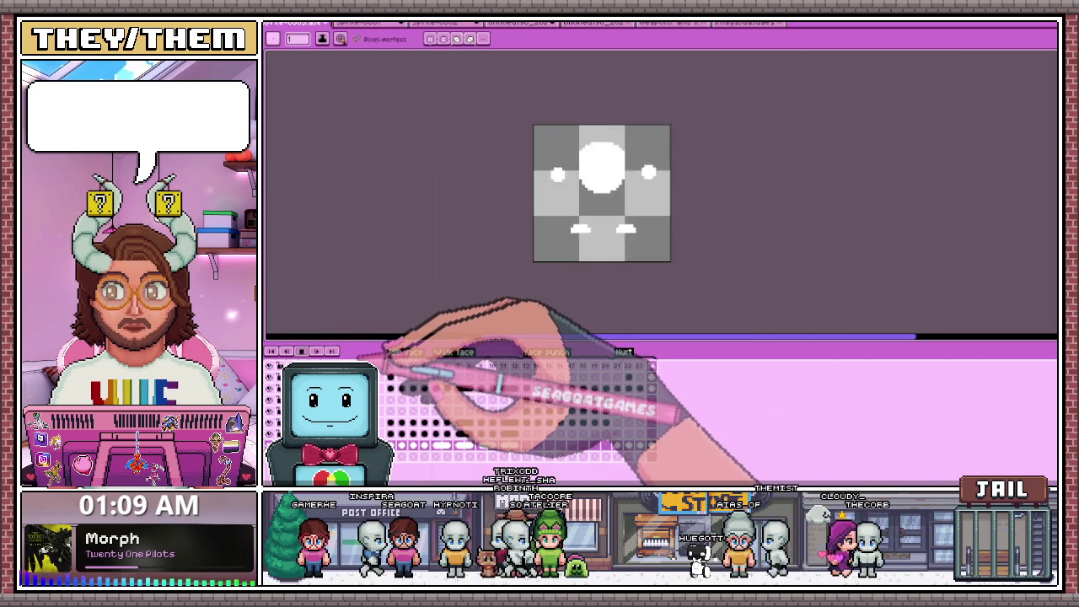
key("Right")
key("Right")
key("Right")
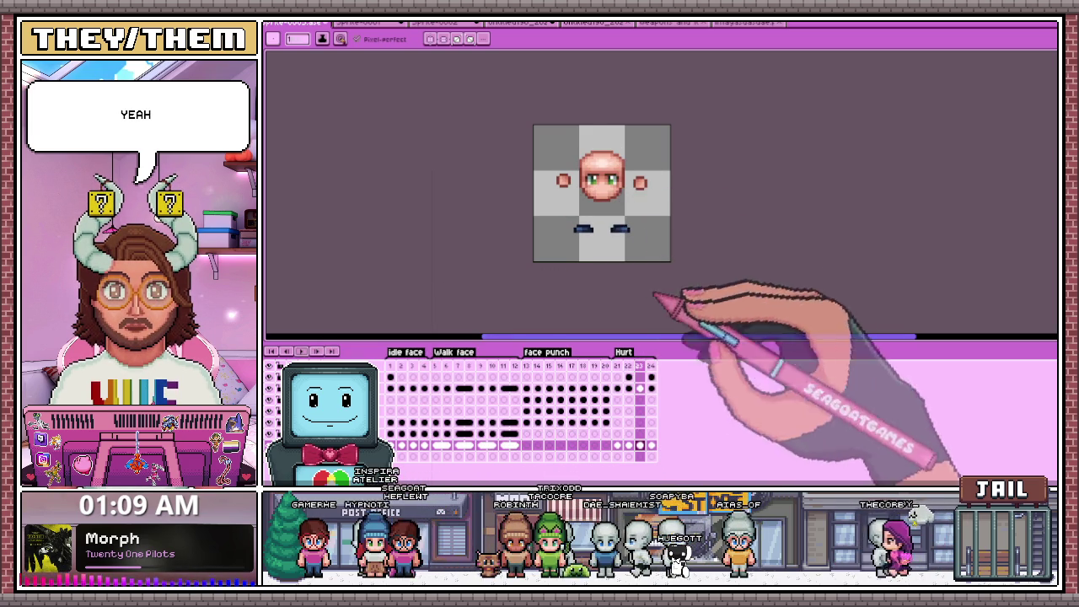
scroll(636, 215, "up", 2)
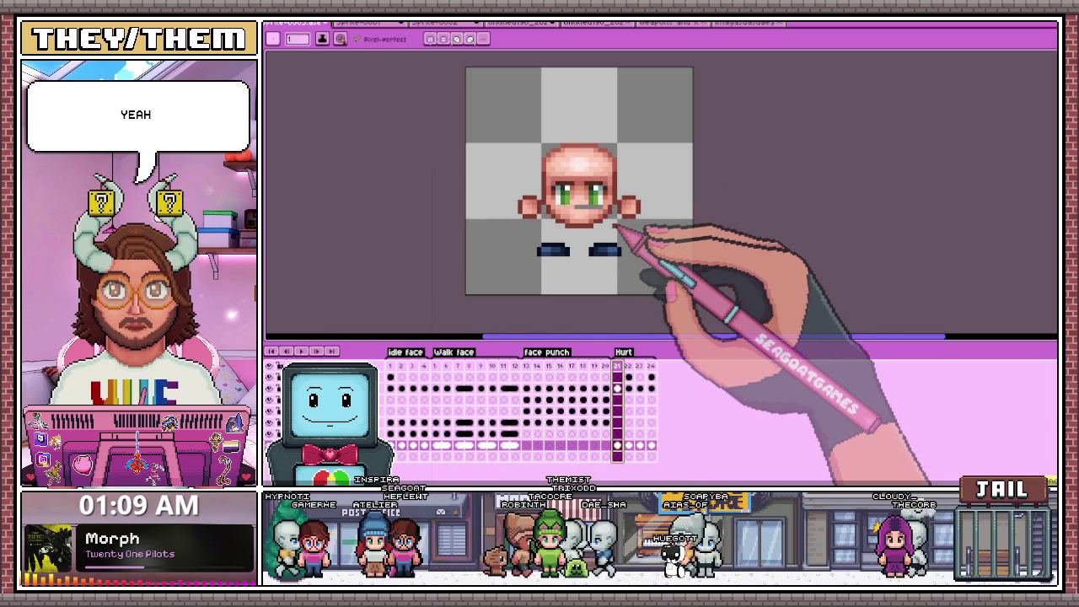
key("Up")
key("Up")
key("Up")
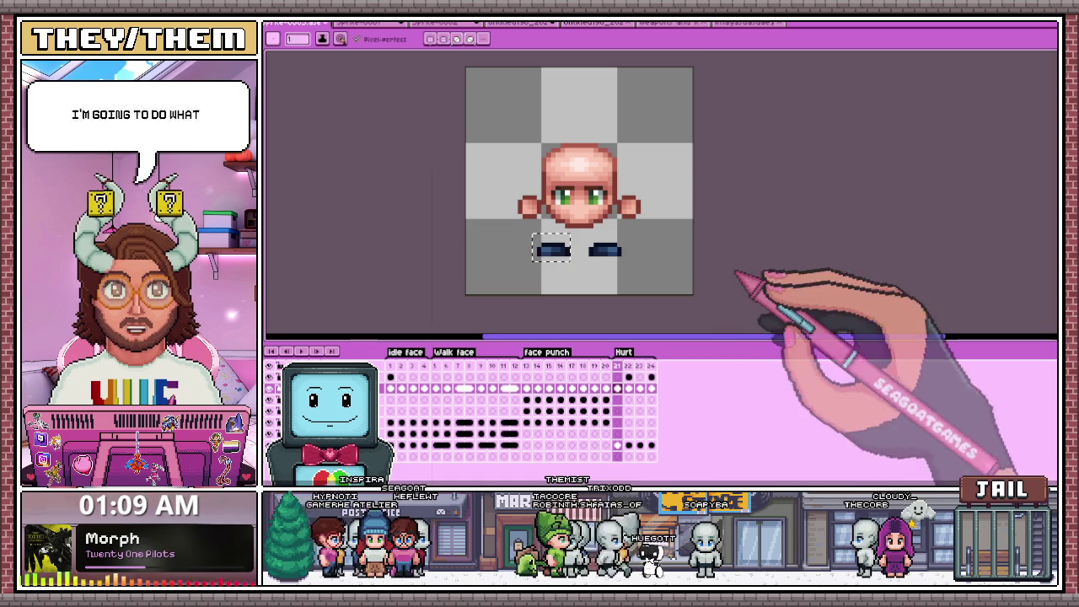
On flash frame 22, select and transform the left eye shape with onion skinning on.
scroll(600, 219, "up", 1)
key("m")
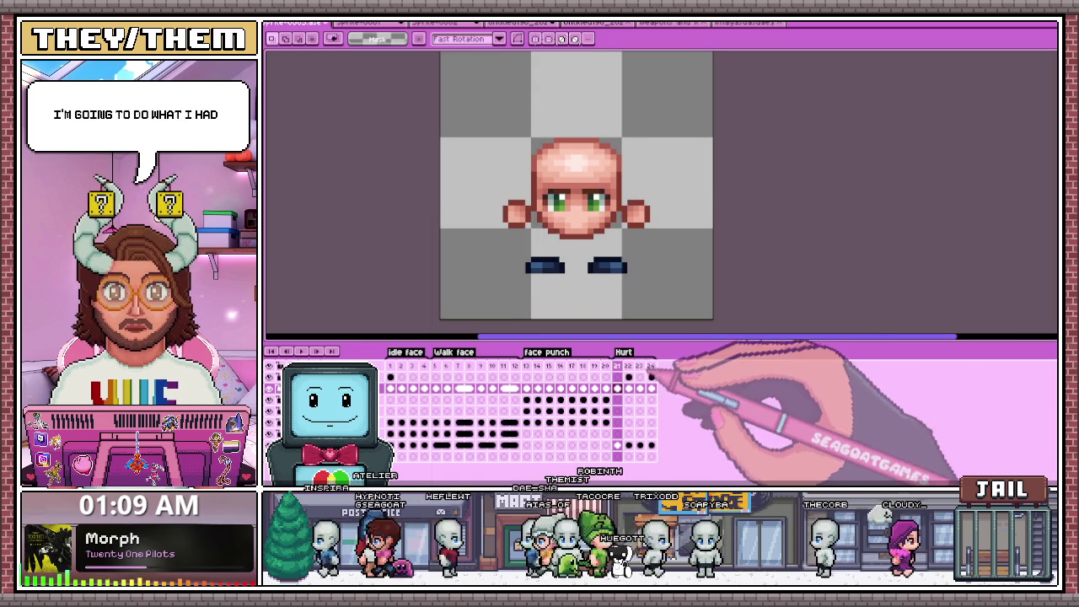
key("Right")
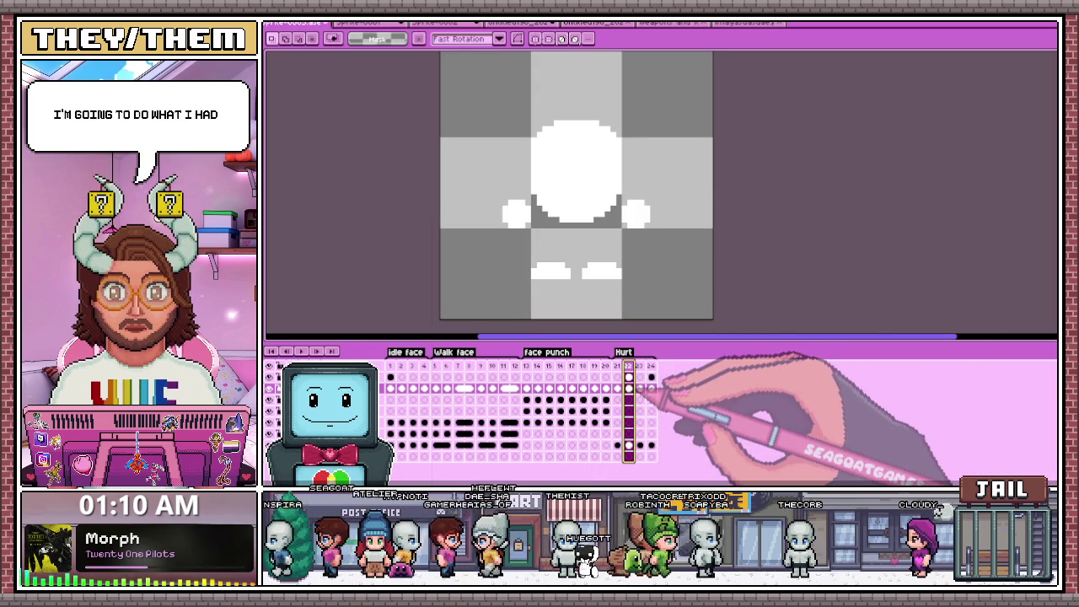
left_click_drag(522, 260, 577, 289)
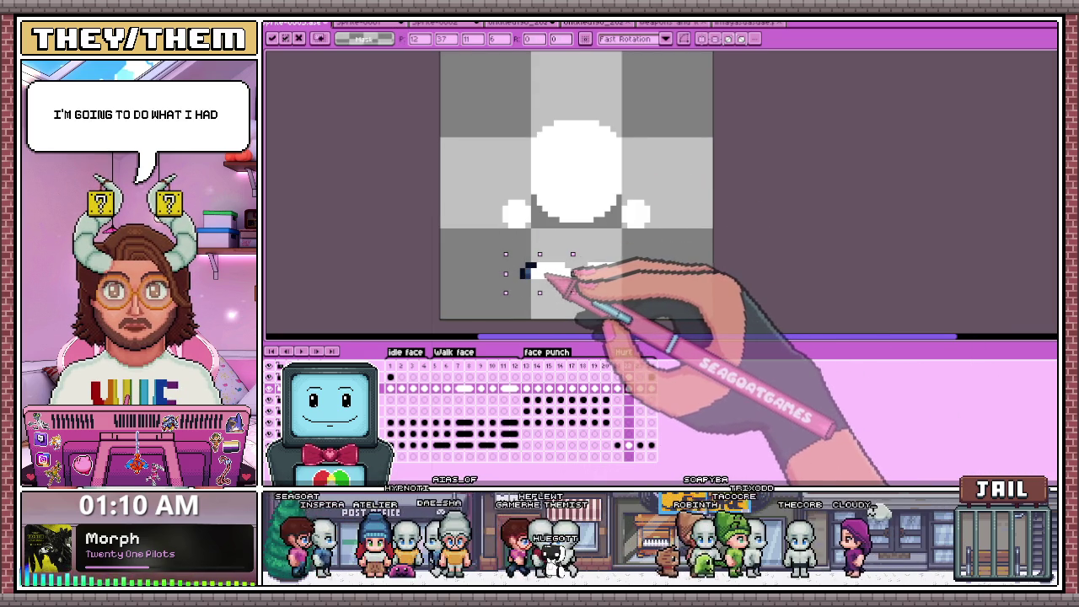
left_click(390, 376)
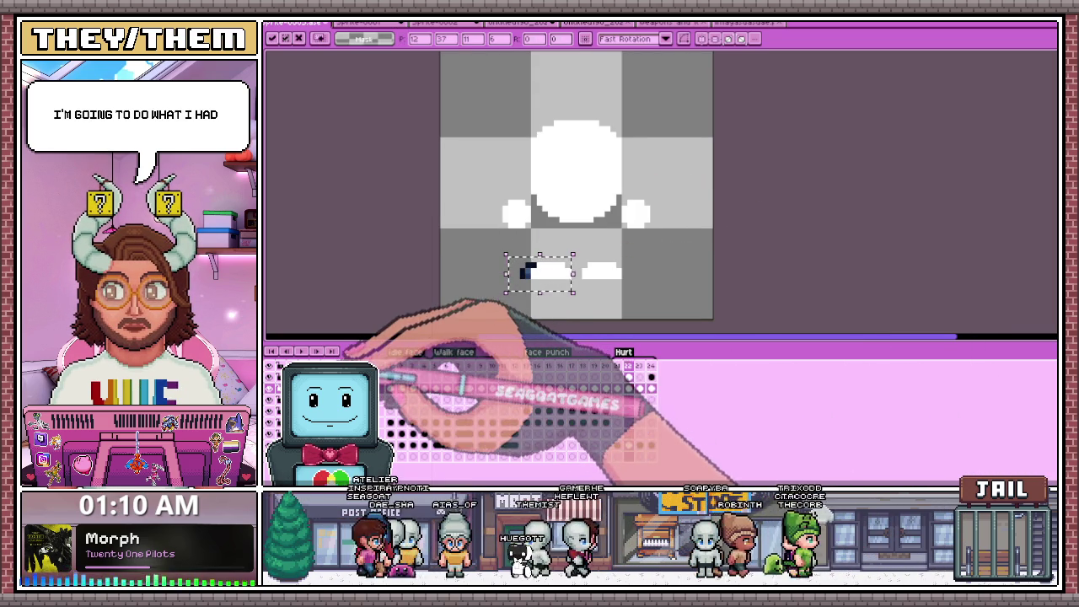
left_click(600, 283)
key("ctrl+z")
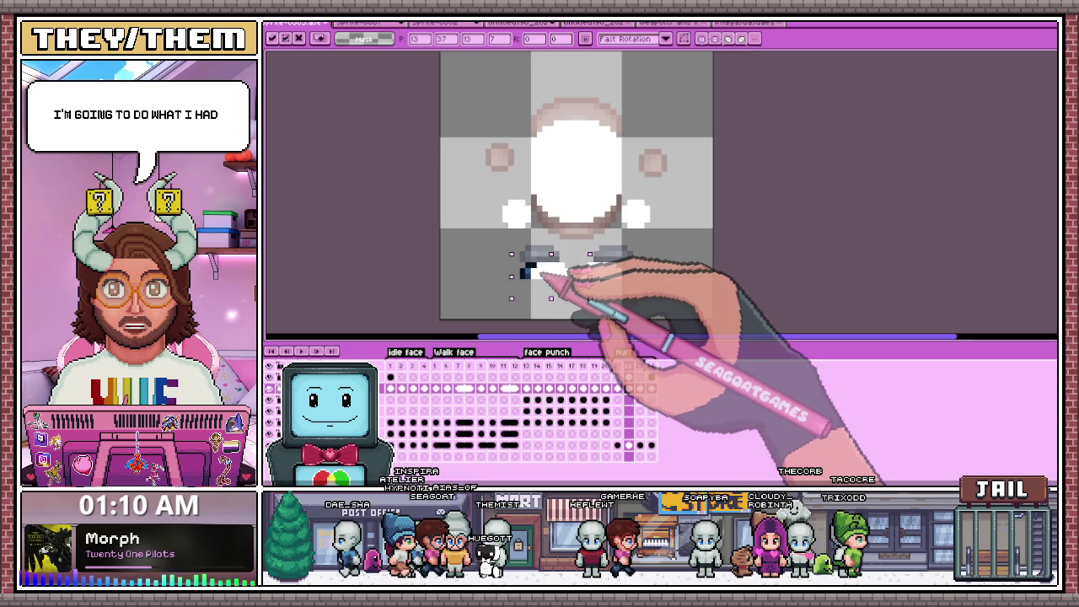
left_click(698, 309)
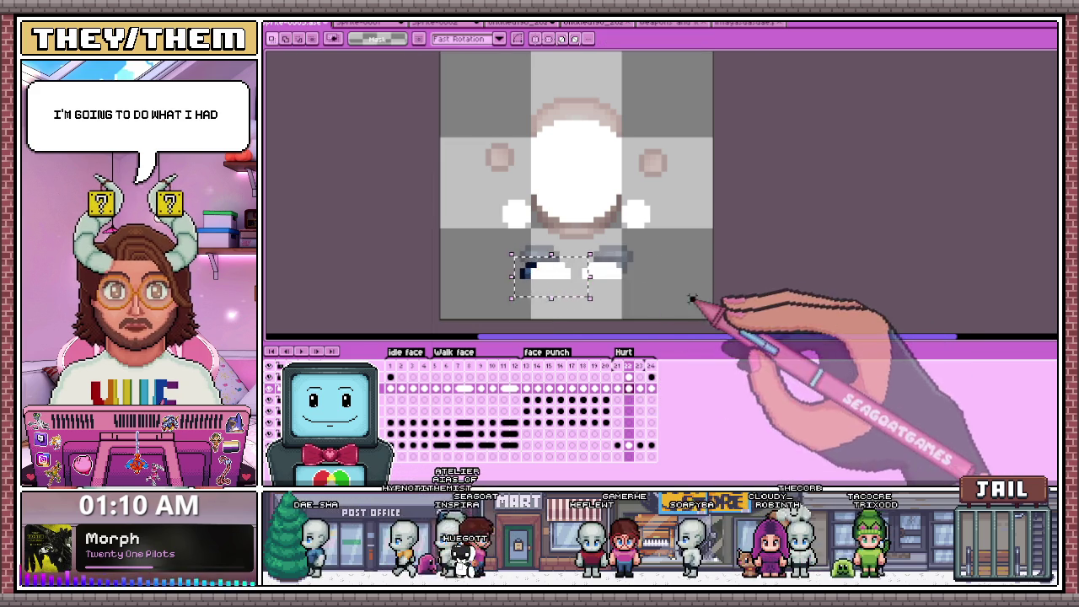
Extend the left eye's dark stripe, copy the eye over the right eye, then play from frame 21.
left_click_drag(525, 264, 631, 263)
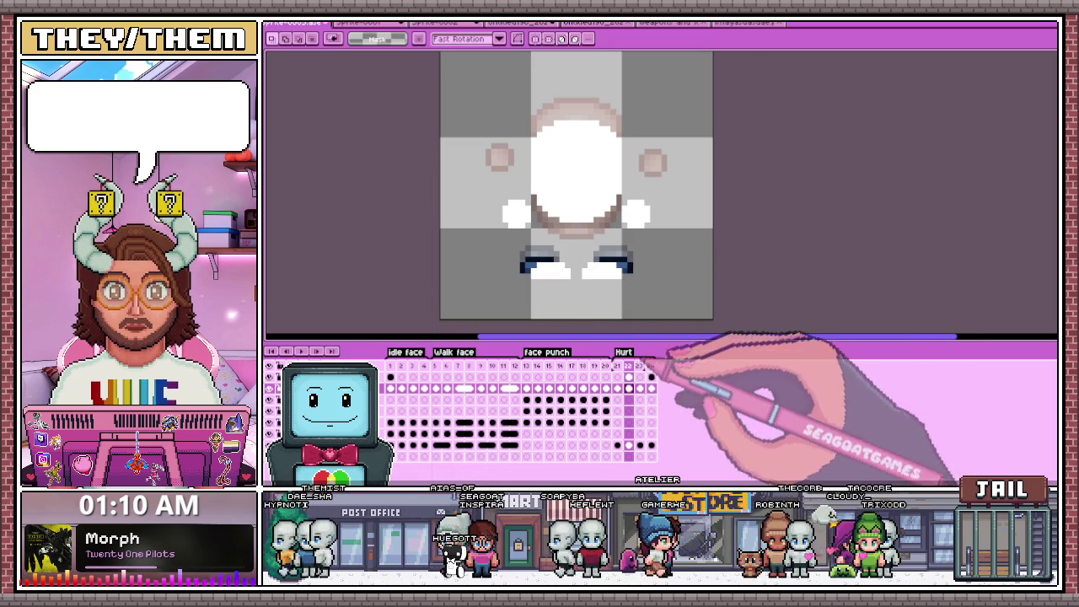
left_click(628, 377)
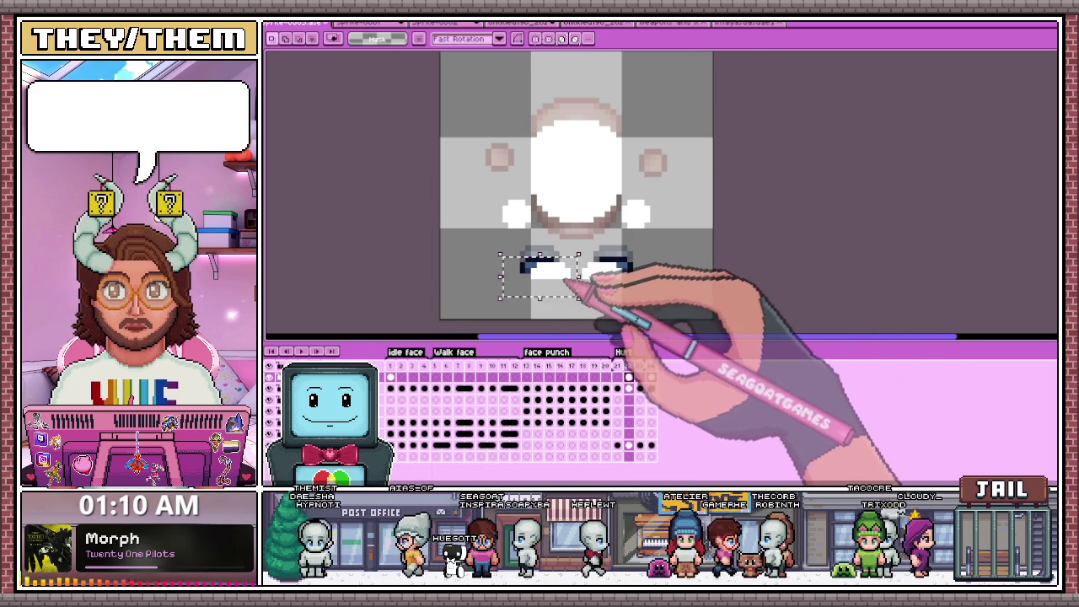
left_click_drag(578, 264, 628, 268)
left_click(621, 280)
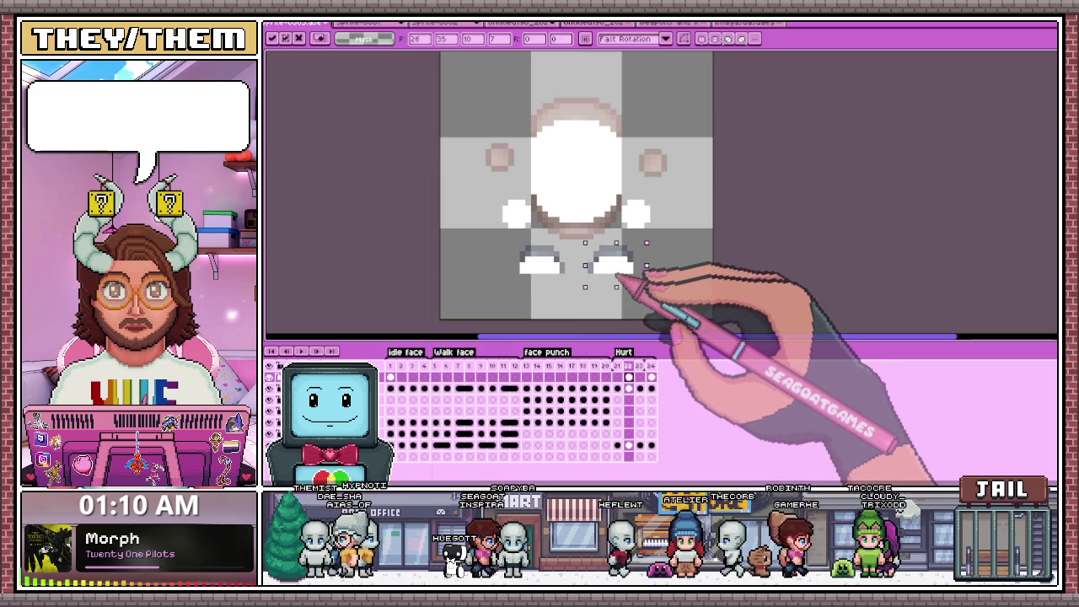
key("Left")
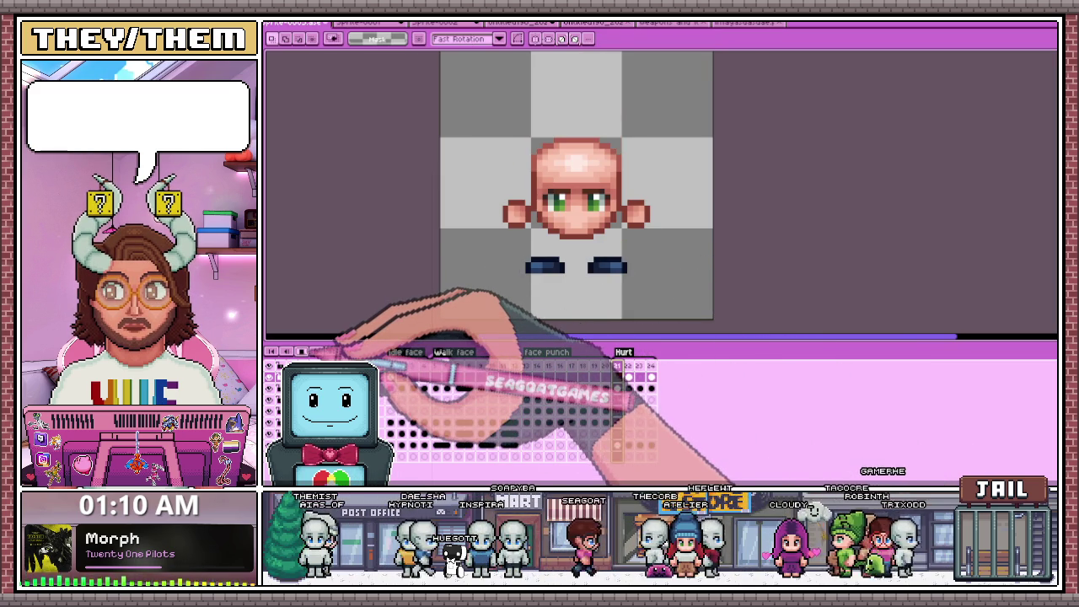
key("Return")
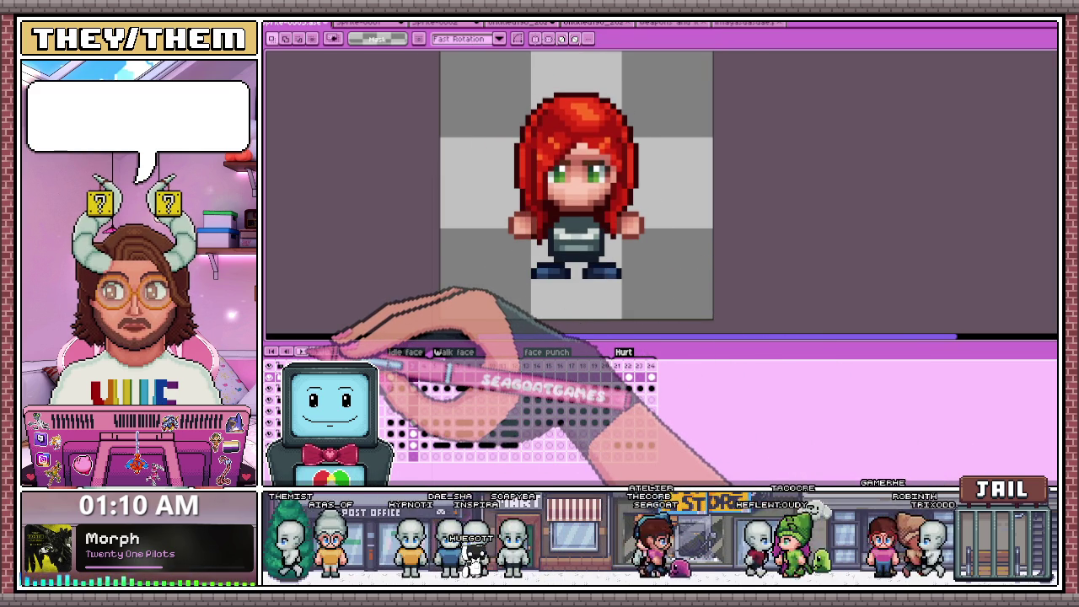
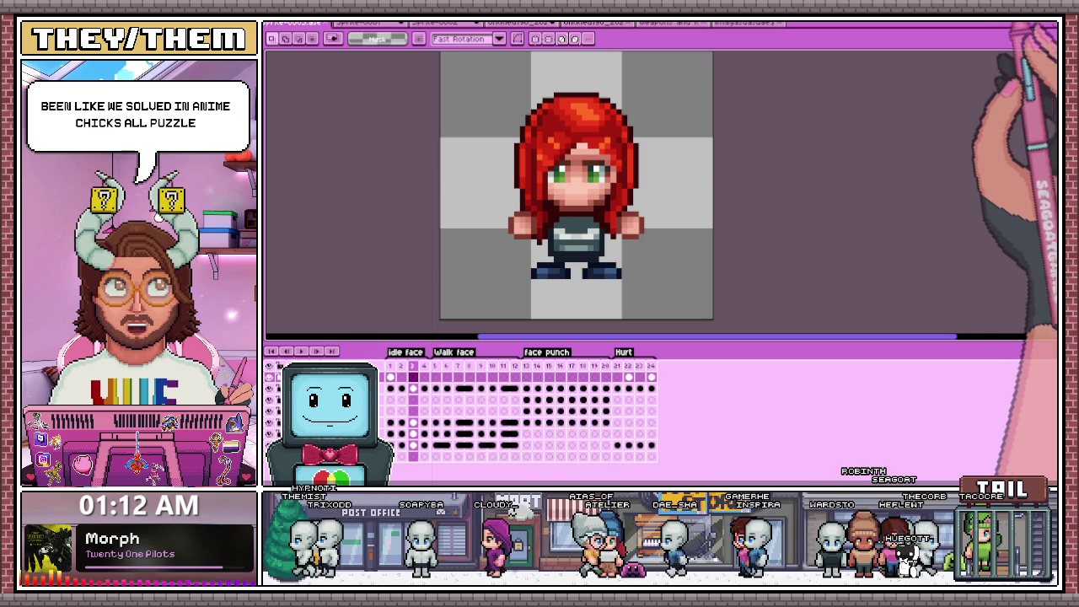
Play the red-haired sprite's animation, then switch to the horned bearded-face drawing.
key("Return")
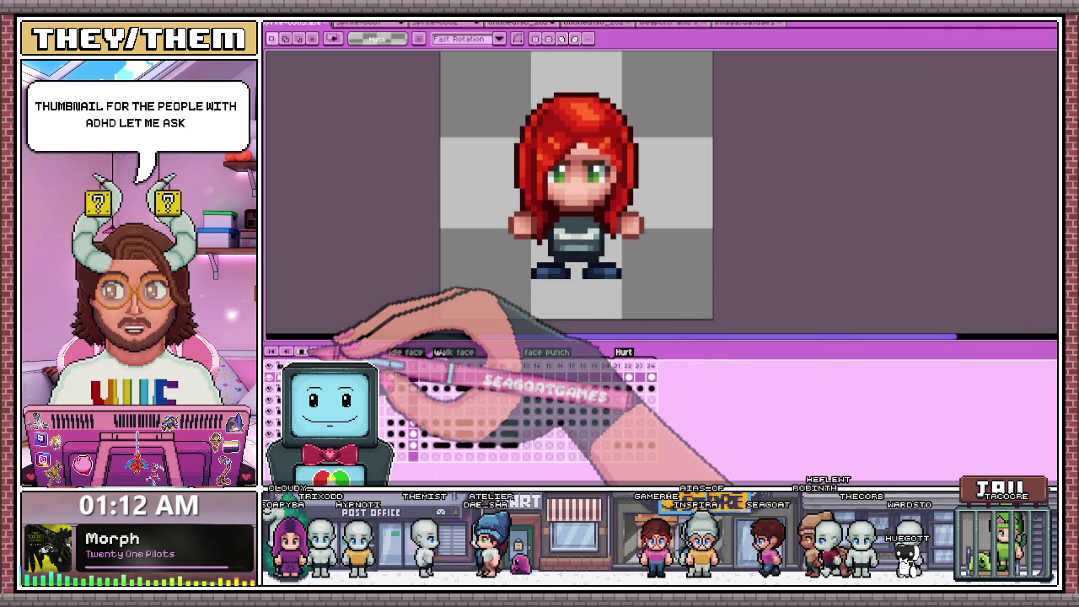
left_click(518, 23)
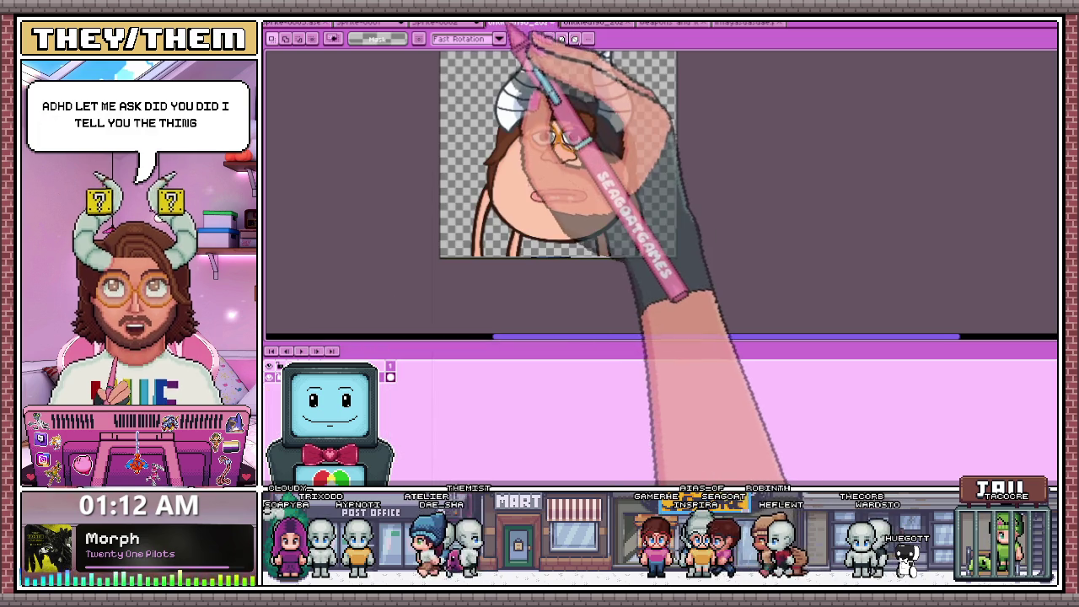
scroll(614, 217, "down", 3)
scroll(570, 239, "down", 2)
scroll(570, 239, "up", 2)
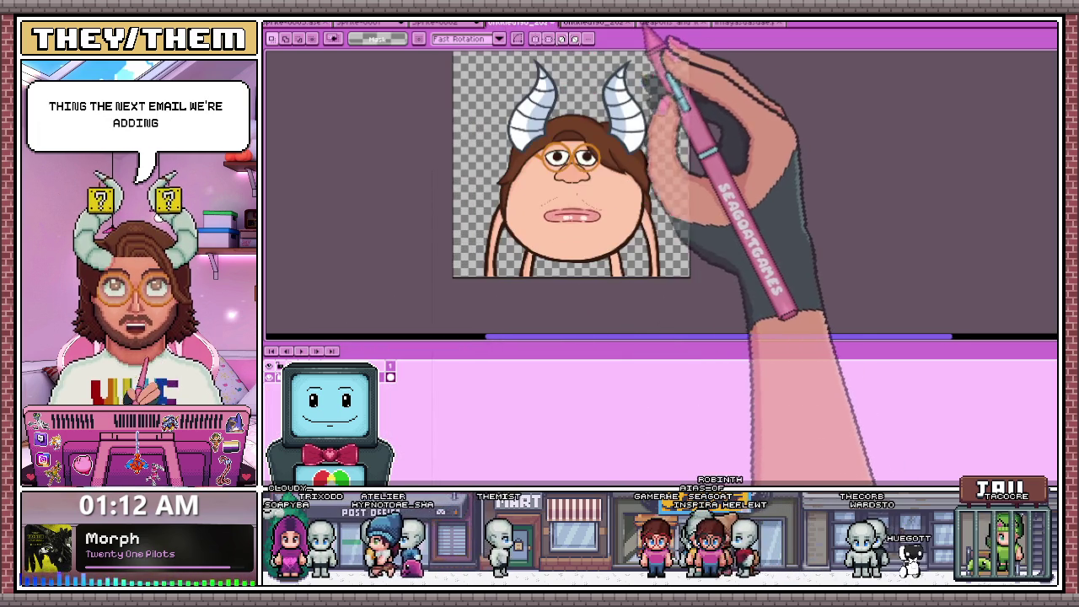
scroll(626, 224, "up", 2)
scroll(641, 278, "down", 4)
scroll(632, 299, "up", 5)
scroll(678, 301, "down", 3)
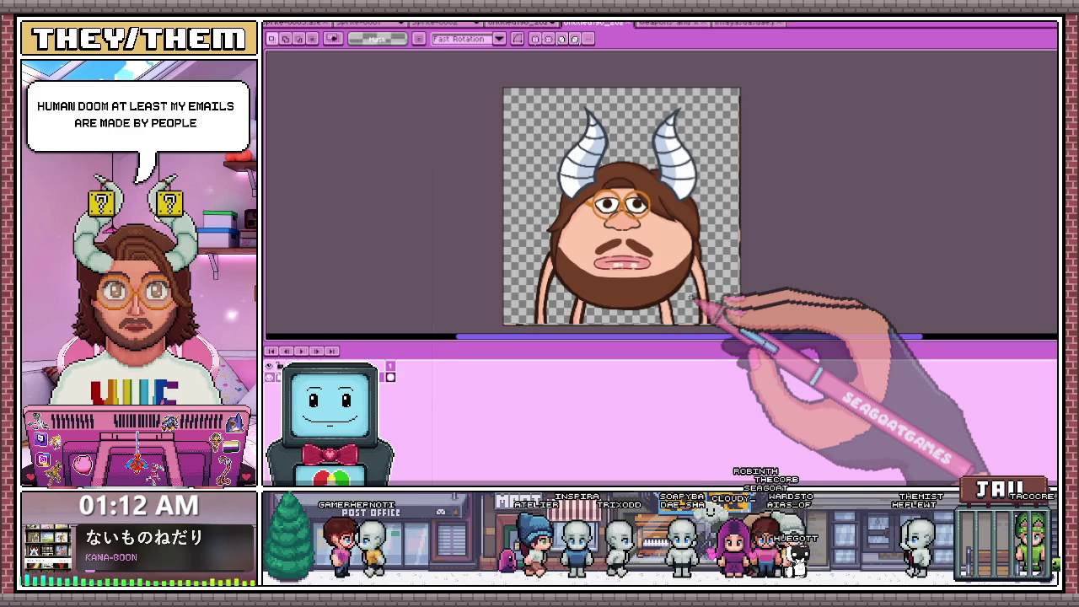
scroll(684, 307, "down", 1)
scroll(647, 276, "up", 1)
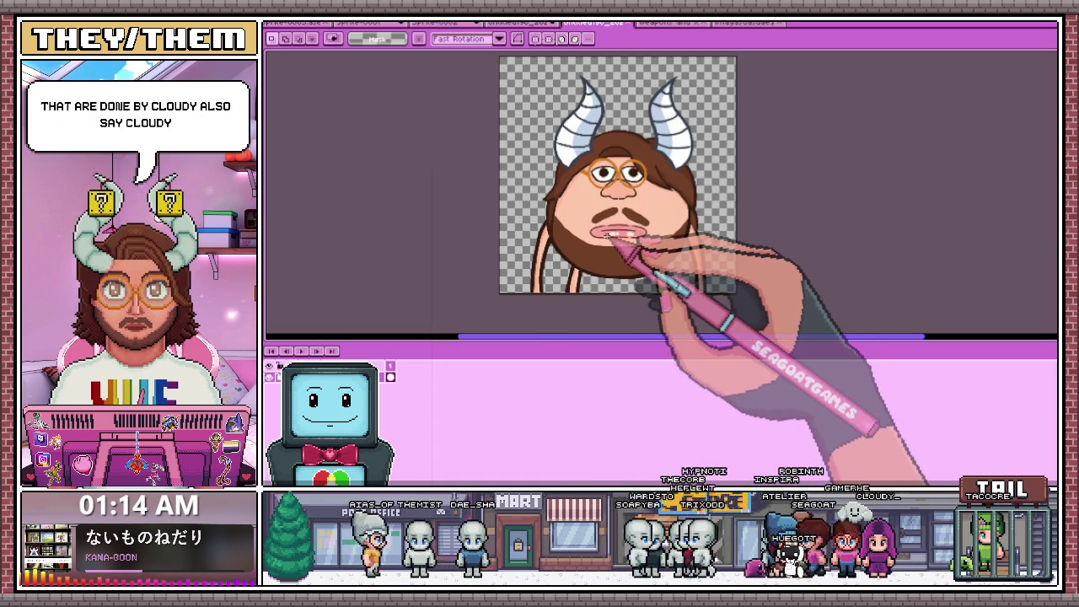
Switch back to the red-haired sprite's document and show idle frame 1.
left_click(364, 21)
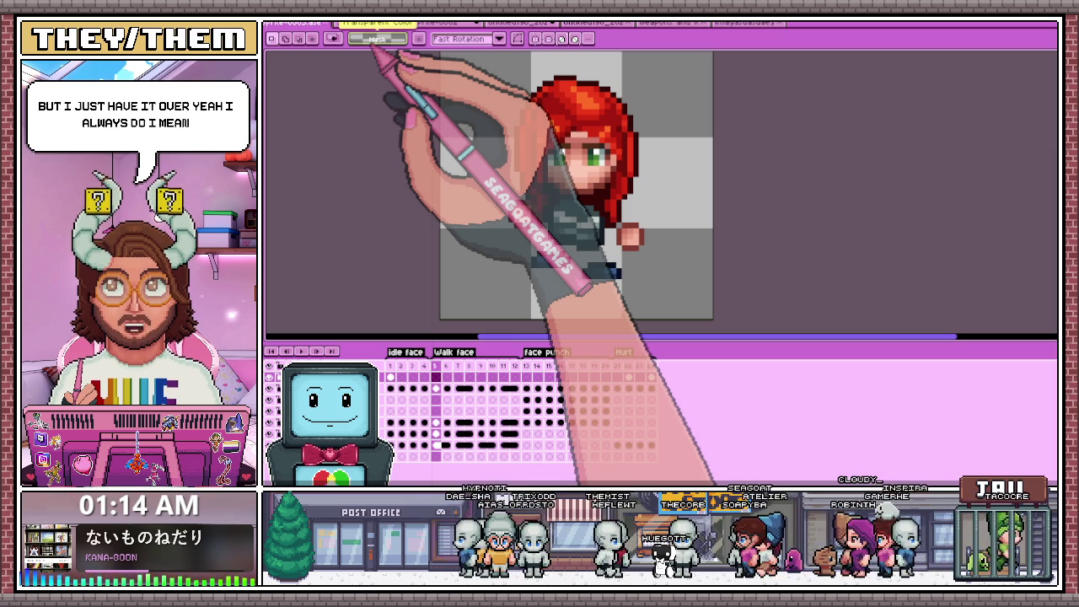
left_click(390, 366)
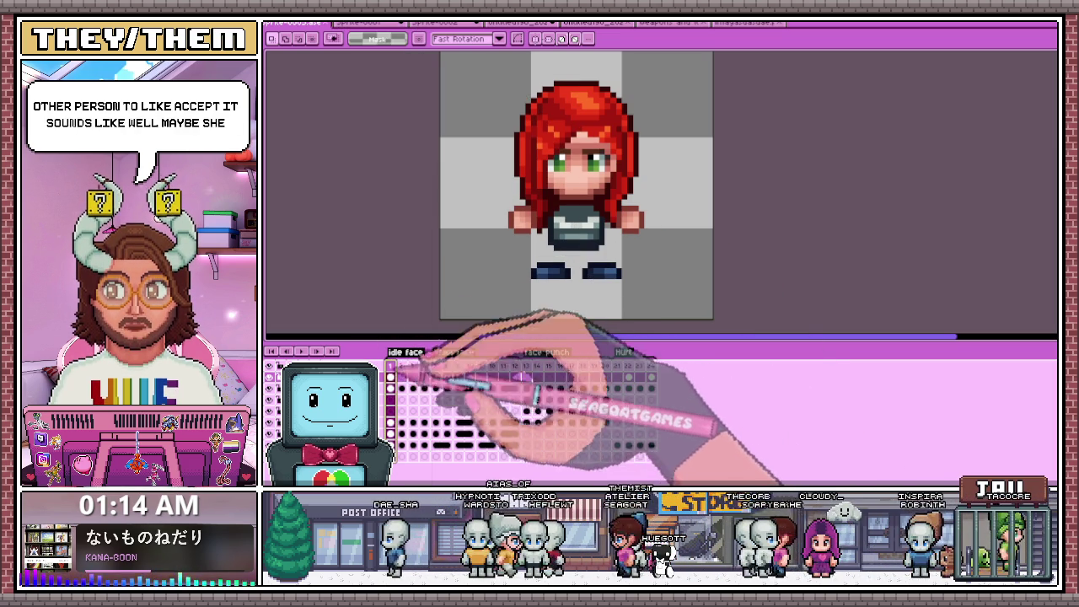
Preview idle frames 3 and 1, play the animation, and stop on Hurt frame 21.
left_click(413, 366)
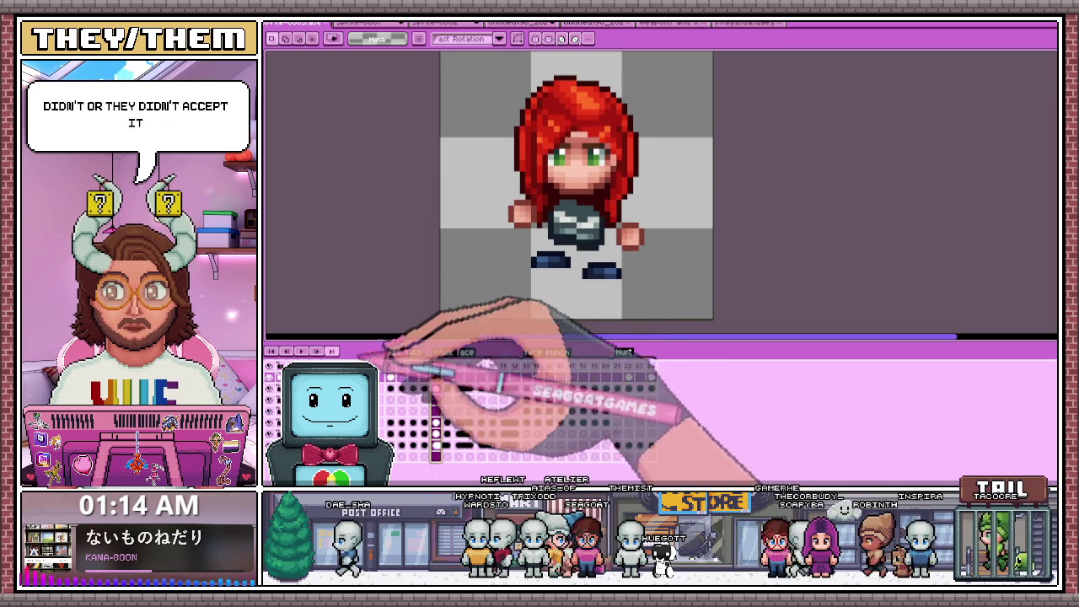
left_click(390, 366)
key("Return")
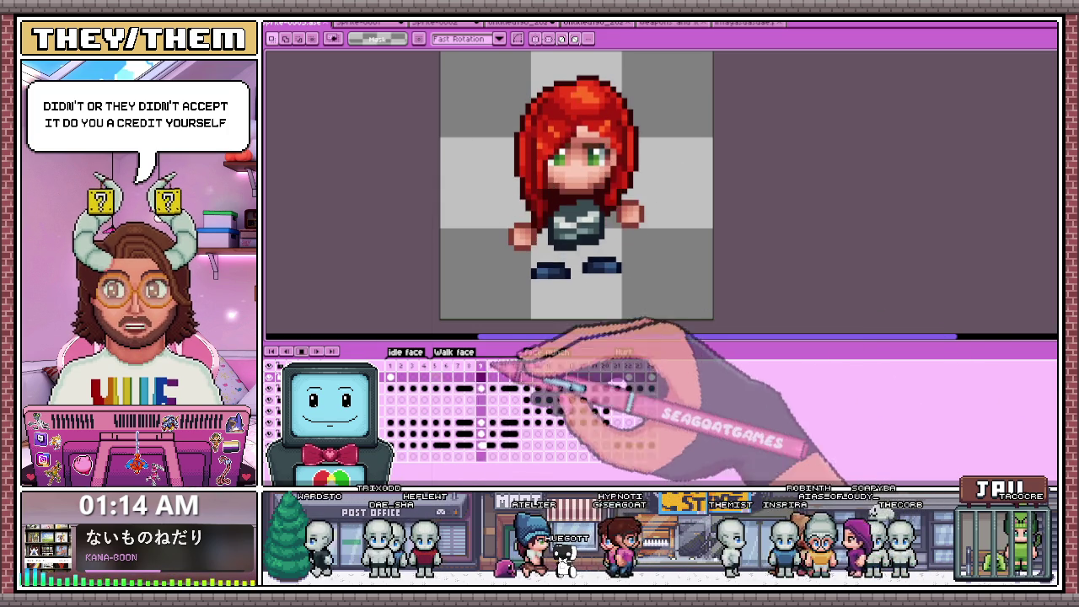
left_click(617, 366)
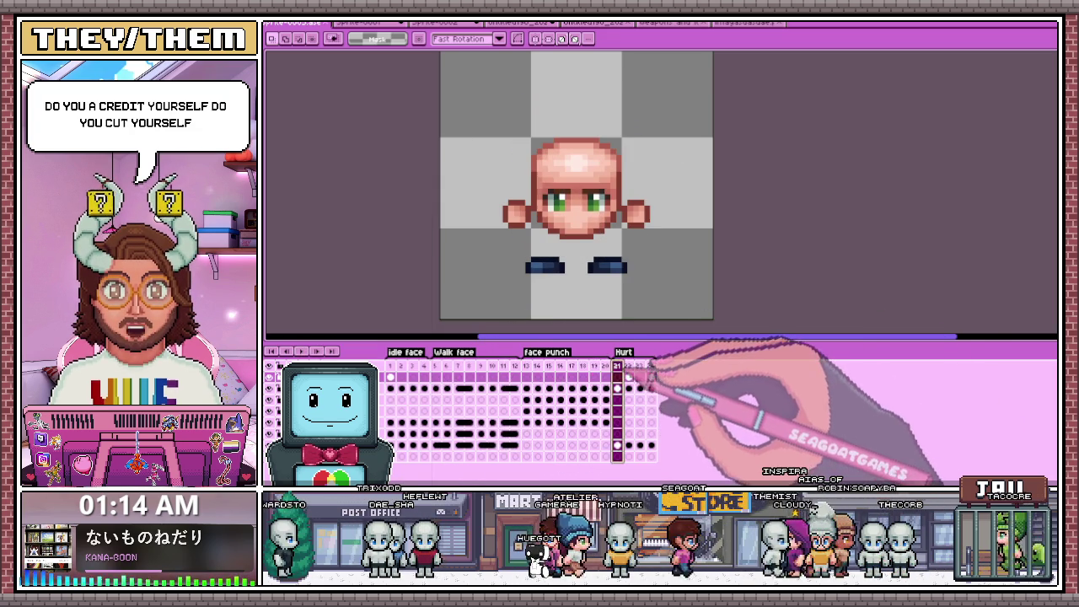
View Hurt frames 24, 20 and 22, stepping back and forth between neighbouring frames.
left_click(650, 366)
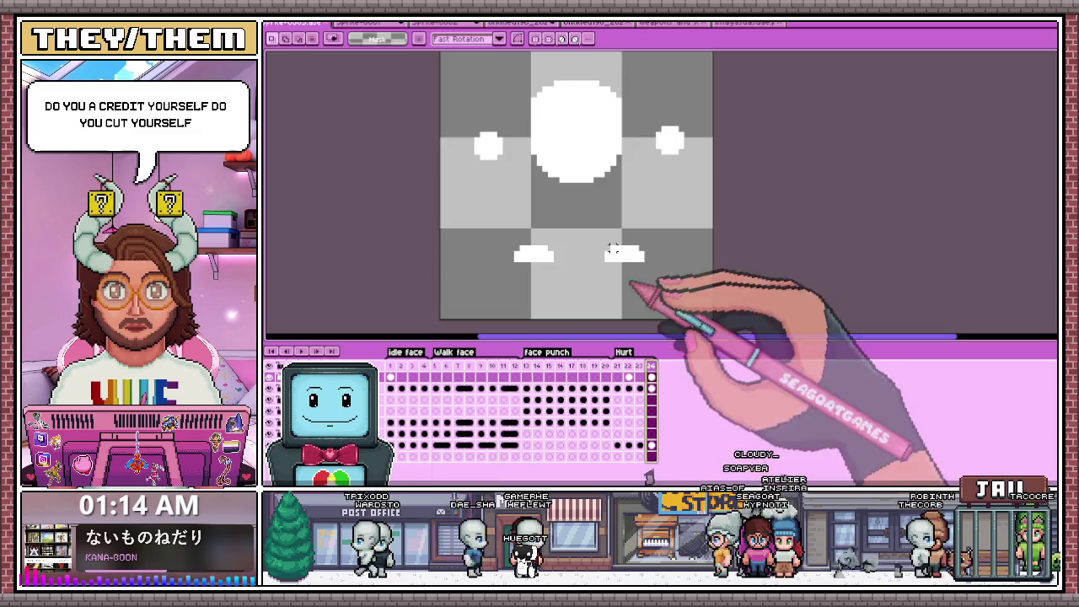
scroll(491, 168, "down", 1)
scroll(492, 128, "up", 1)
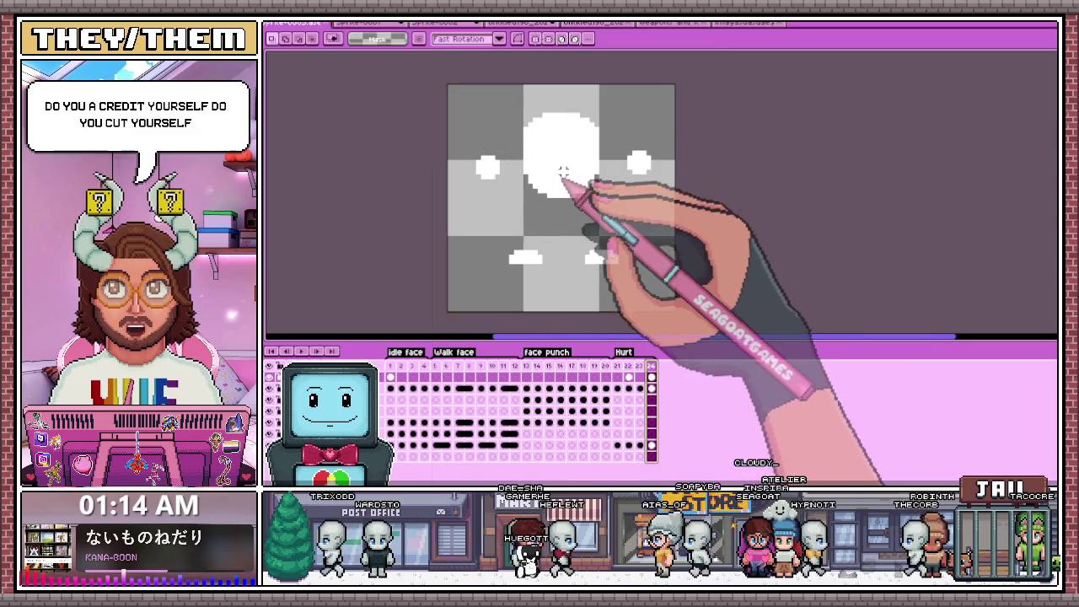
left_click(612, 366)
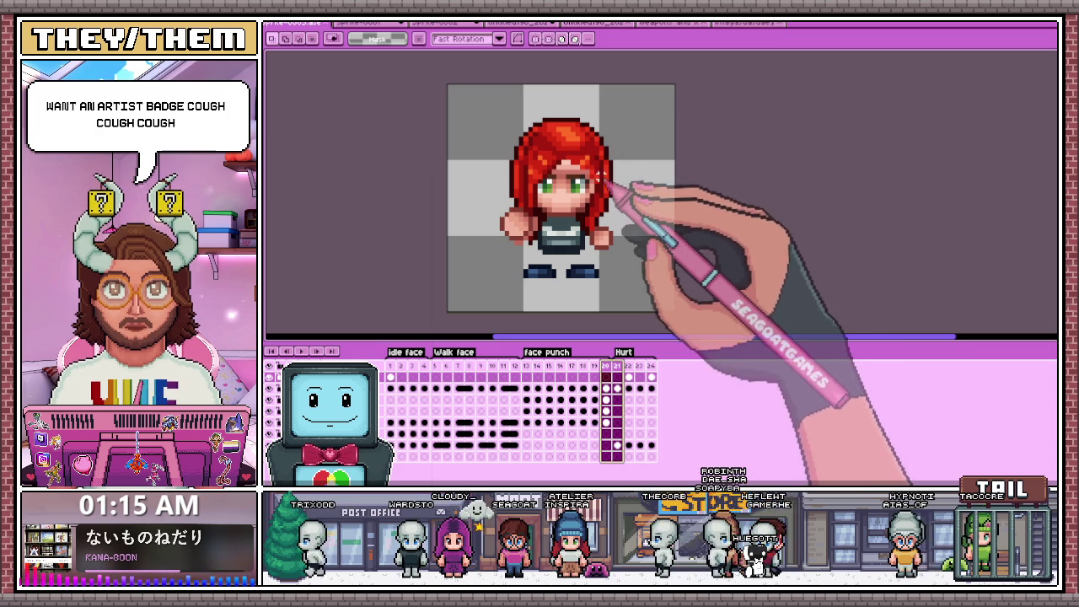
left_click(627, 376)
key("Left")
key("Right")
key("Right")
key("Left")
key("Right")
key("Left")
key("Left")
key("Left")
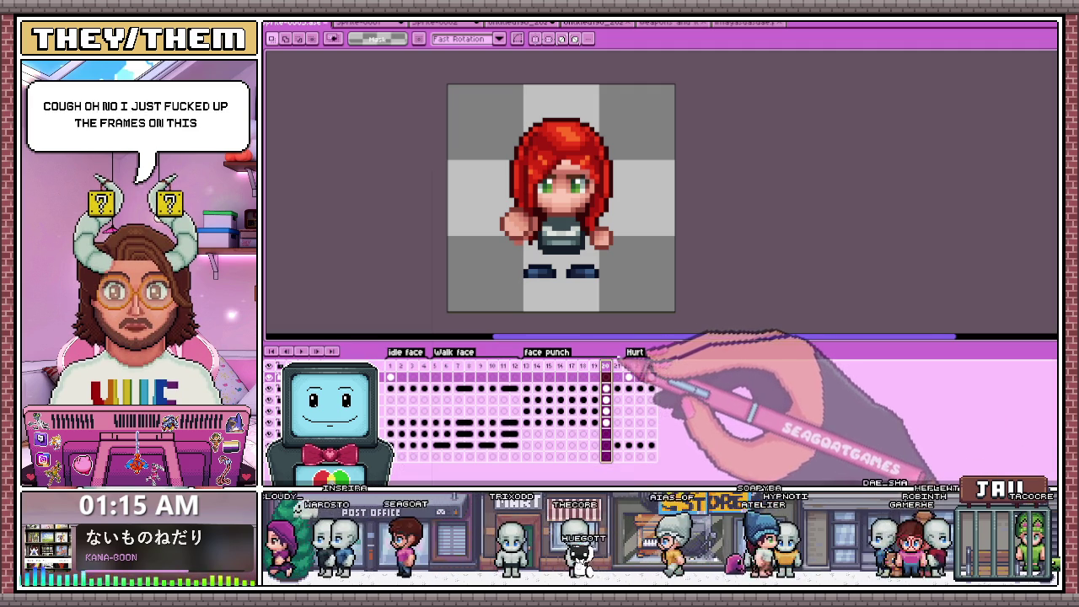
Revisit Hurt frame 21, advance to the frame 24 white flash, and check idle frame 2.
left_click(617, 365)
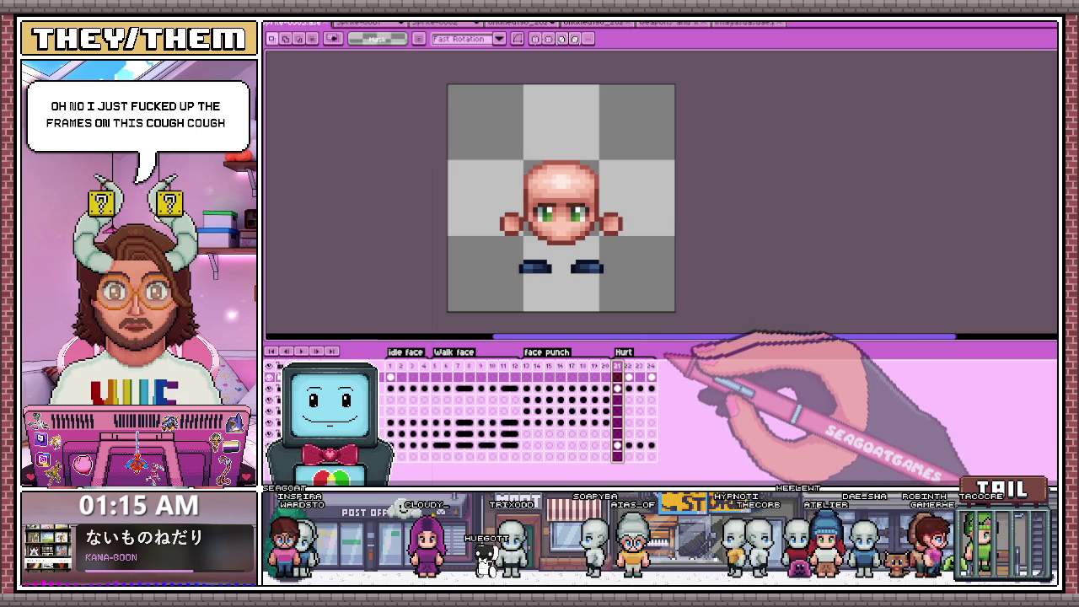
key("Right")
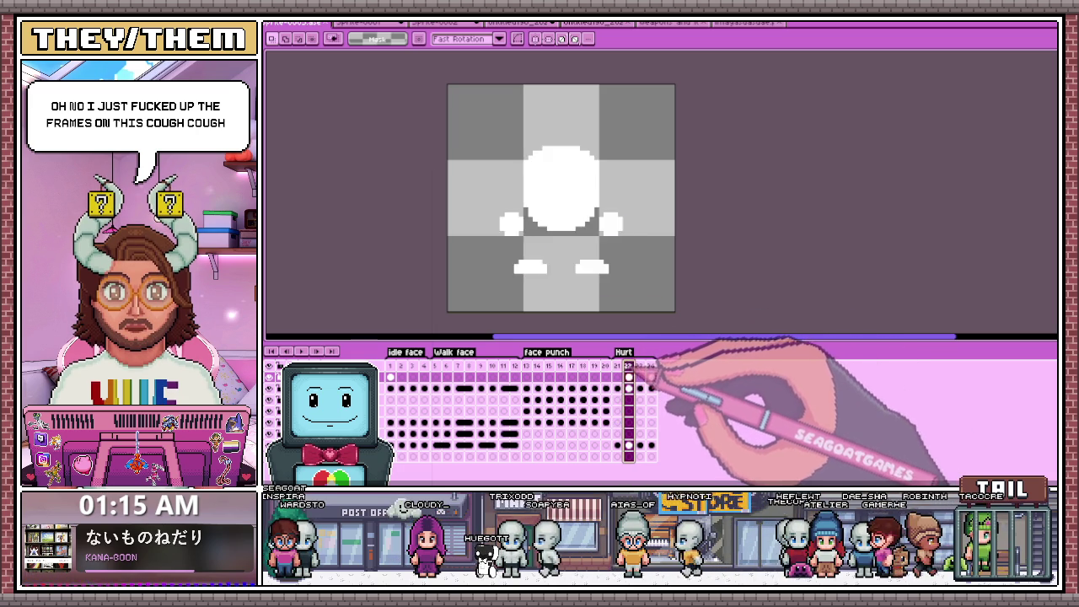
key("Right")
key("Right")
left_click(617, 366)
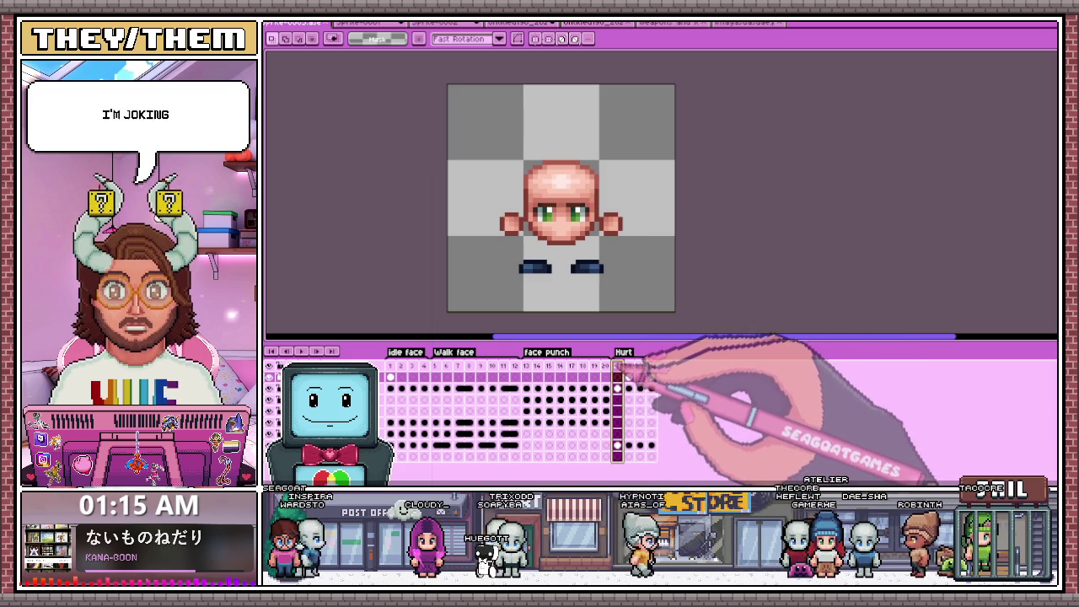
left_click(401, 366)
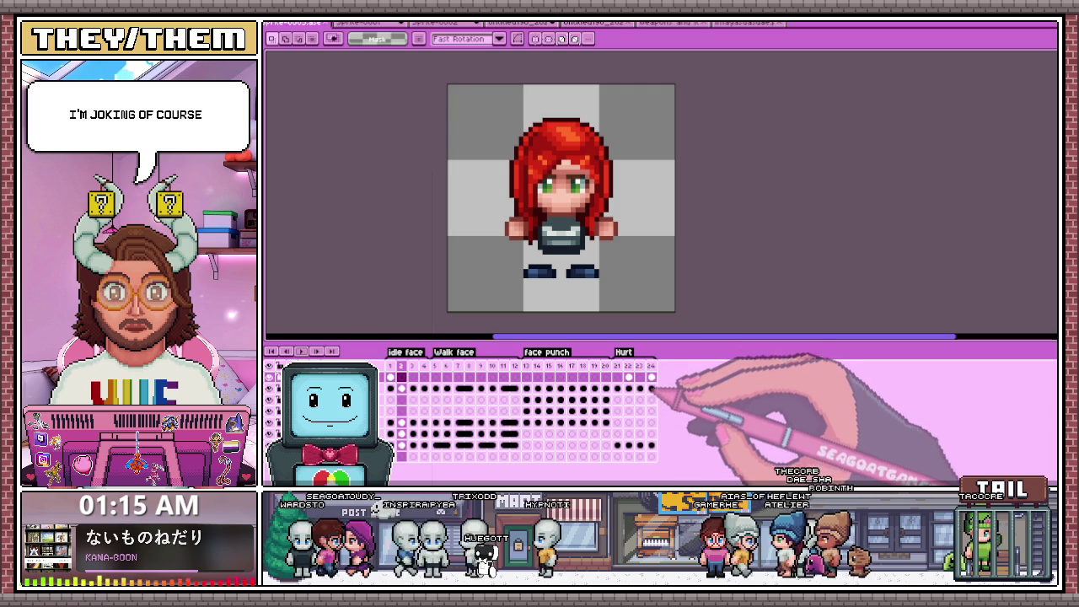
left_click(617, 366)
Compare frame 23's coloured face with frame 22's white flash and select the Pencil.
key("Right")
key("Right")
key("Right")
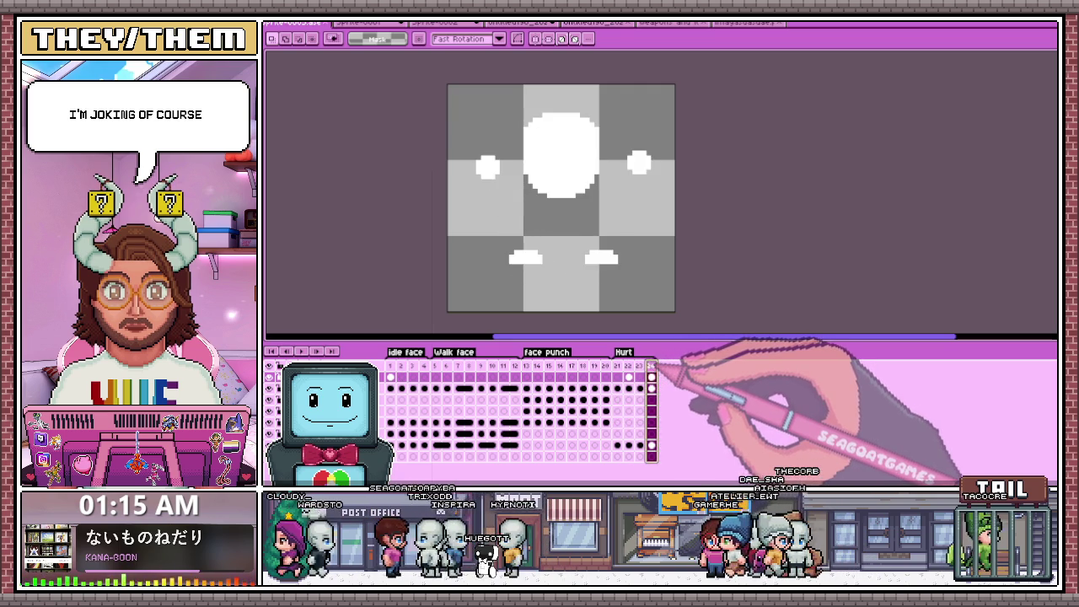
key("Left")
left_click(628, 366)
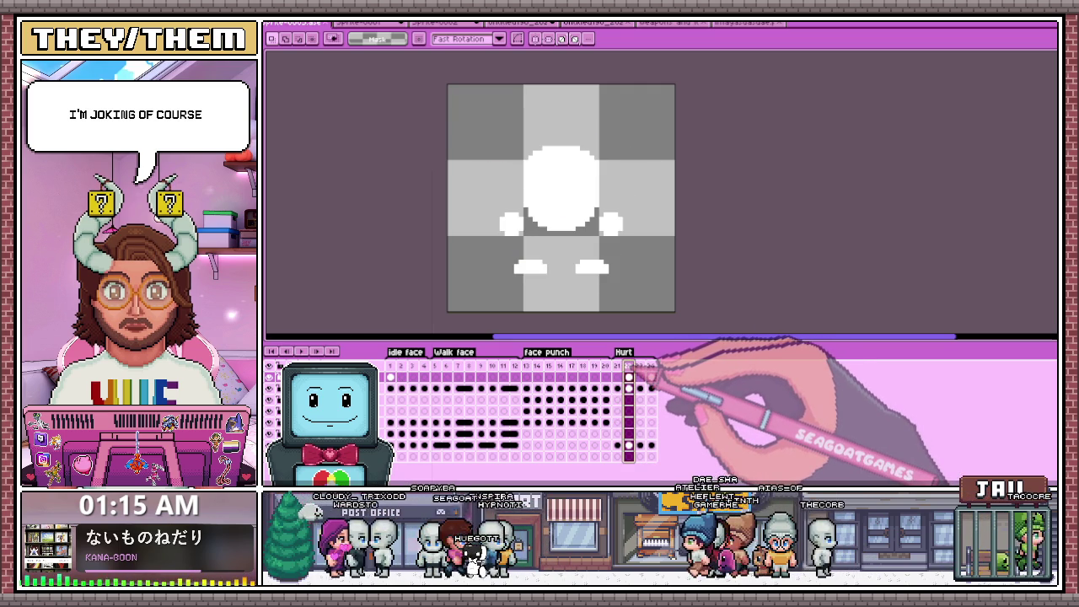
left_click(640, 366)
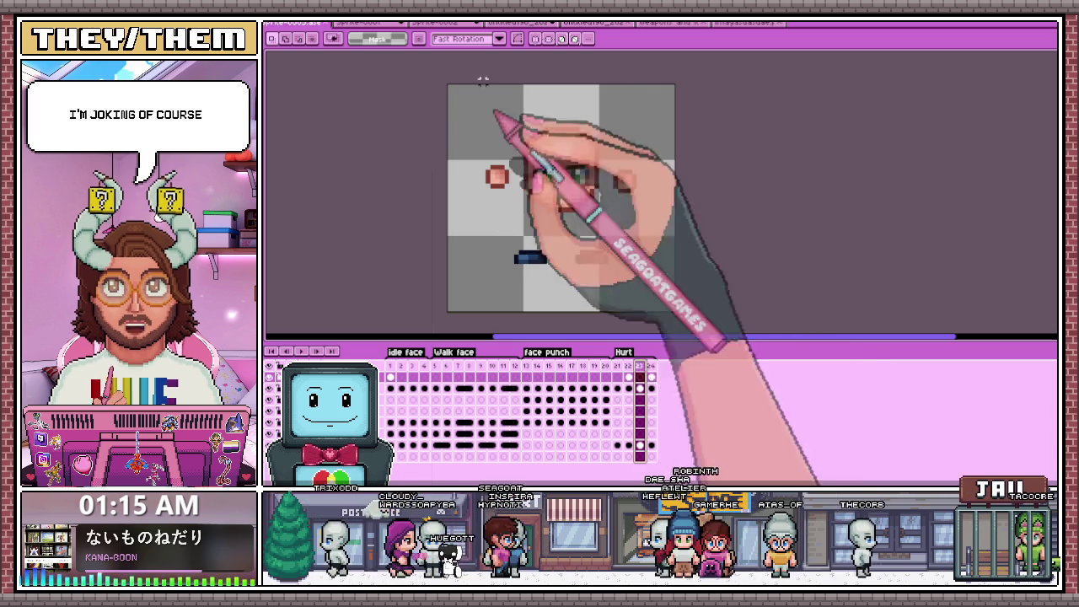
left_click(628, 366)
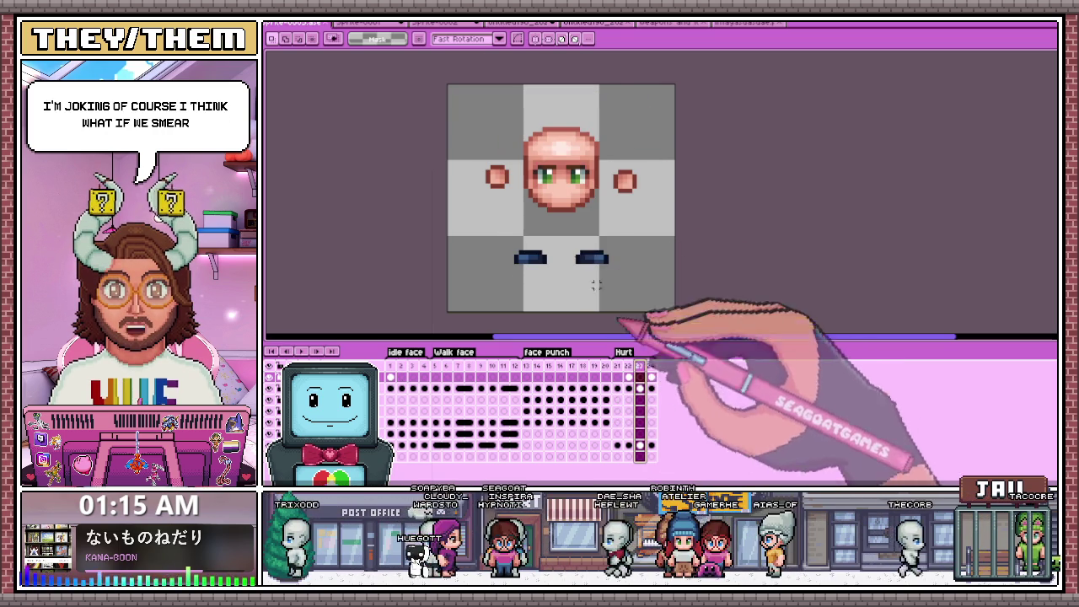
left_click(628, 366)
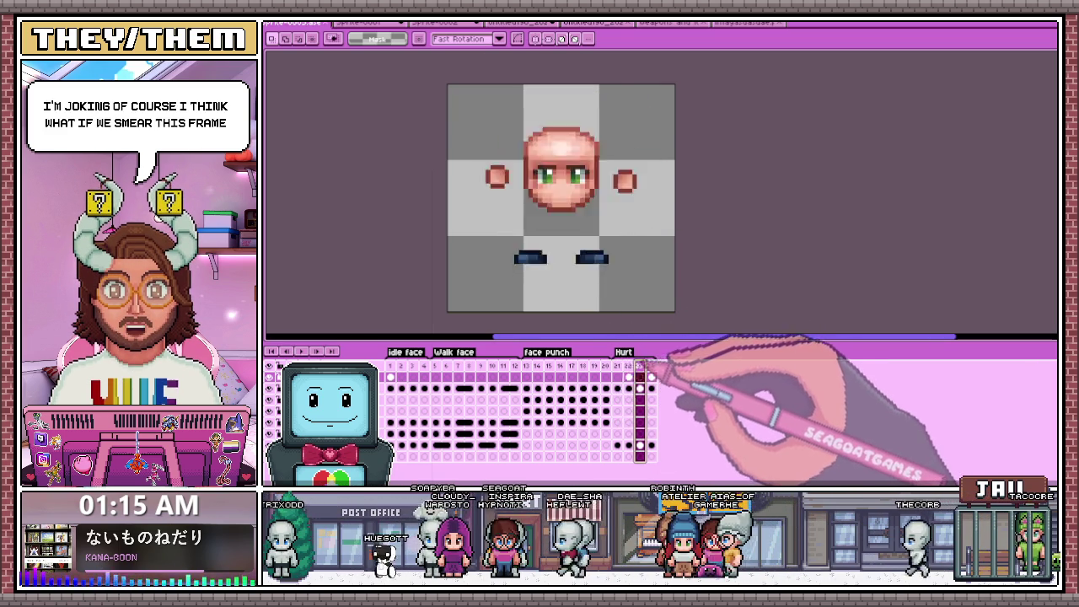
key("b")
scroll(540, 241, "up", 2)
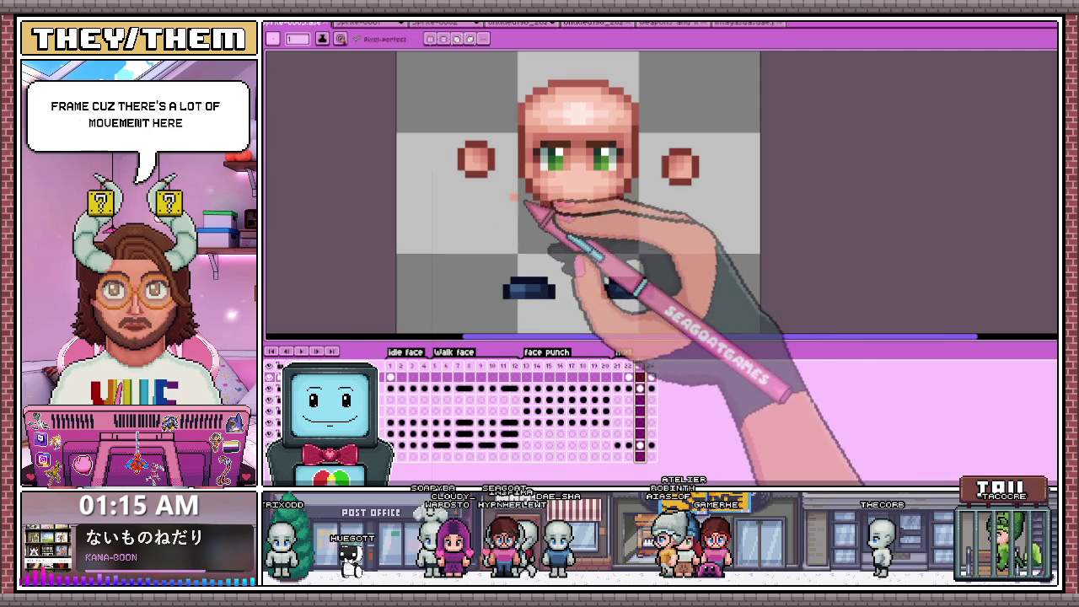
Step through Face Punch frames 13–17, then play the animation from frame 17.
left_click(526, 366)
key("Right")
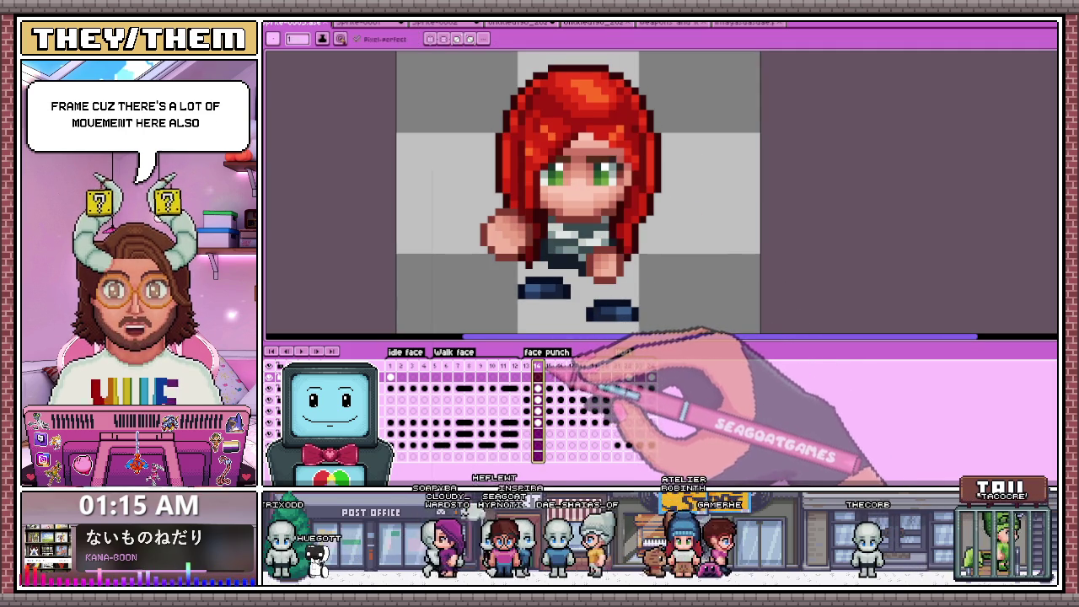
key("Right")
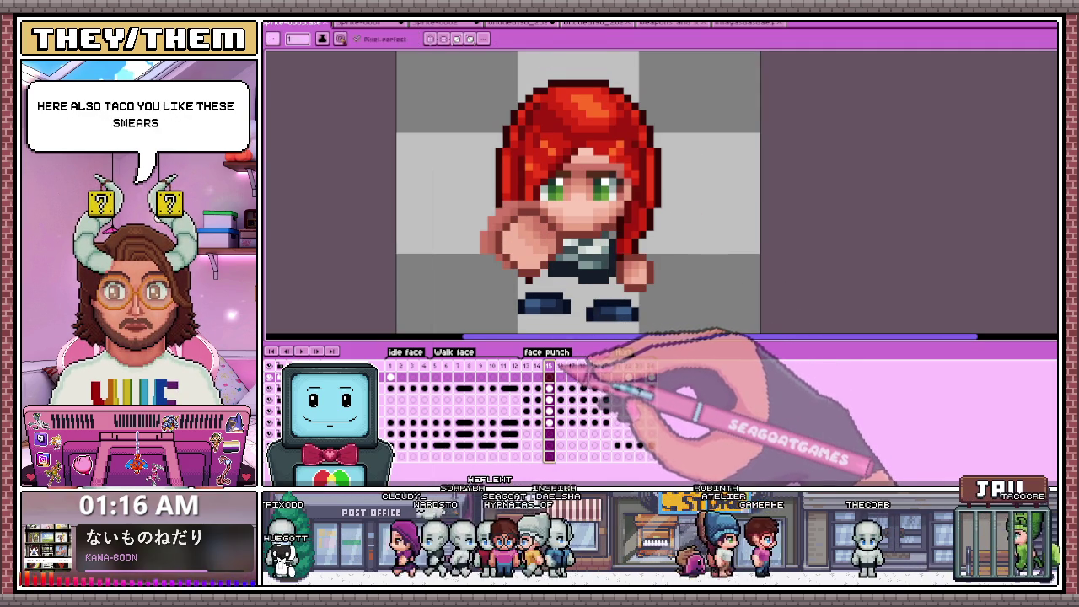
key("Right")
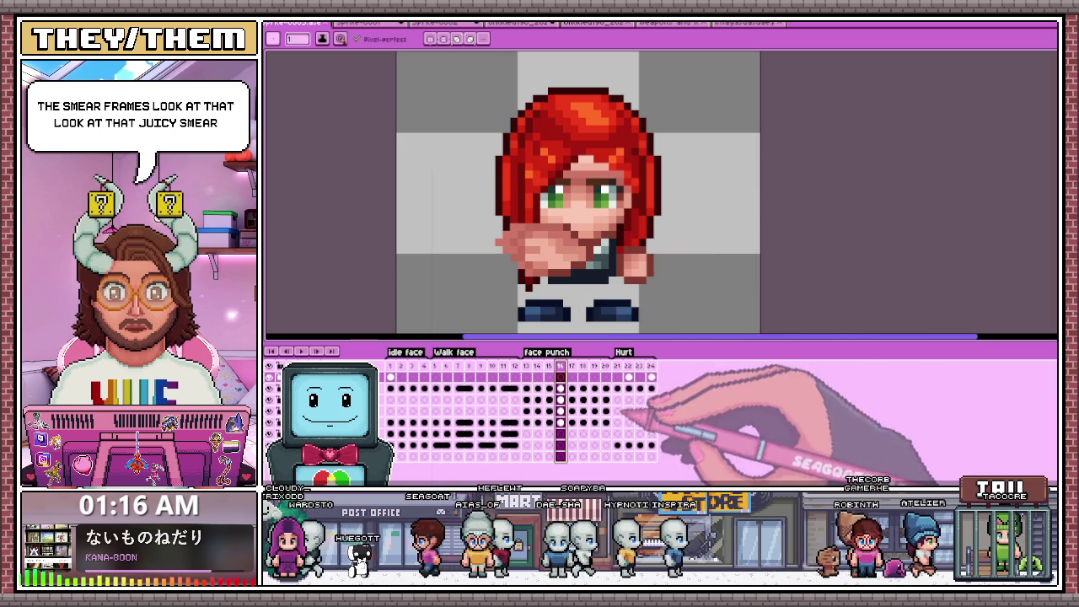
key("Right")
key("Right")
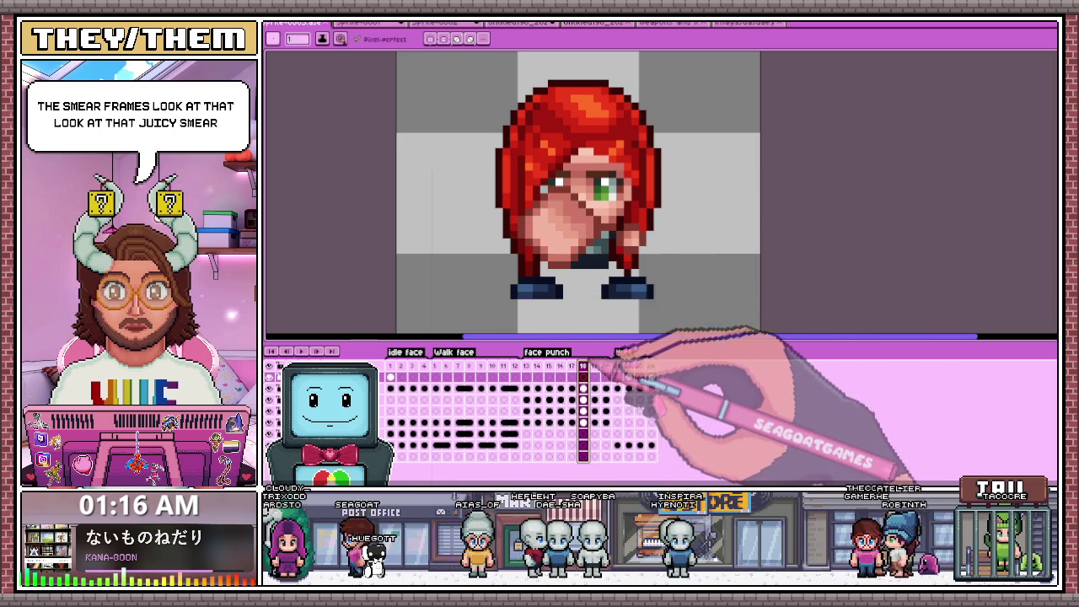
left_click(532, 368)
left_click(571, 366)
key("Return")
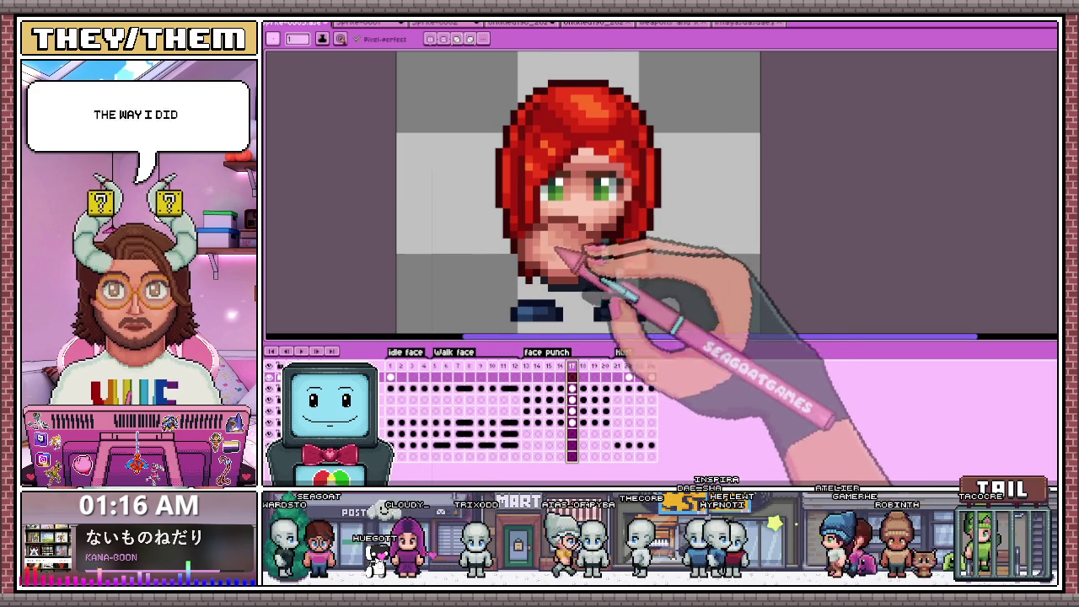
Open and cancel frame 13's Frame Properties, then step through punch frames 14–16.
double_click(526, 365)
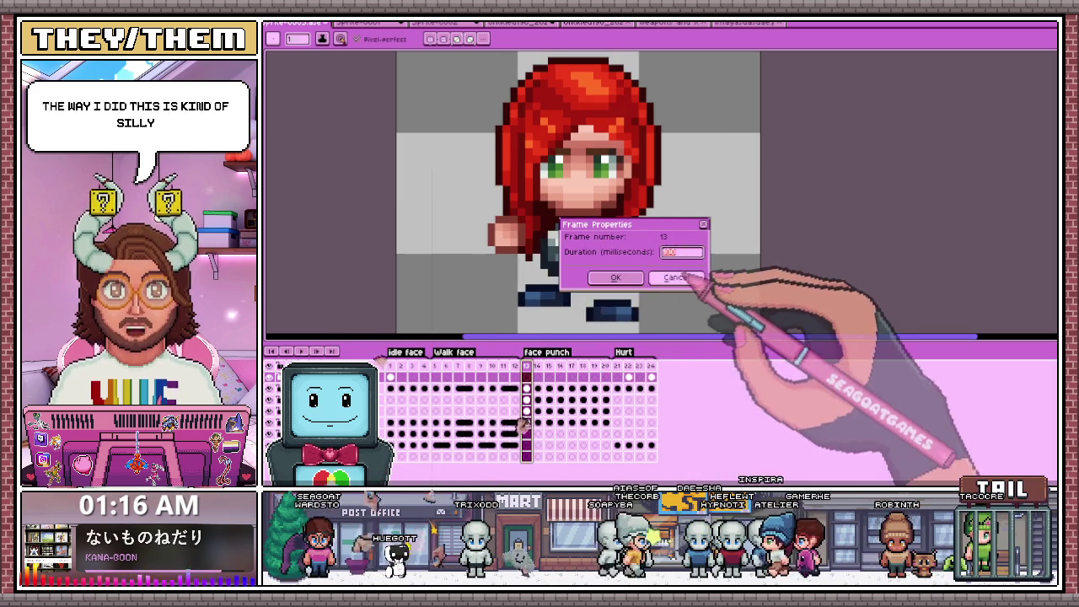
left_click(693, 279)
key("Right")
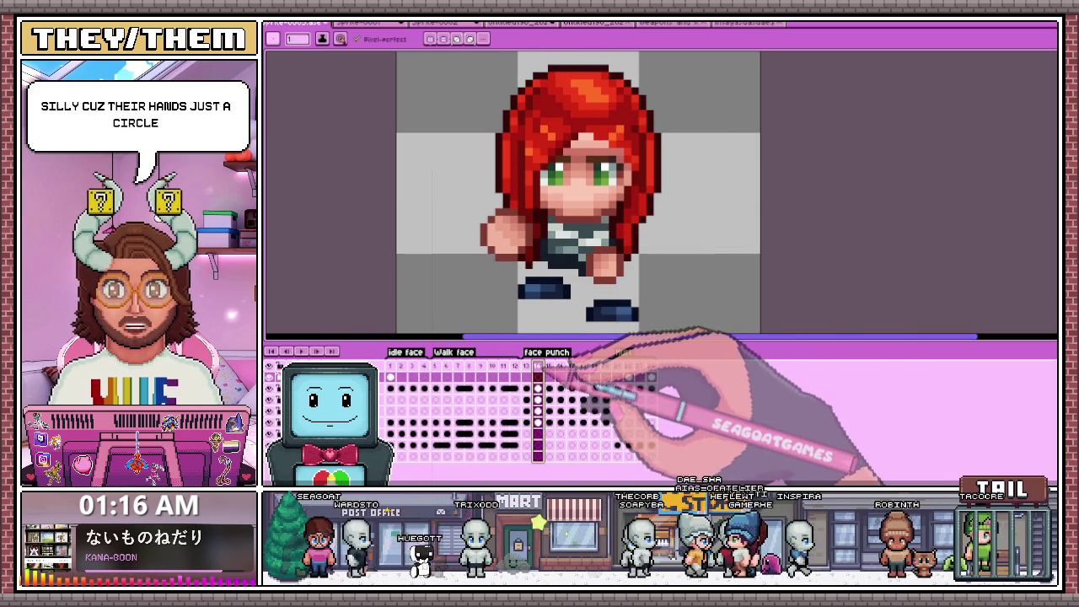
key("Right")
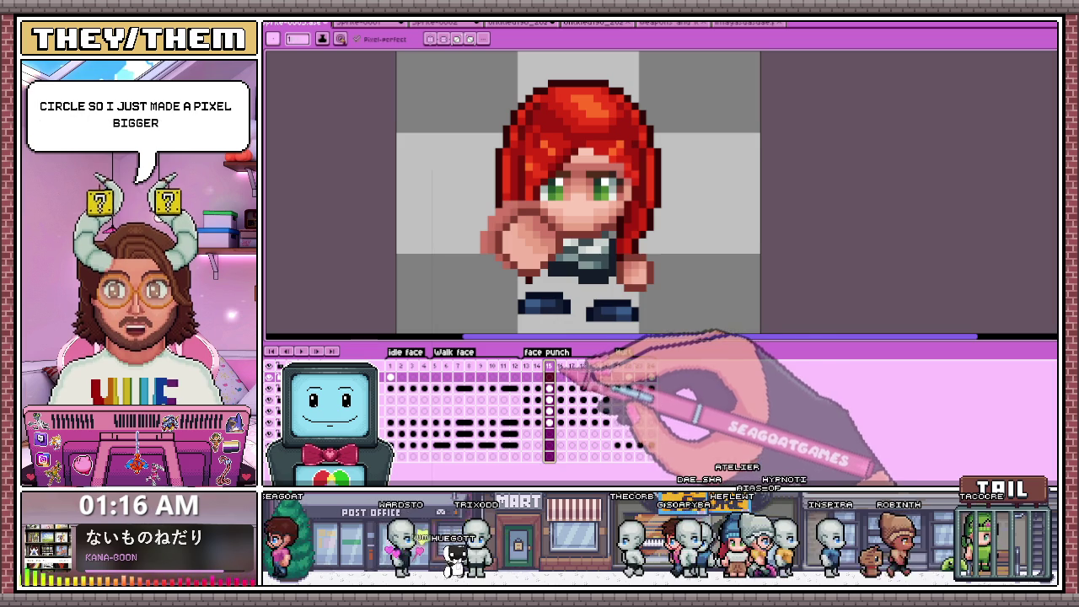
key("Right")
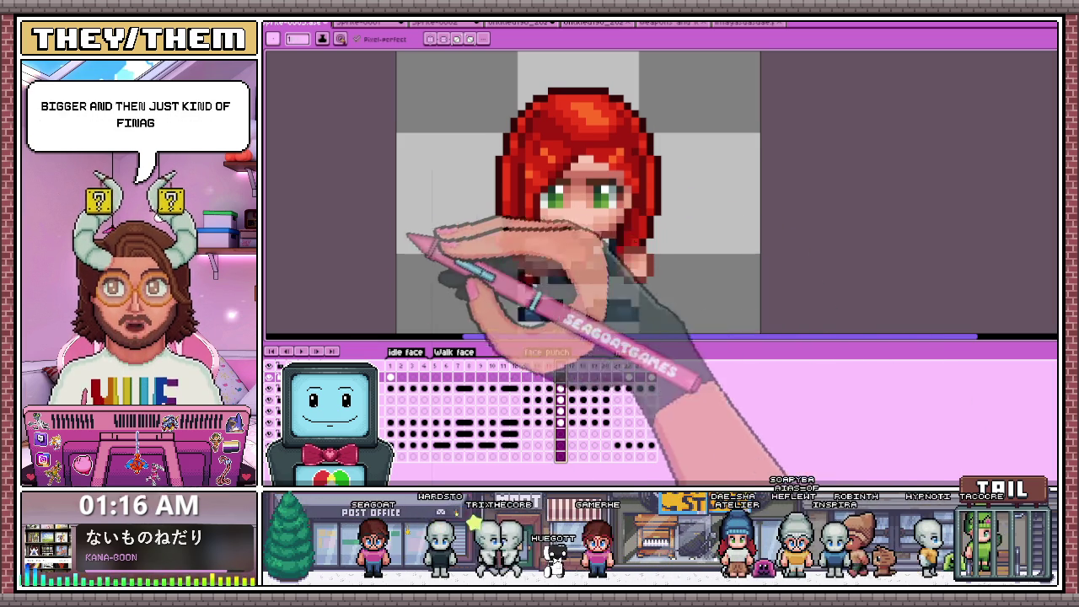
Step through punch frames 17–20, jump back to frame 18, and play the animation.
left_click(571, 366)
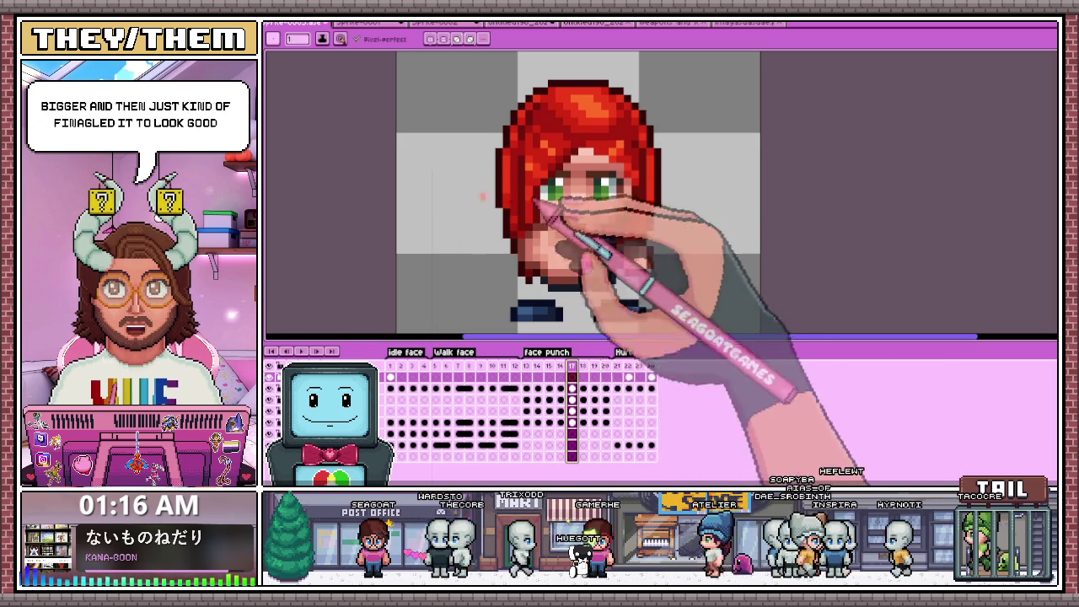
key("Right")
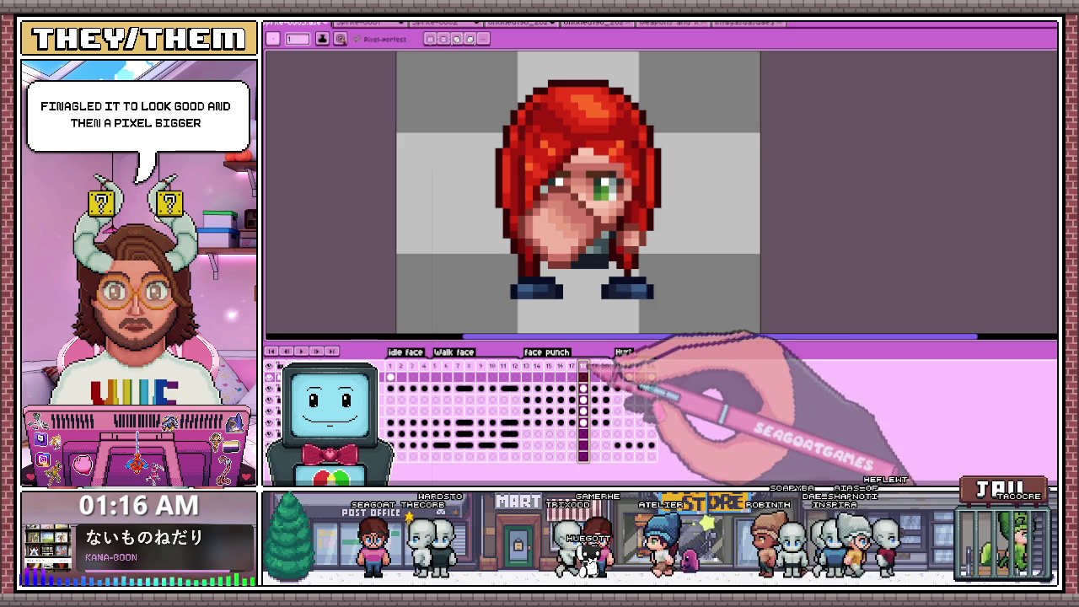
key("Right")
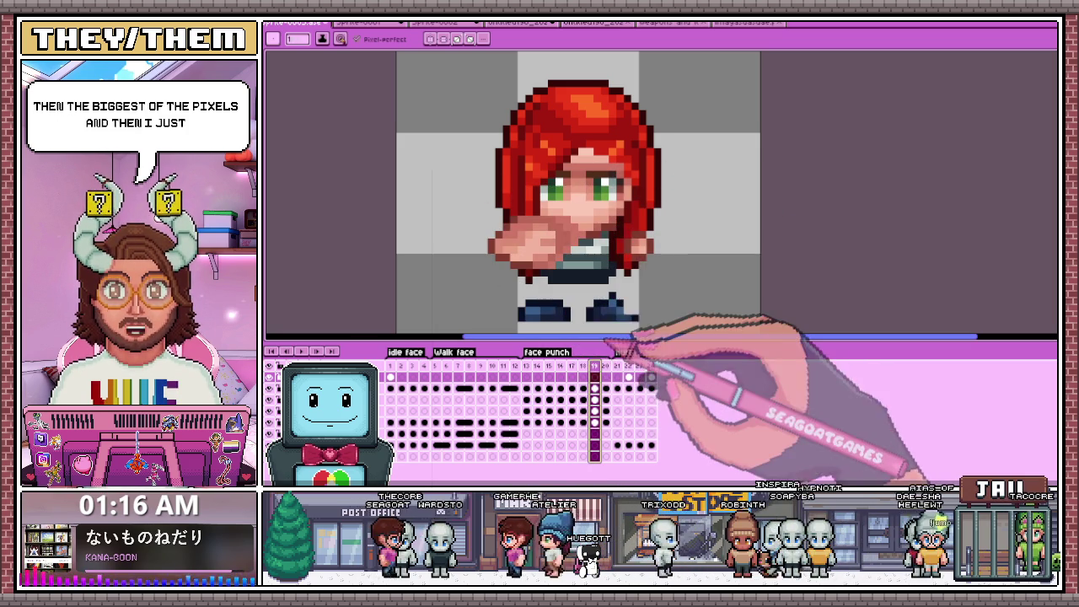
key("Right")
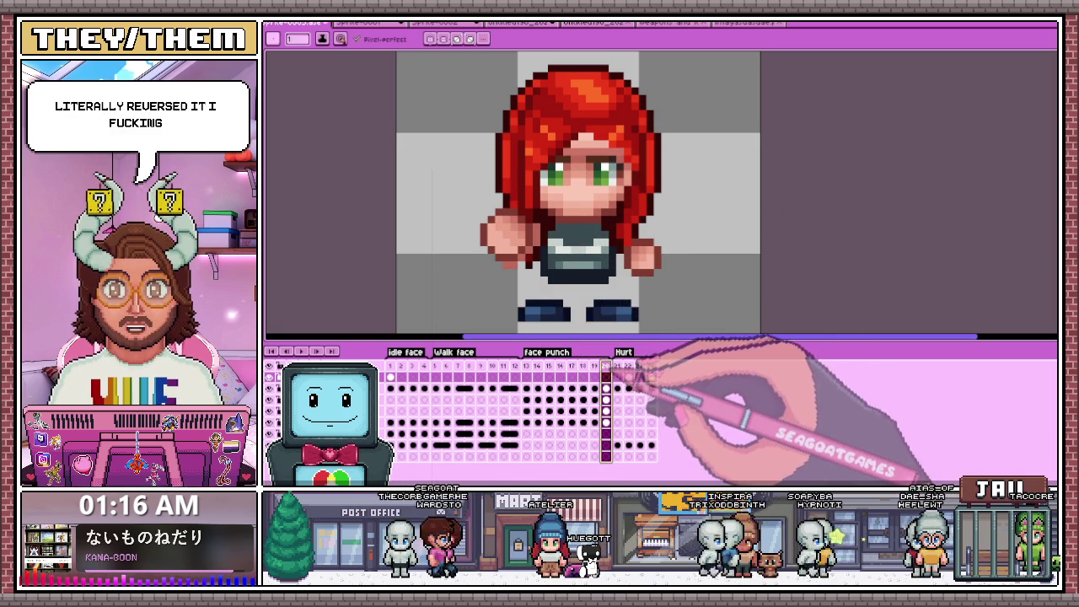
left_click(583, 386)
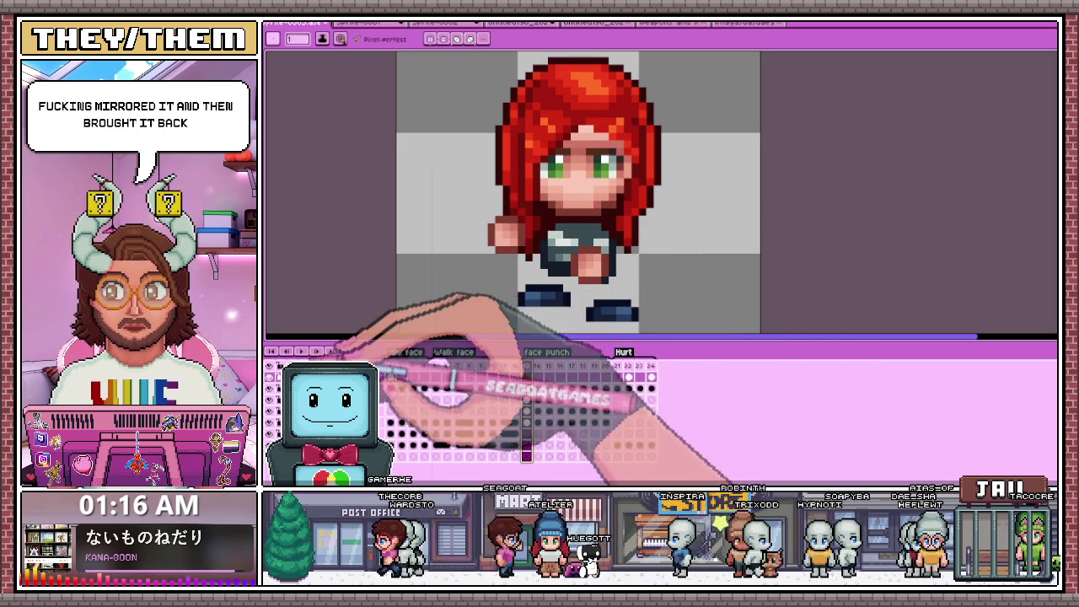
key("Return")
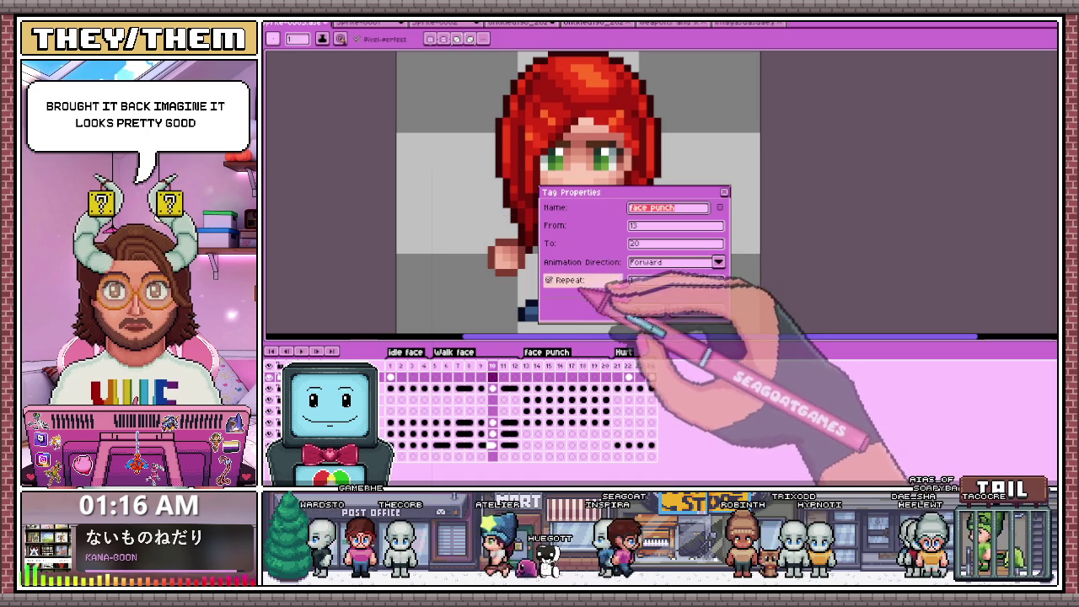
Cancel the Face Punch tag settings and step forward to punch frame 14.
left_click(636, 310)
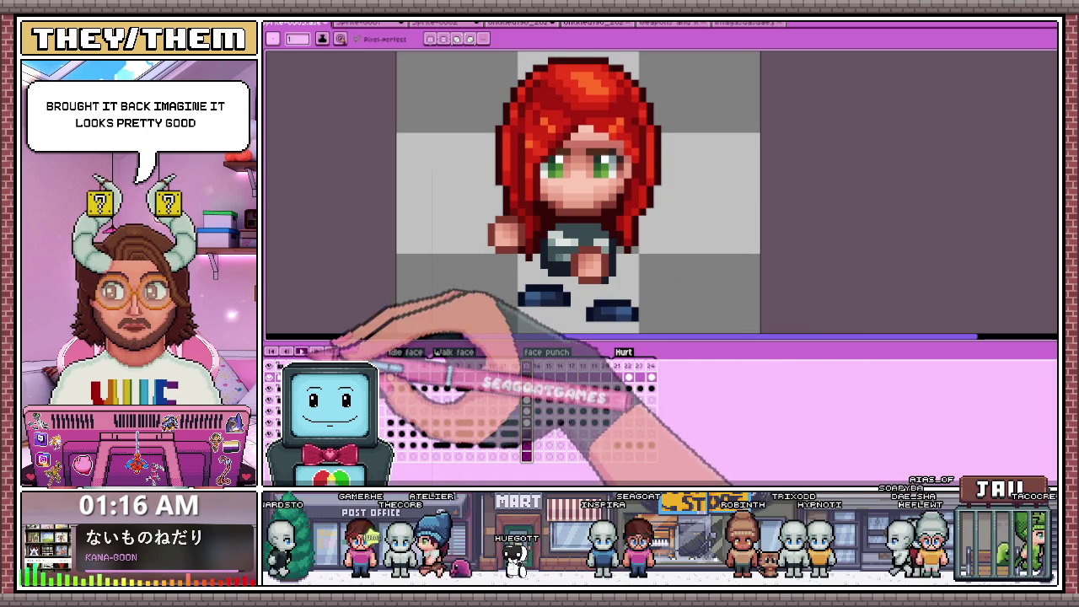
key("Right")
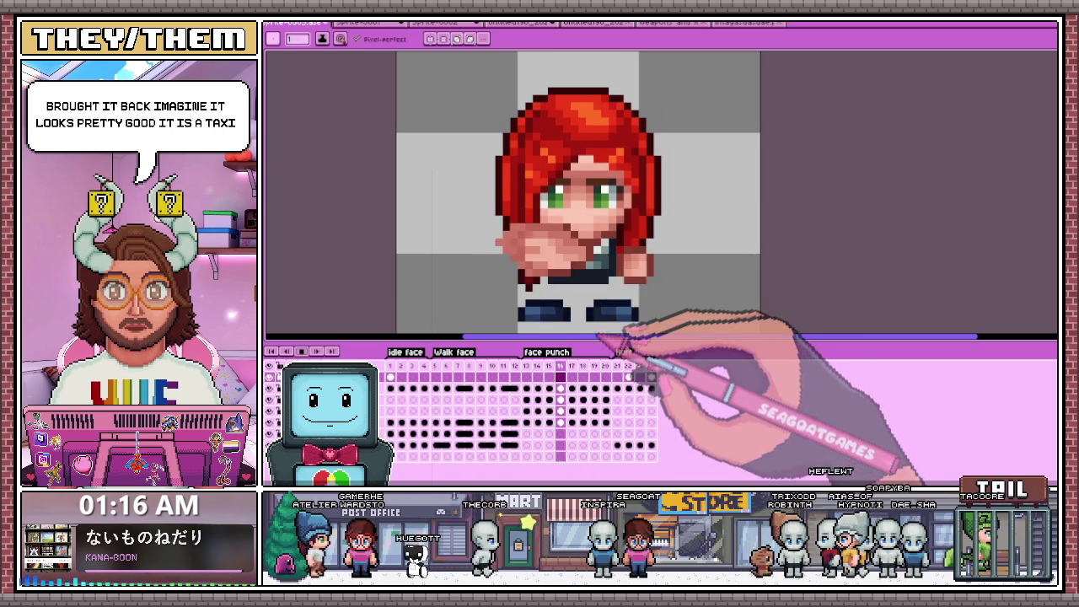
scroll(640, 269, "down", 3)
scroll(634, 289, "up", 1)
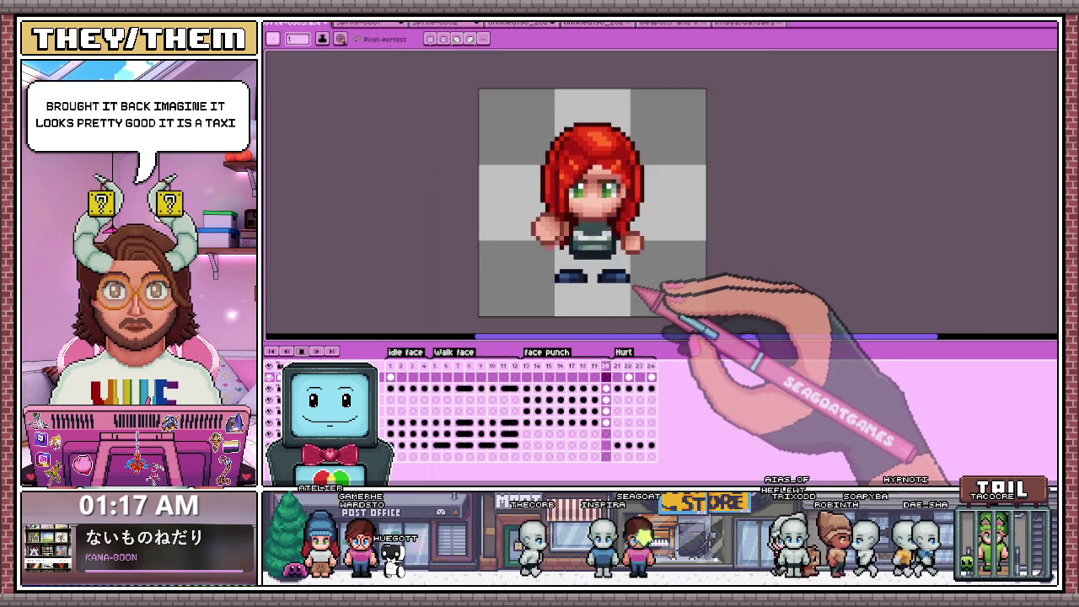
Hide and restore the hair on the head, select frame 19, then switch to the browser.
scroll(655, 268, "up", 1)
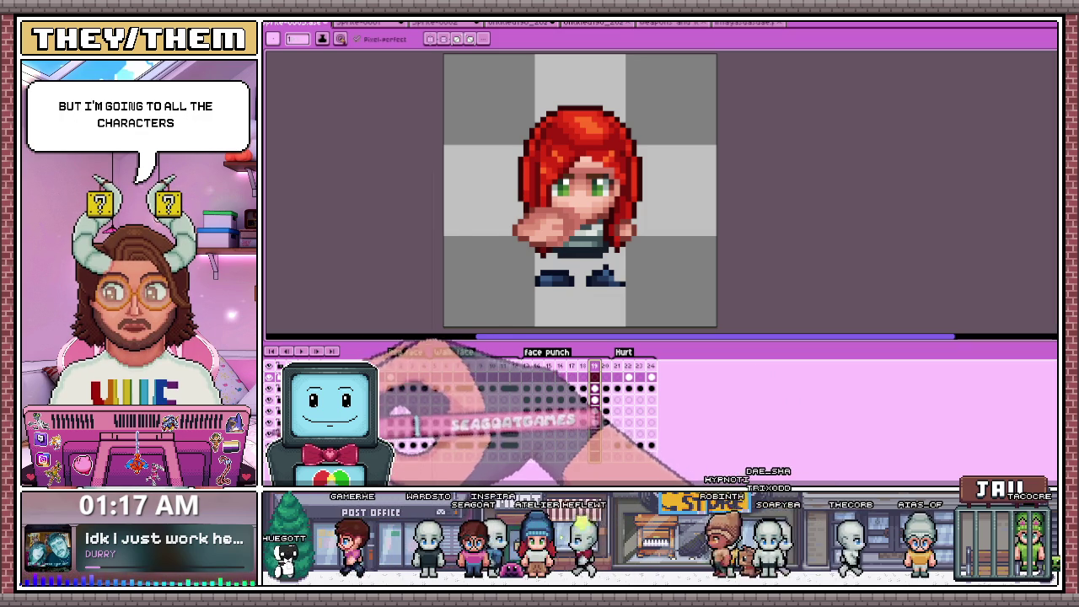
left_click(269, 377)
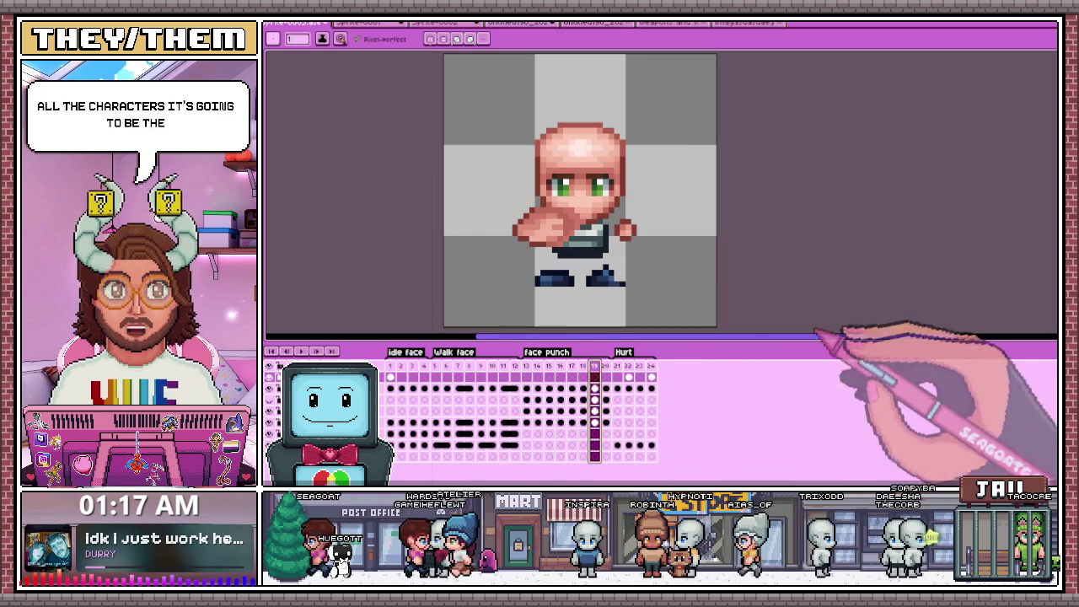
key("ctrl+z")
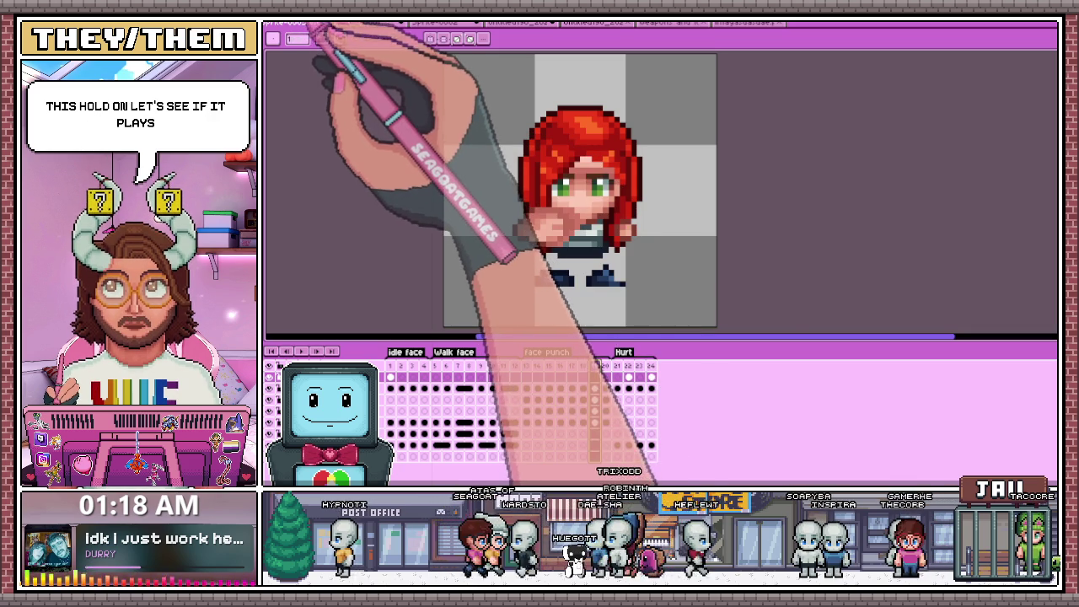
left_click(595, 364)
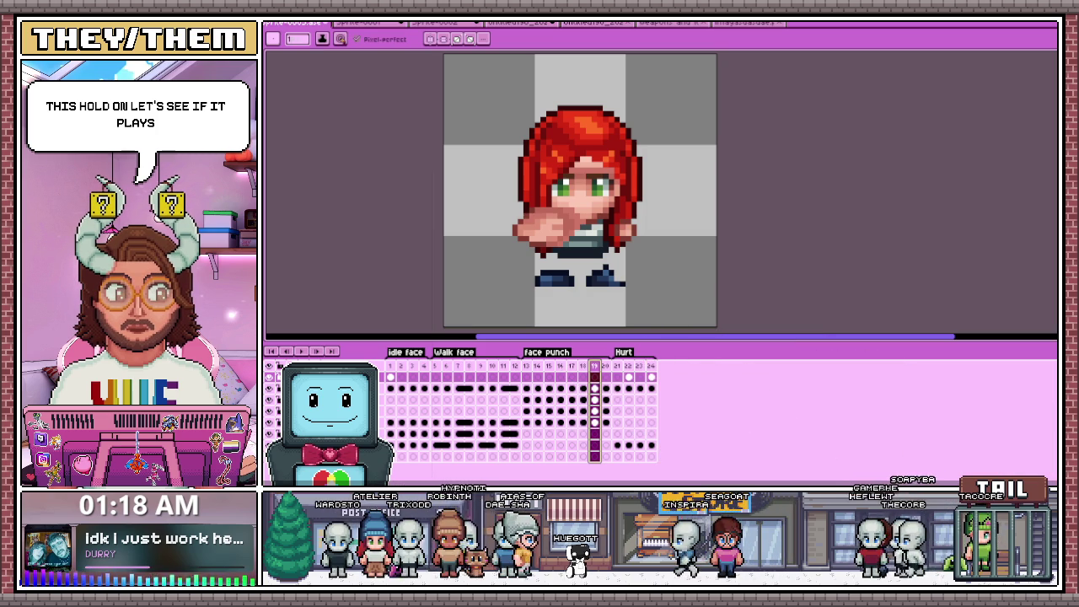
key("alt+Tab")
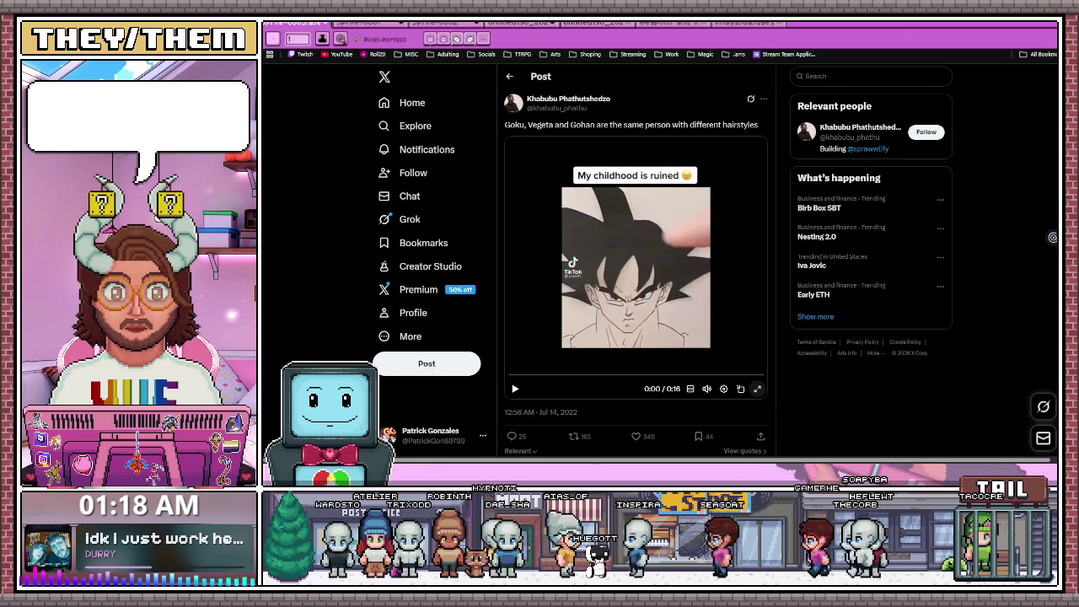
Play the Goku video fullscreen on X, then step ahead into the Hurt frames in Aseprite.
left_click(757, 388)
left_click(756, 354)
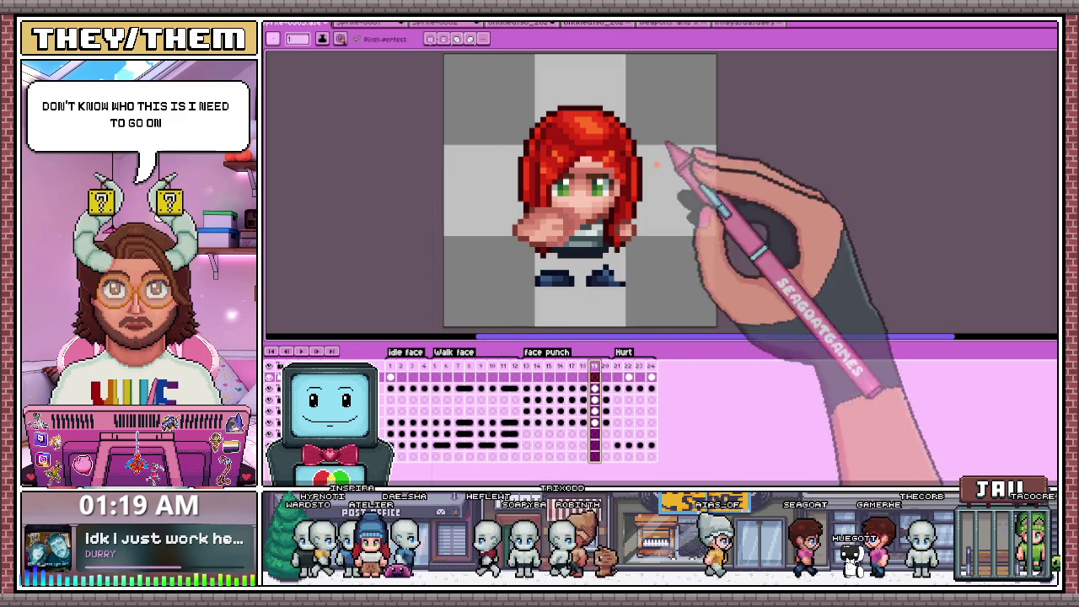
key("Right")
key("Right")
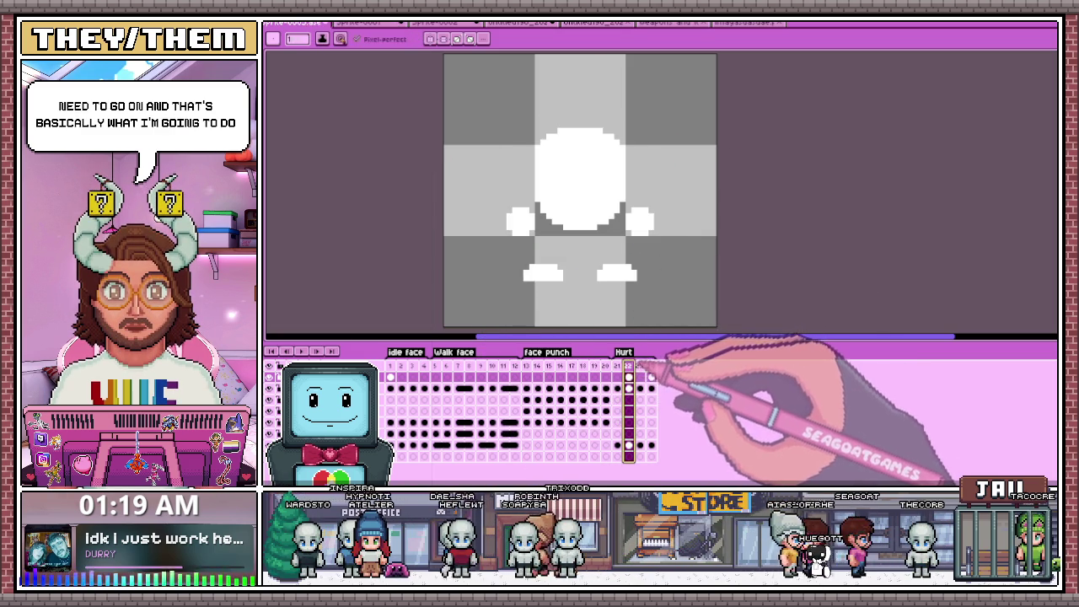
Flip back and forth between punch frames 17 and 18 to check for a jump.
key("Left")
key("Left")
key("Left")
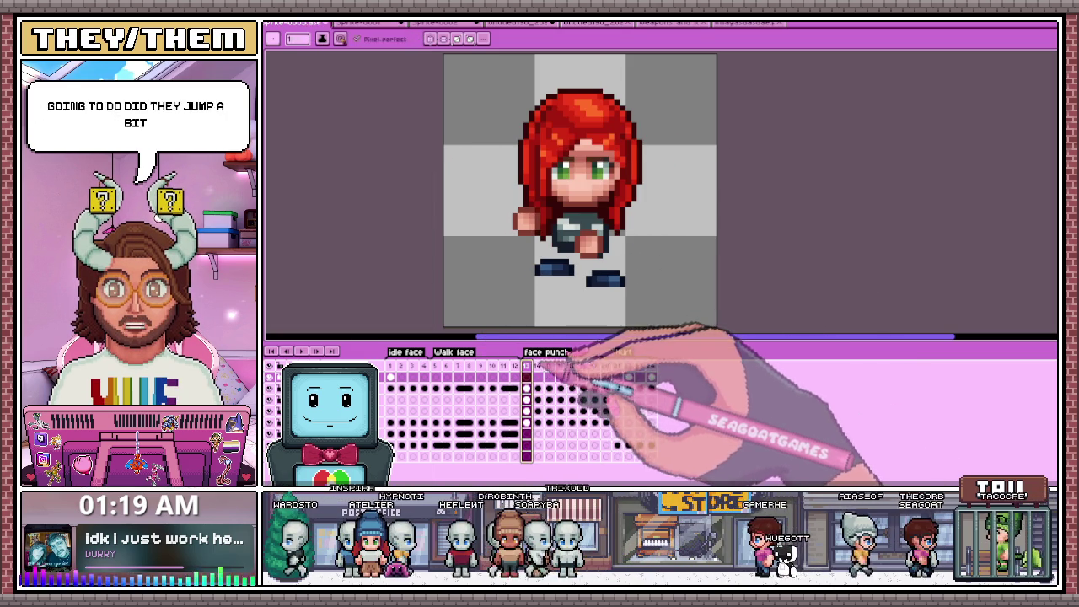
key("Right")
key("Right")
key("Right")
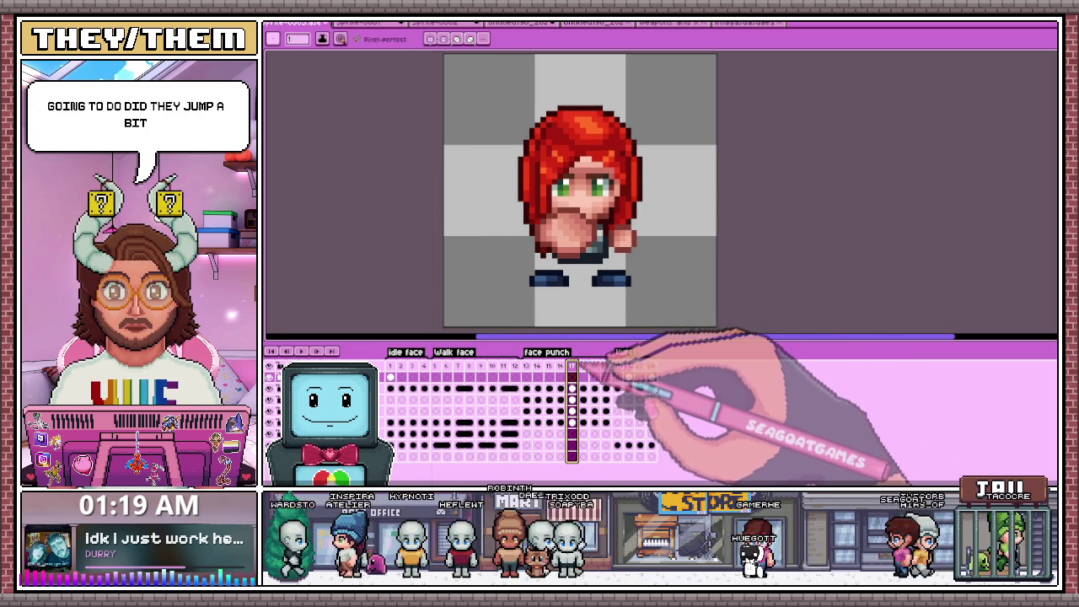
key("Right")
key("Left")
key("Right")
key("Left")
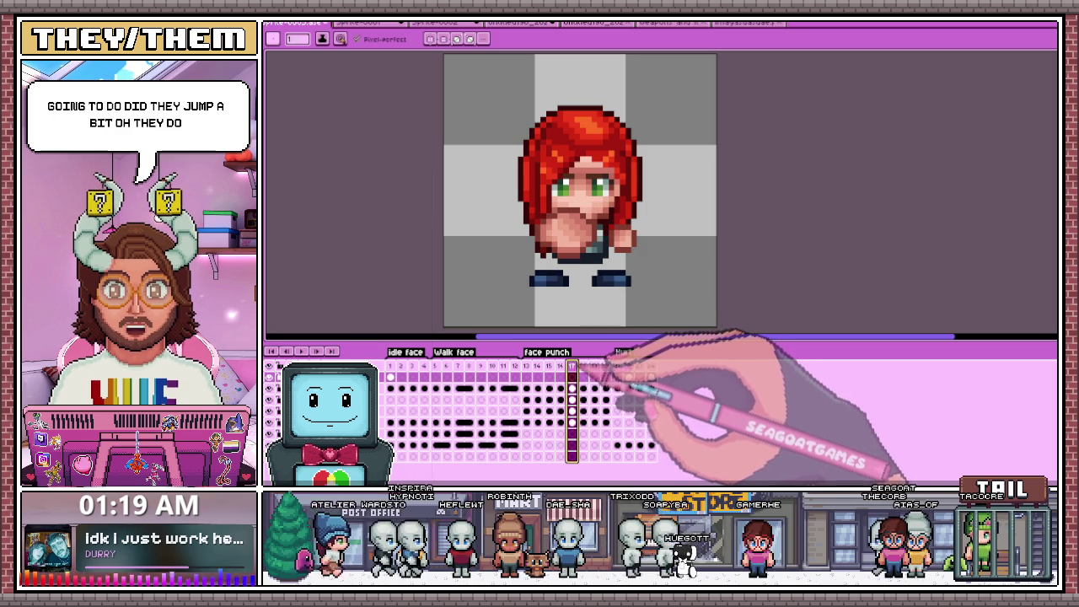
key("Right")
key("Left")
key("Right")
key("Left")
Select the Rectangular Marquee tool and flick between punch frames 16 and 17.
key("m")
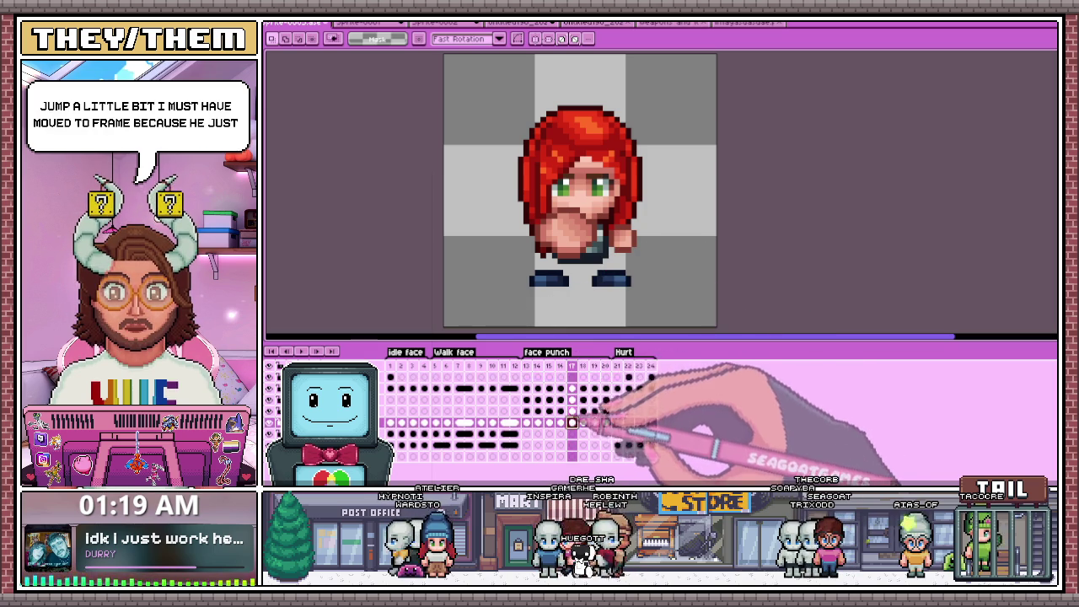
key("Right")
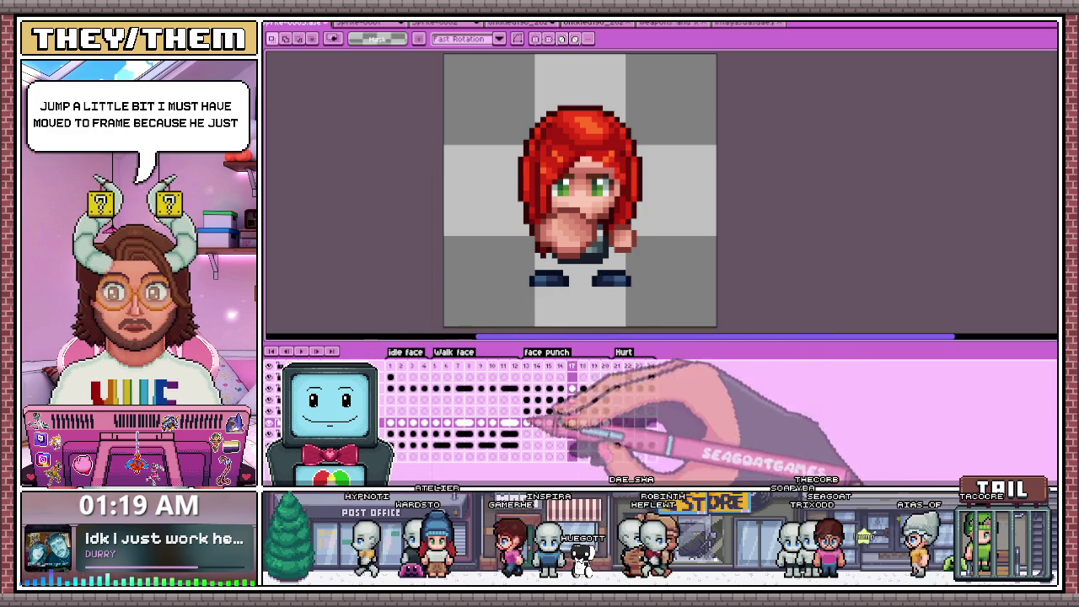
key("Left")
key("Right")
key("Right")
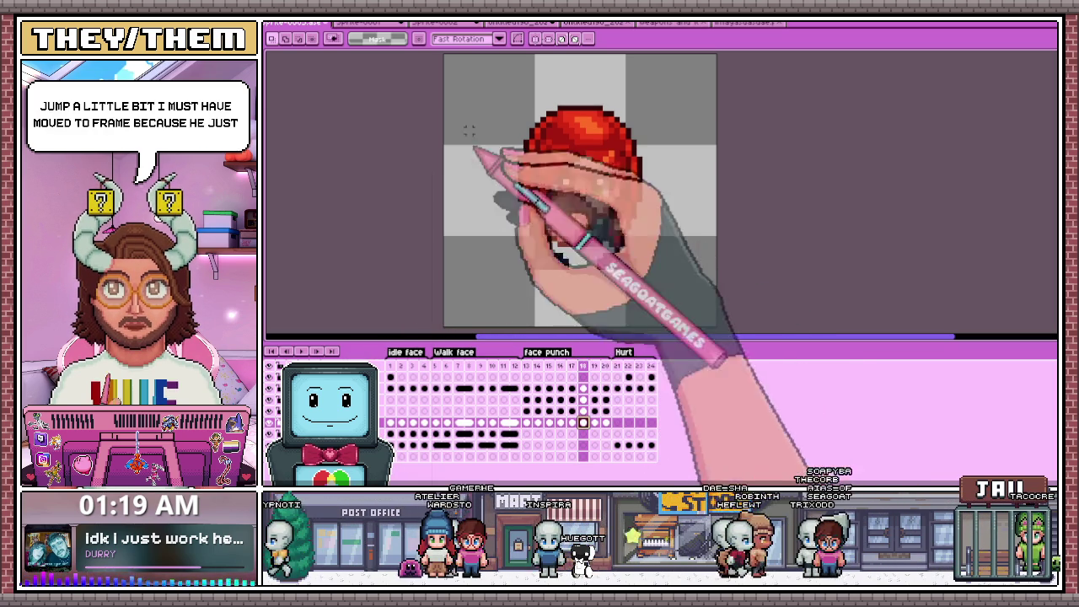
Select the sprite's feet on punch frame 18 and move them down one pixel.
left_click_drag(480, 125, 712, 329)
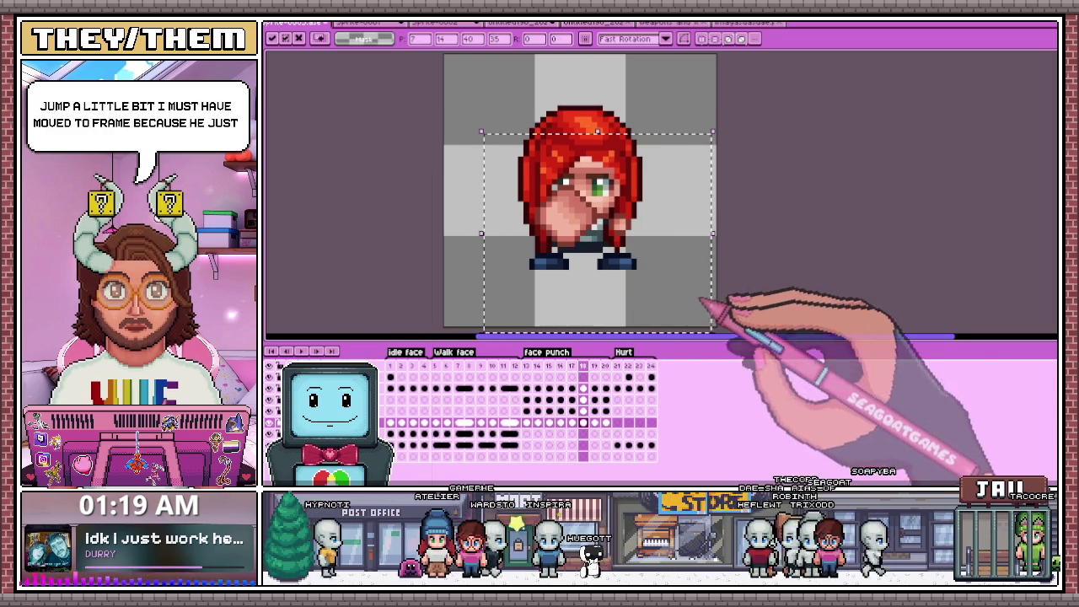
key("ctrl+d")
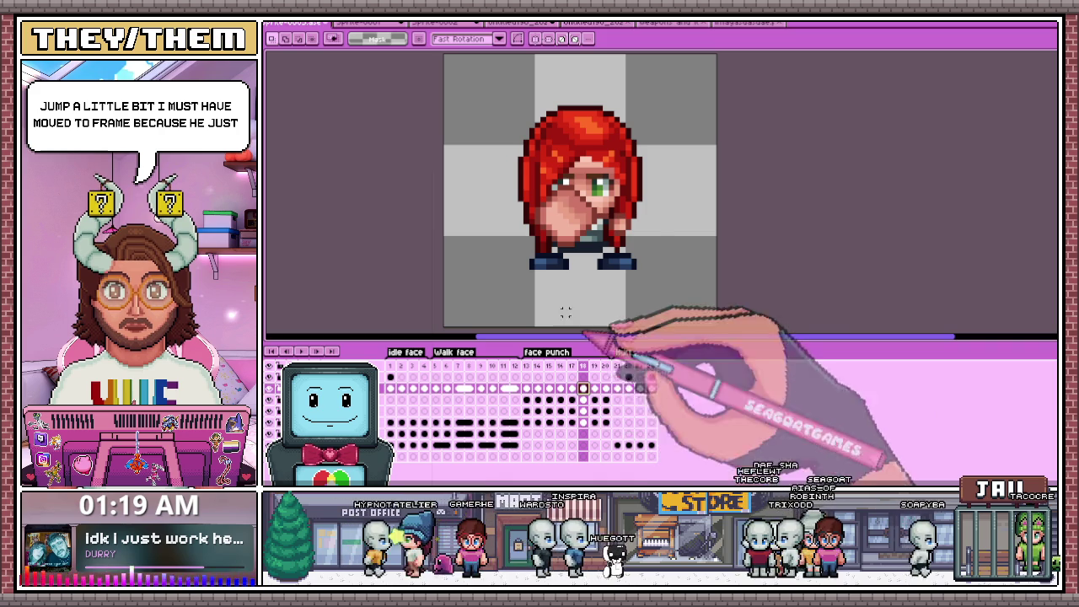
left_click_drag(503, 251, 662, 306)
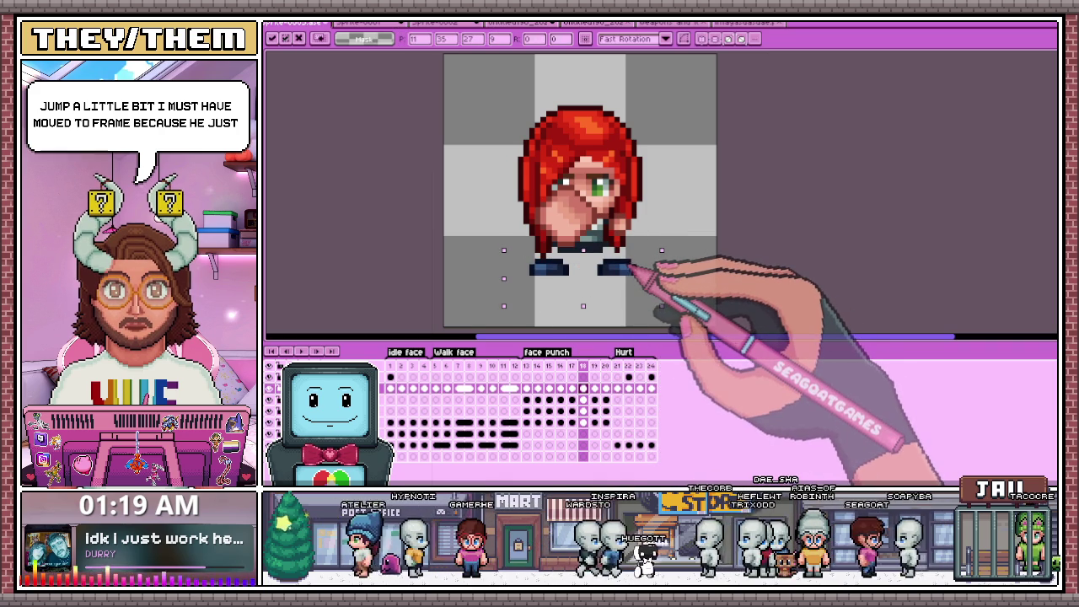
left_click(573, 371)
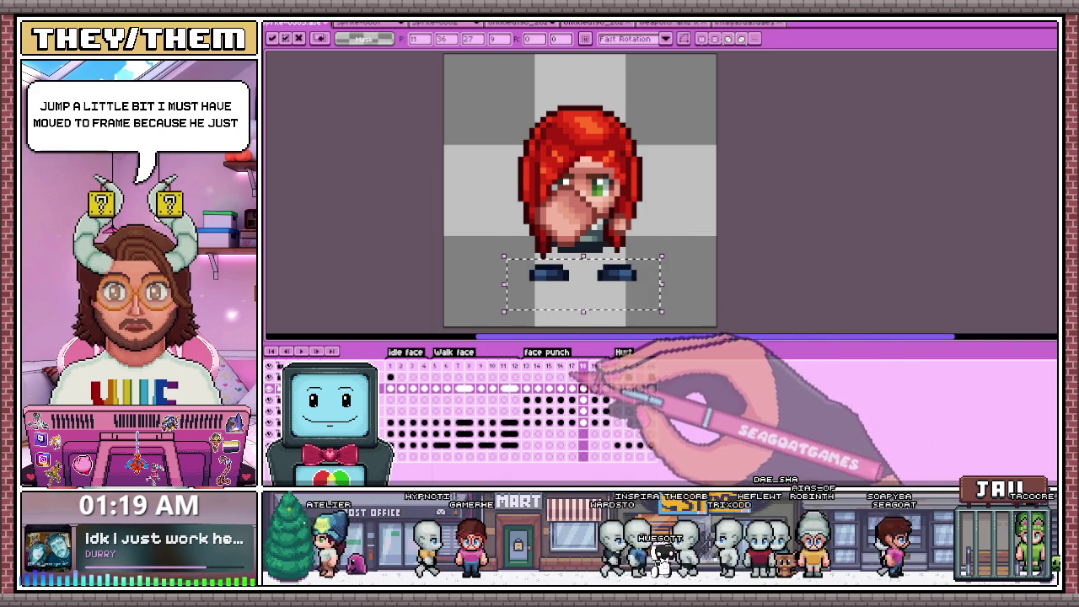
double_click(583, 365)
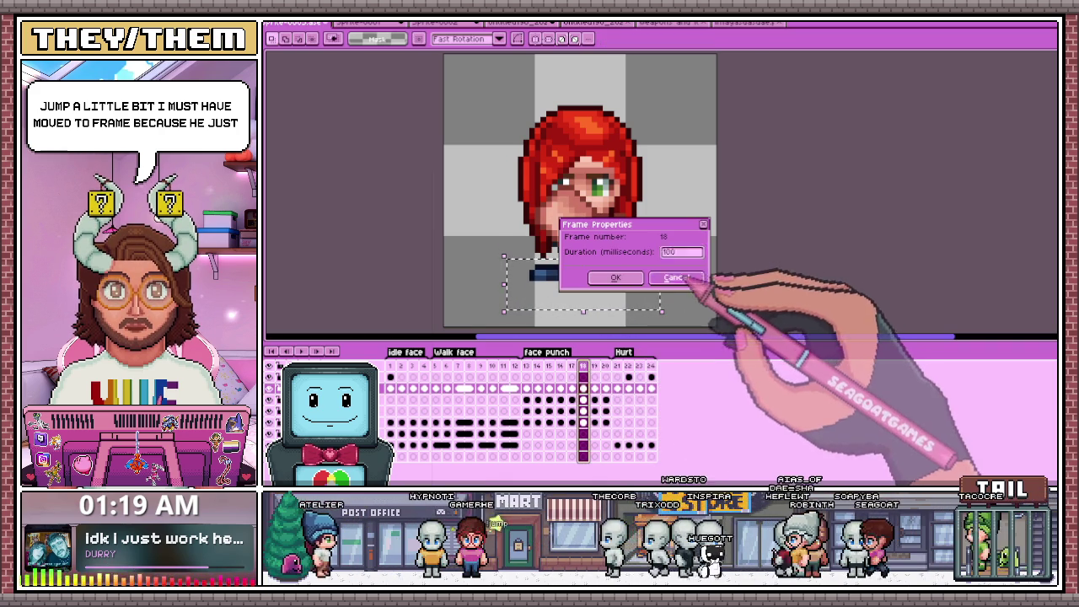
left_click(679, 279)
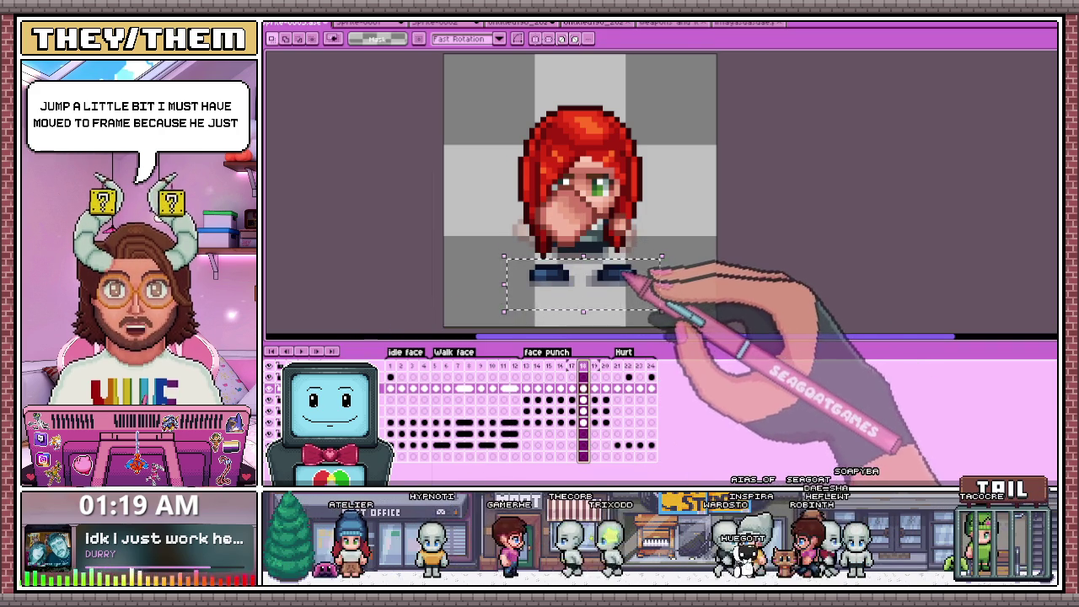
left_click_drag(634, 277, 624, 285)
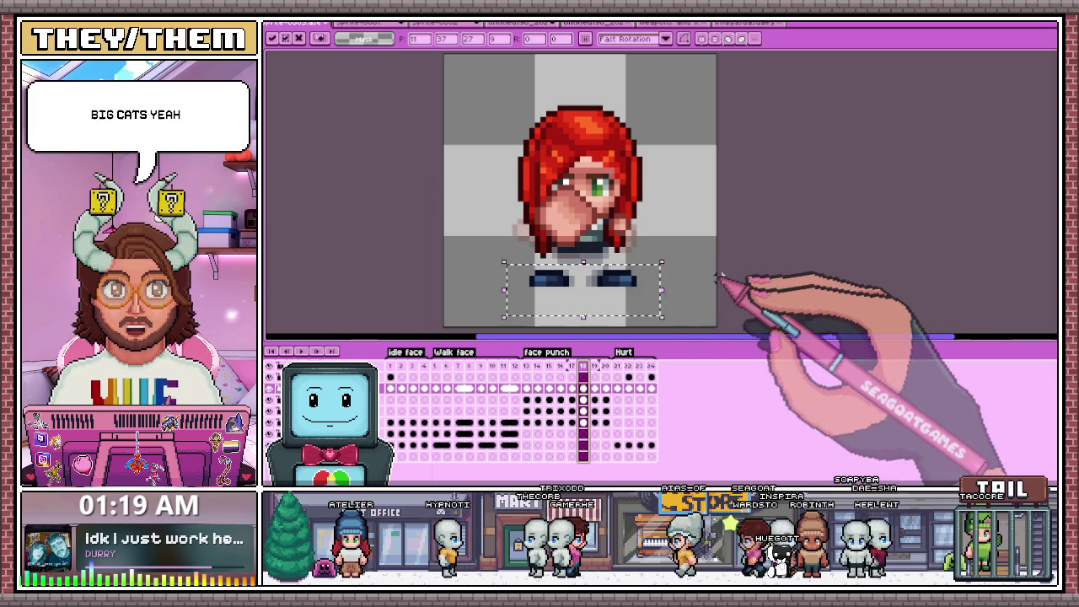
left_click_drag(722, 329, 624, 236)
key("ctrl+d")
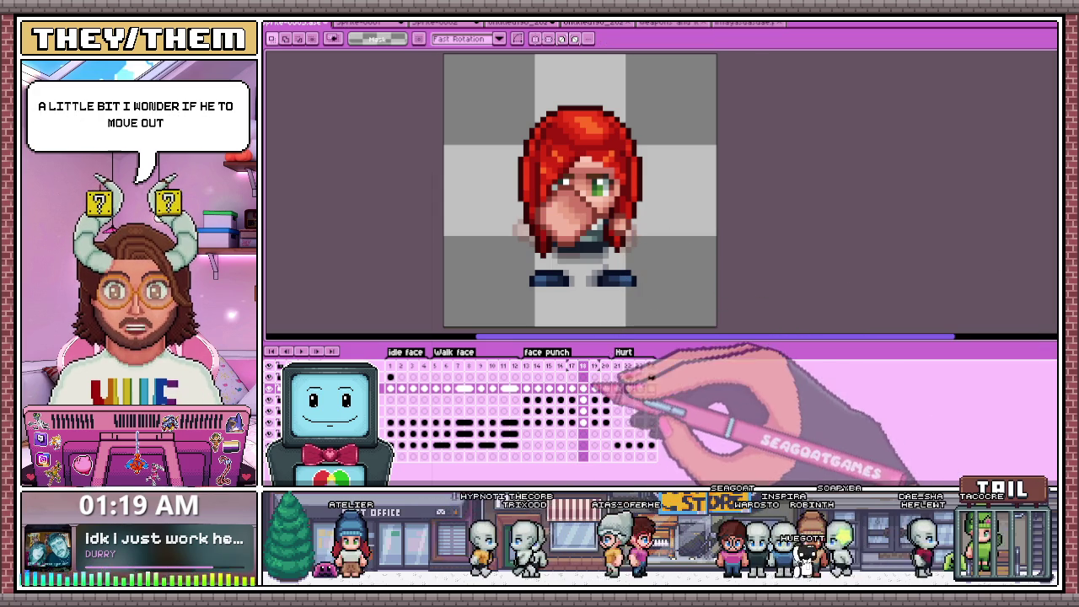
Flip between frames 16, 17 and 18 to compare the punch poses.
left_click(572, 365)
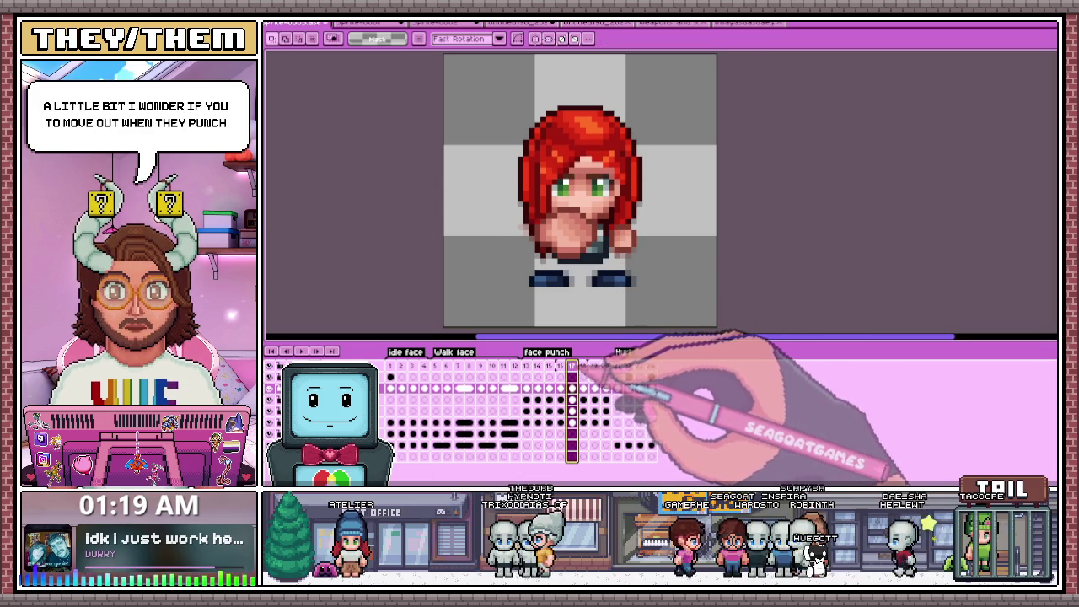
key("period")
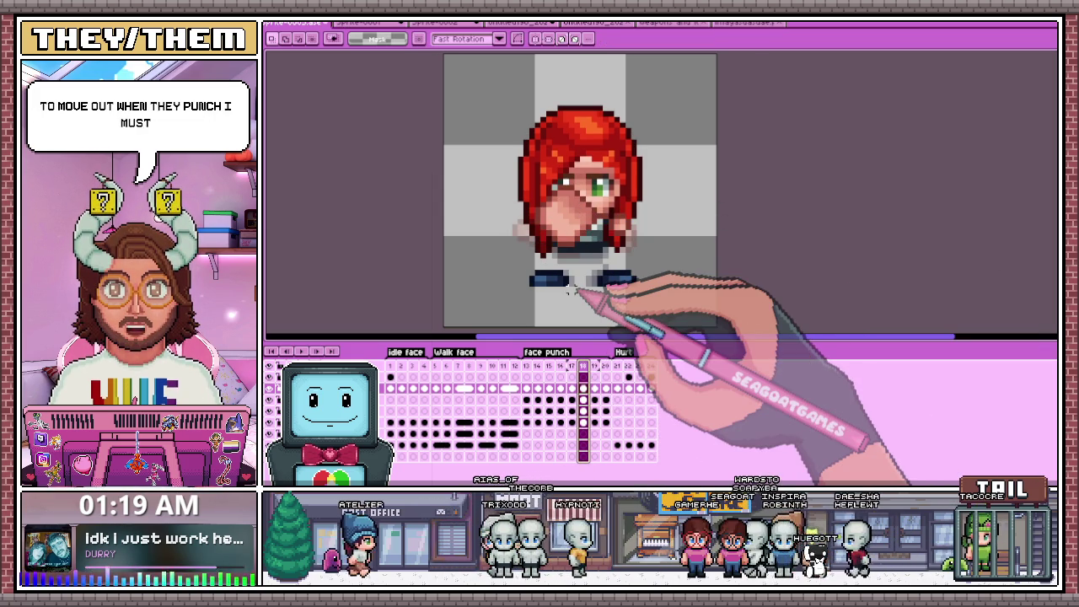
key("comma")
key("period")
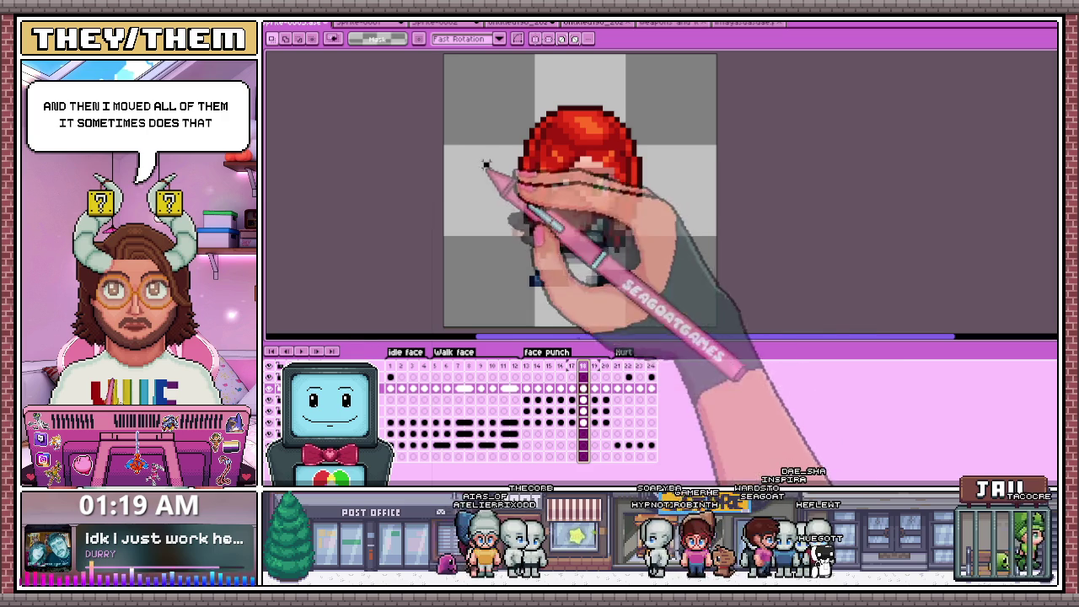
Select the character's face on frame 18 and nudge it up one pixel.
left_click_drag(481, 160, 673, 266)
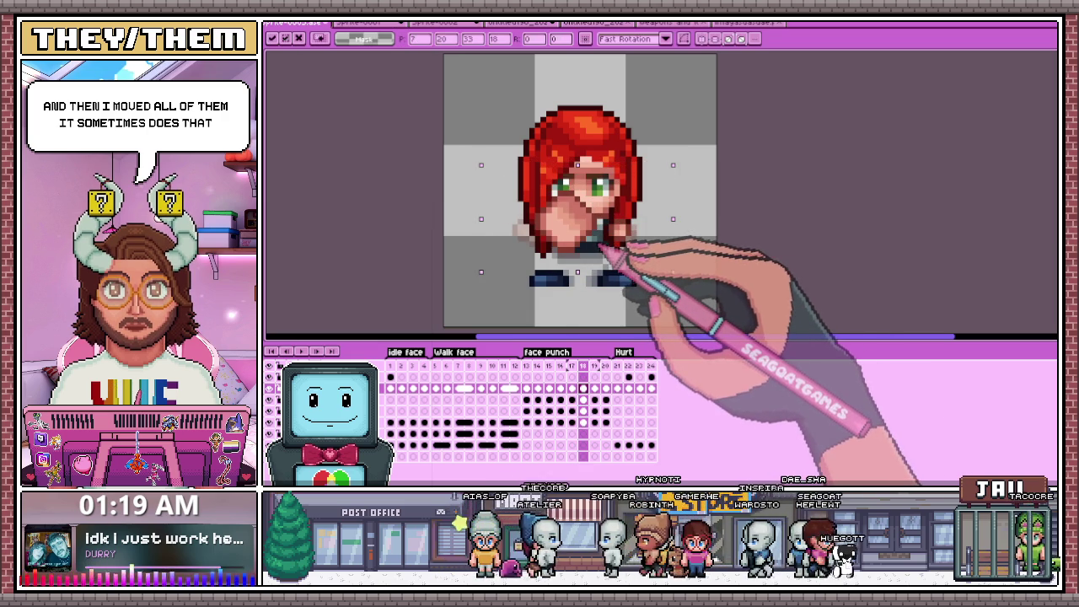
left_click(396, 421)
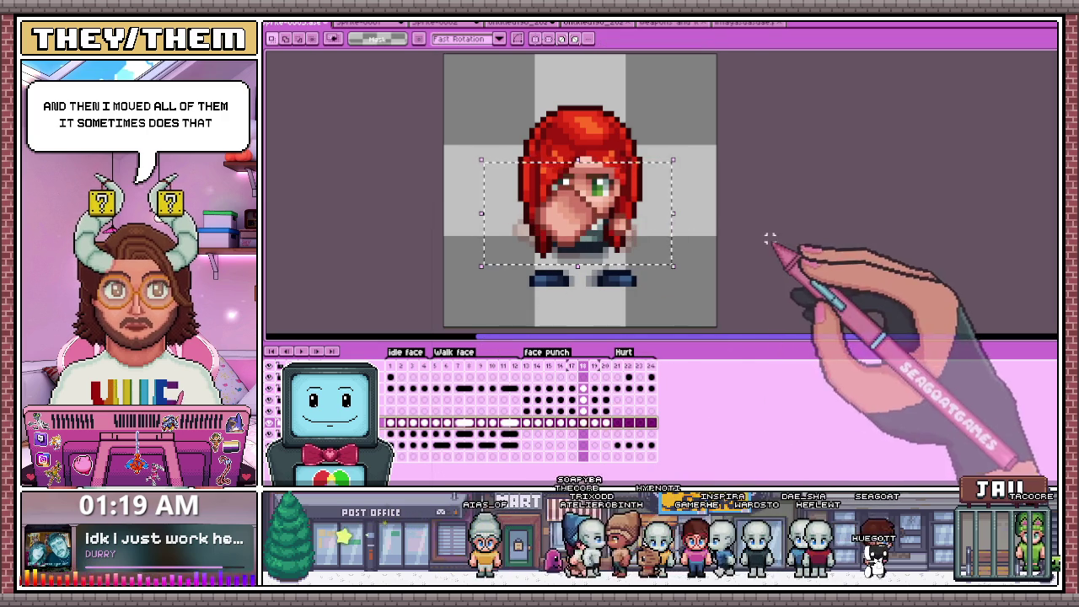
left_click_drag(492, 170, 656, 260)
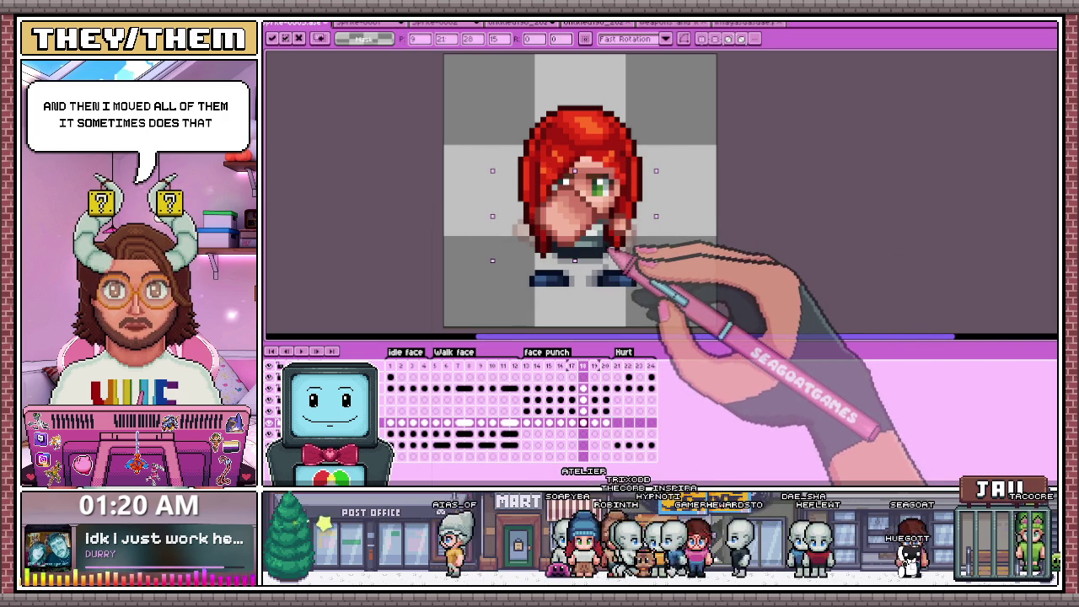
key("Up")
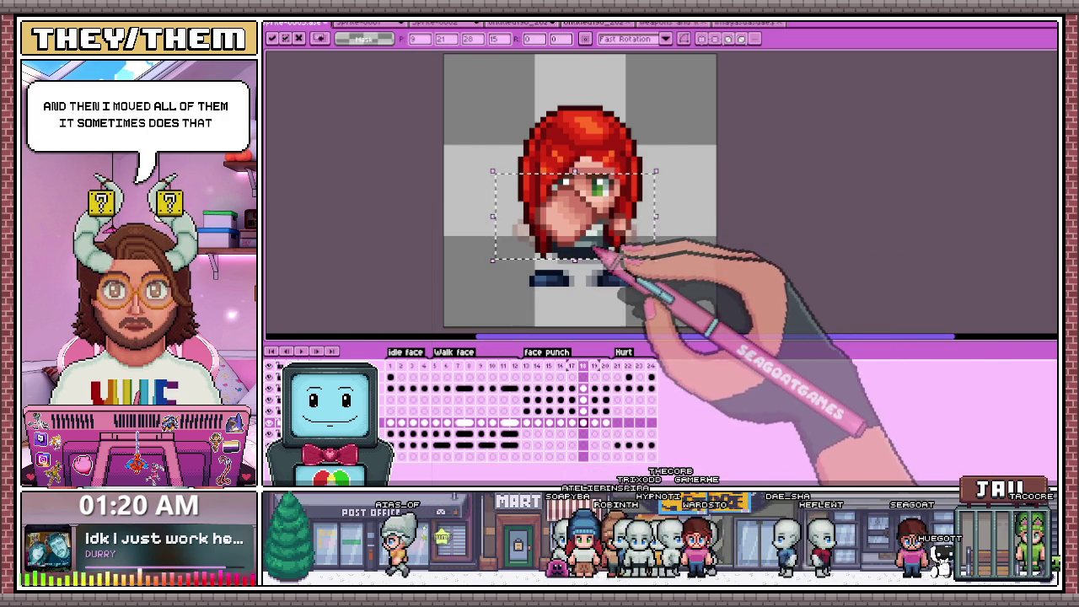
key("Return")
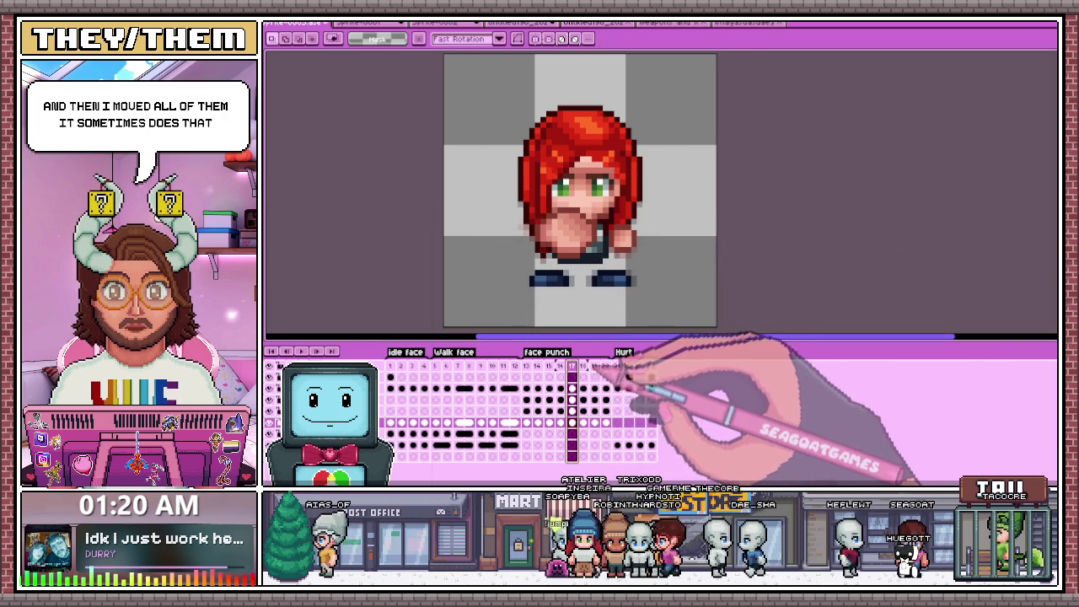
Scrub back through the earlier punch frames to preview the motion.
left_click(593, 421)
left_click(560, 387)
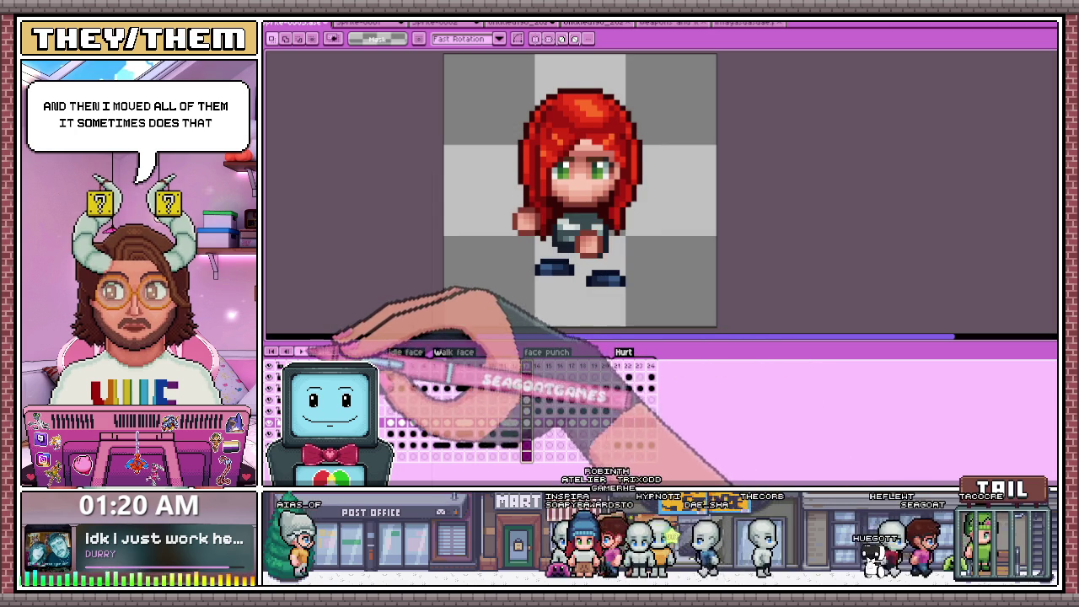
key("Left")
key("Left")
key("Left")
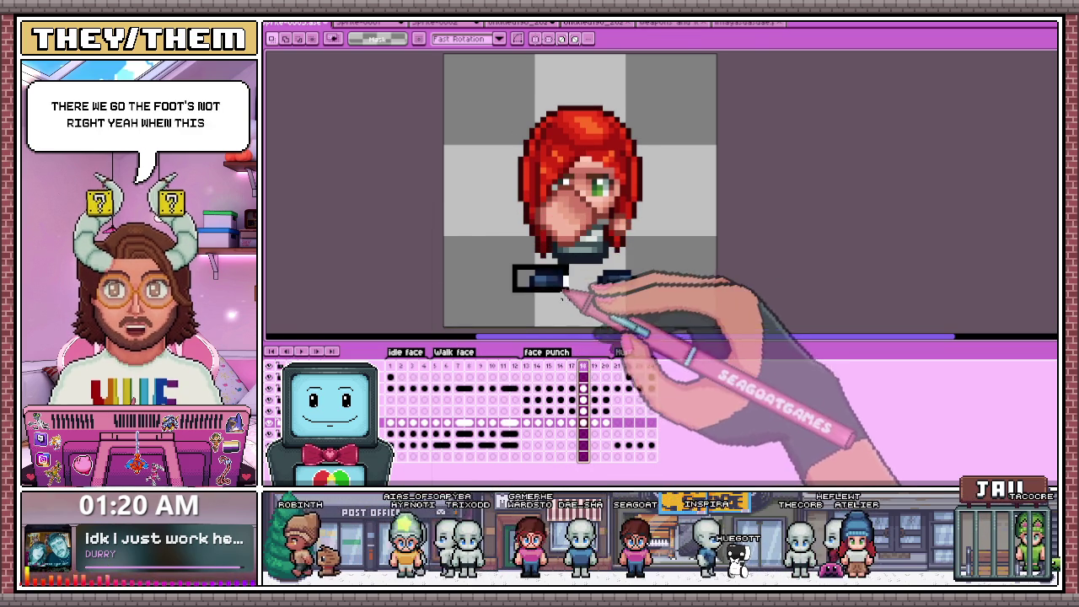
Zoom in on the feet of punch frame 18 and select the left foot.
left_click_drag(509, 261, 581, 300)
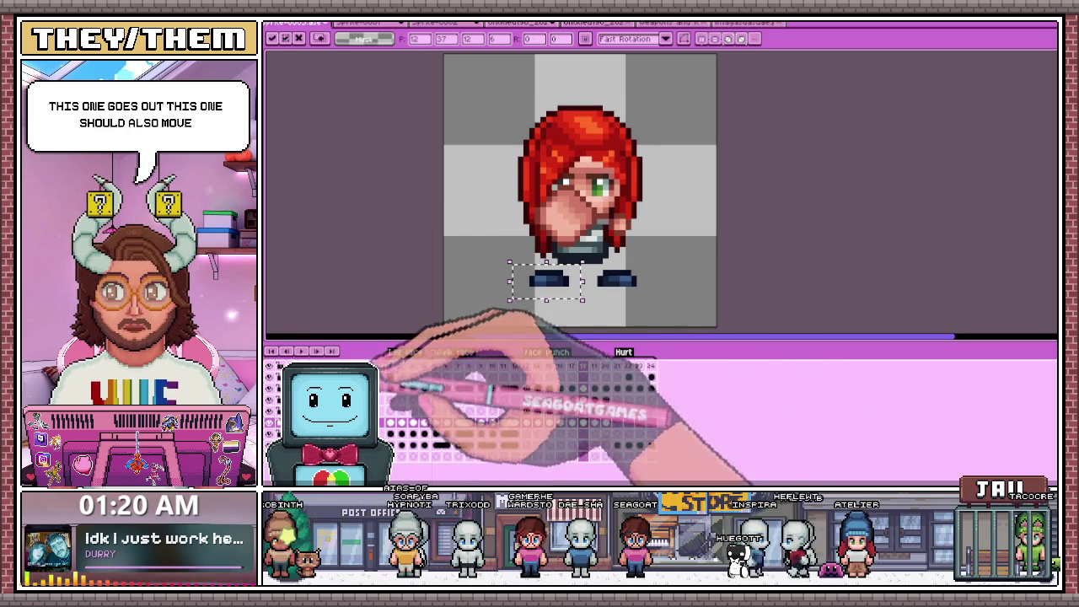
left_click_drag(392, 387, 470, 387)
left_click(570, 284)
key("Return")
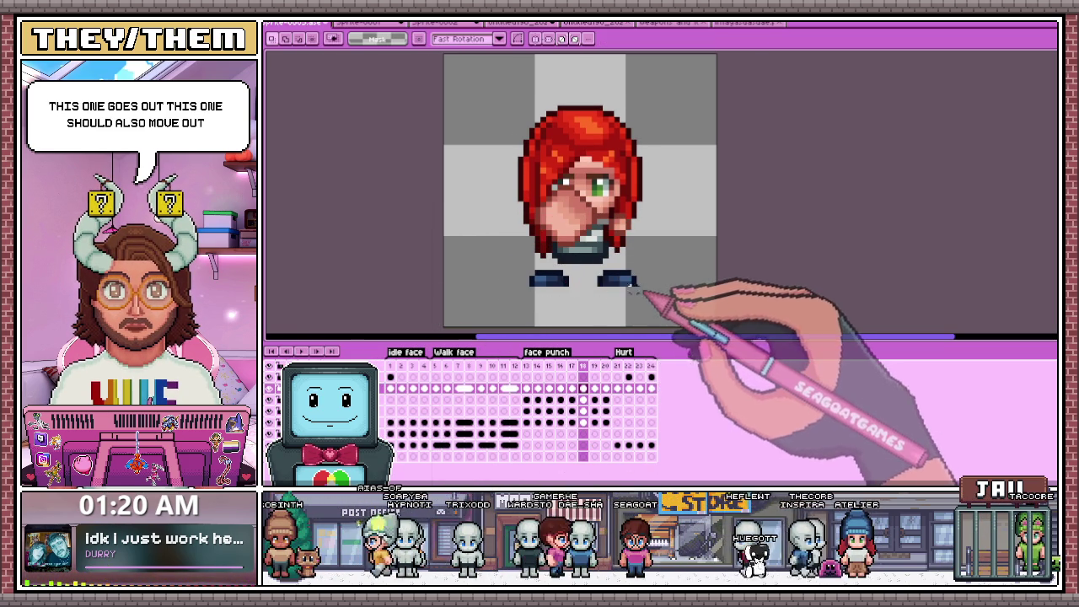
scroll(587, 274, "up", 1)
scroll(590, 255, "up", 1)
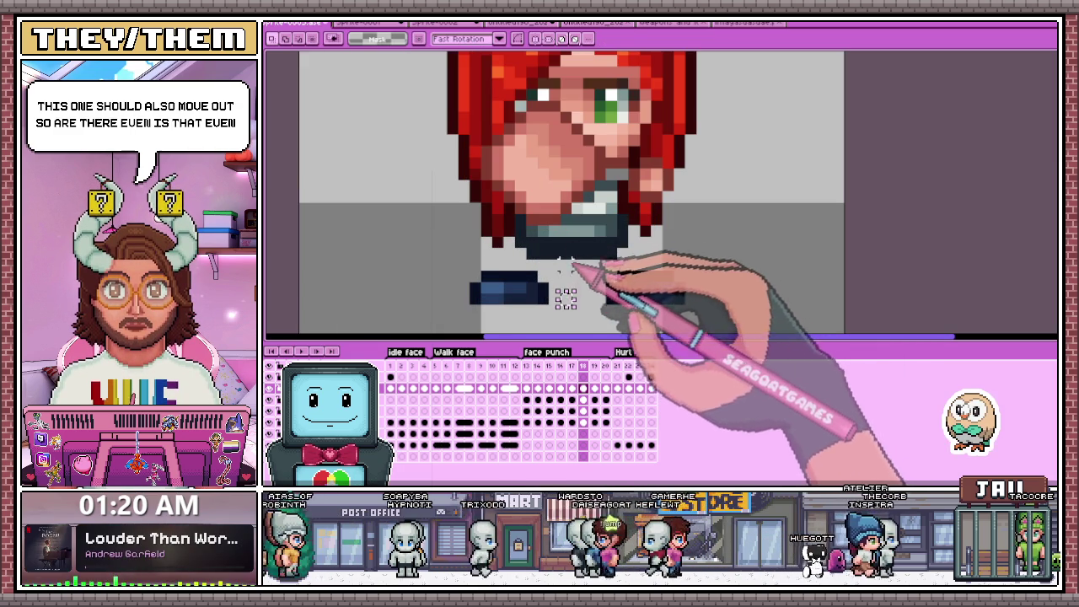
left_click_drag(455, 269, 563, 318)
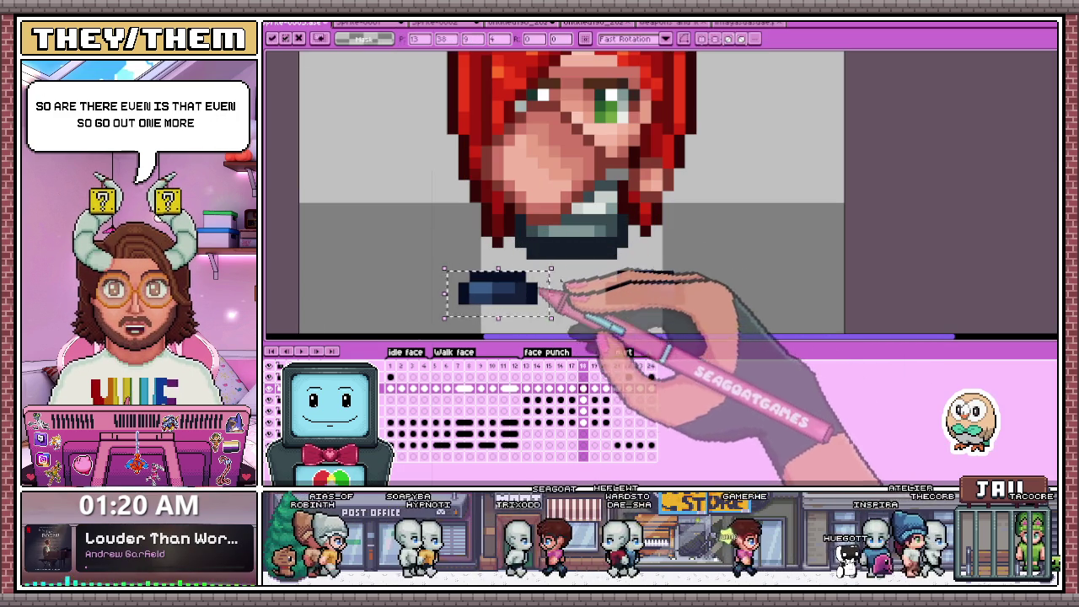
Compare frames 17 and 19, then reposition the left foot on frame 19.
left_click(572, 387)
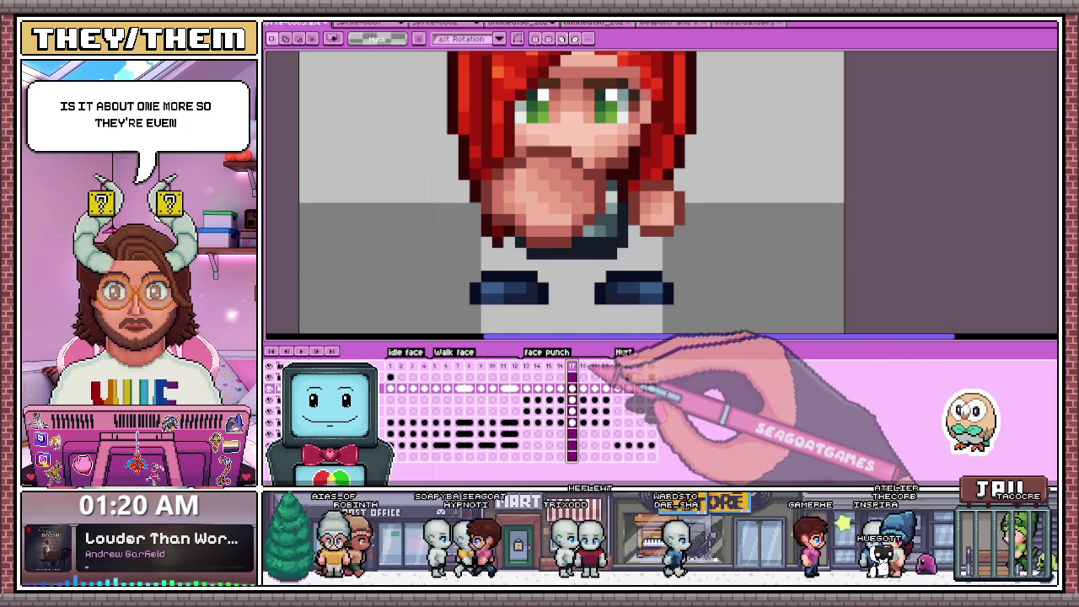
left_click(595, 388)
left_click_drag(570, 257, 686, 317)
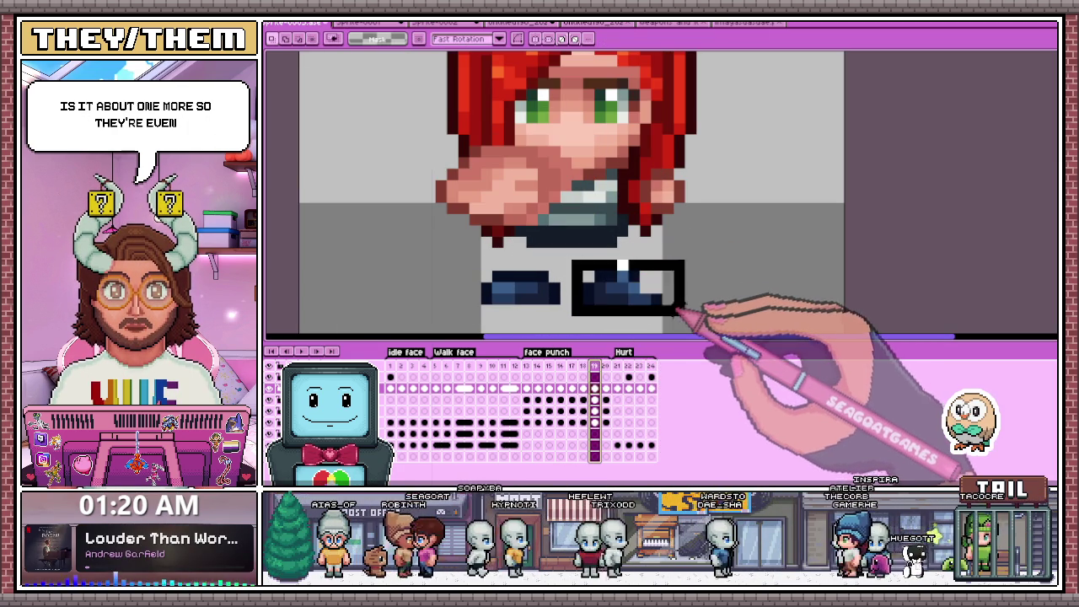
left_click_drag(468, 257, 563, 317)
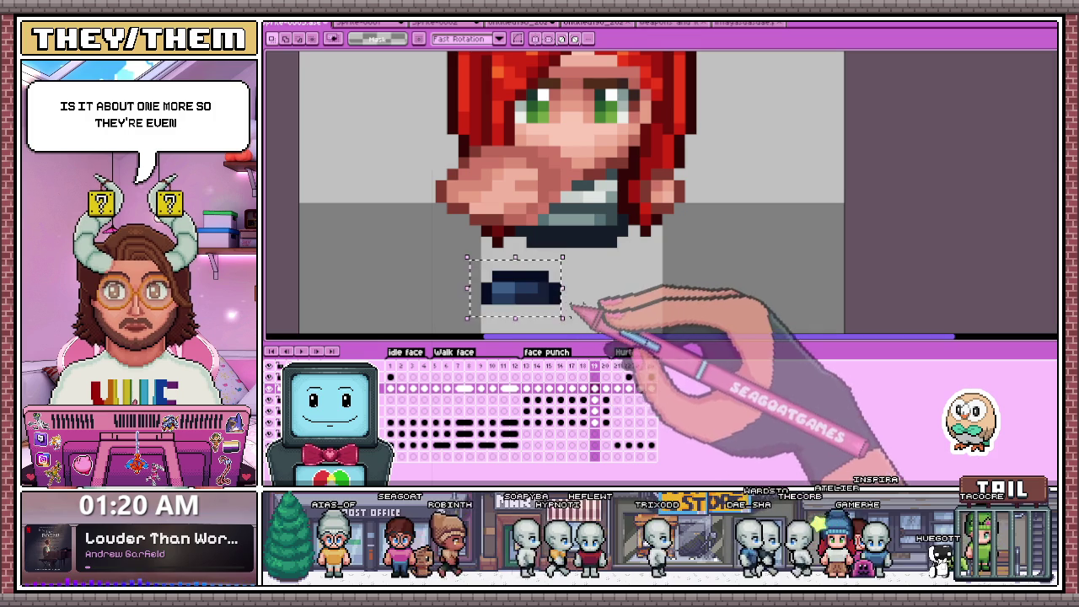
left_click(574, 312)
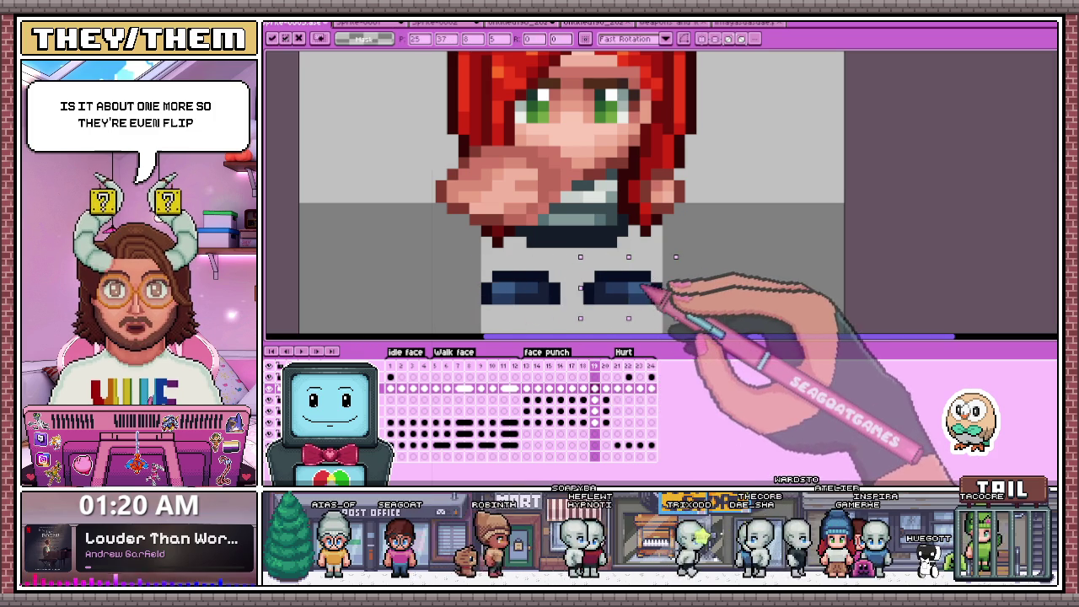
left_click(725, 253)
Shift the left and right feet outward one pixel each on frame 19.
key("Right")
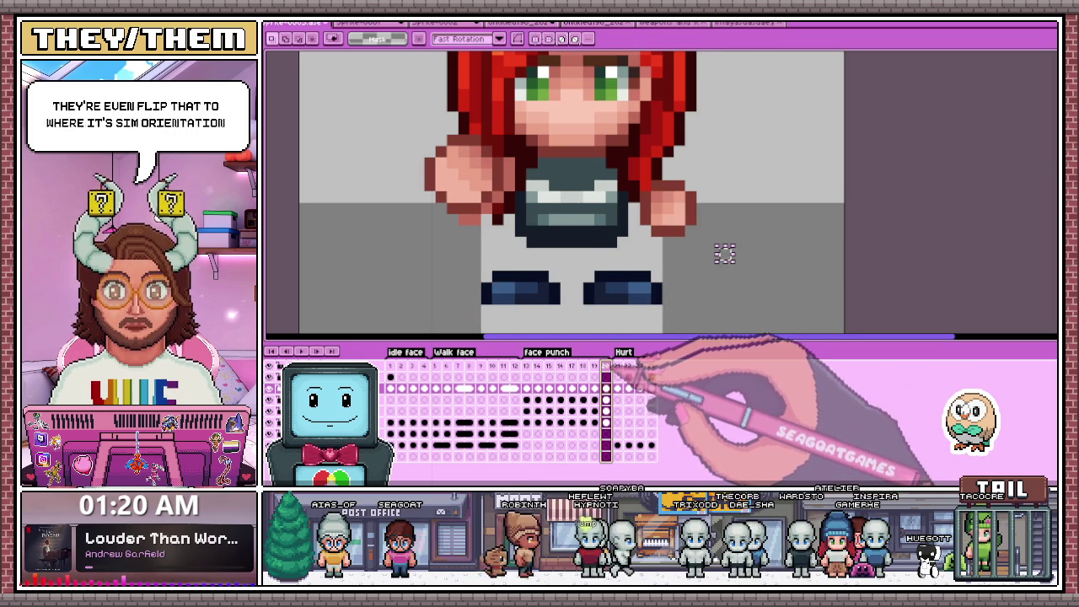
key("Left")
key("Left")
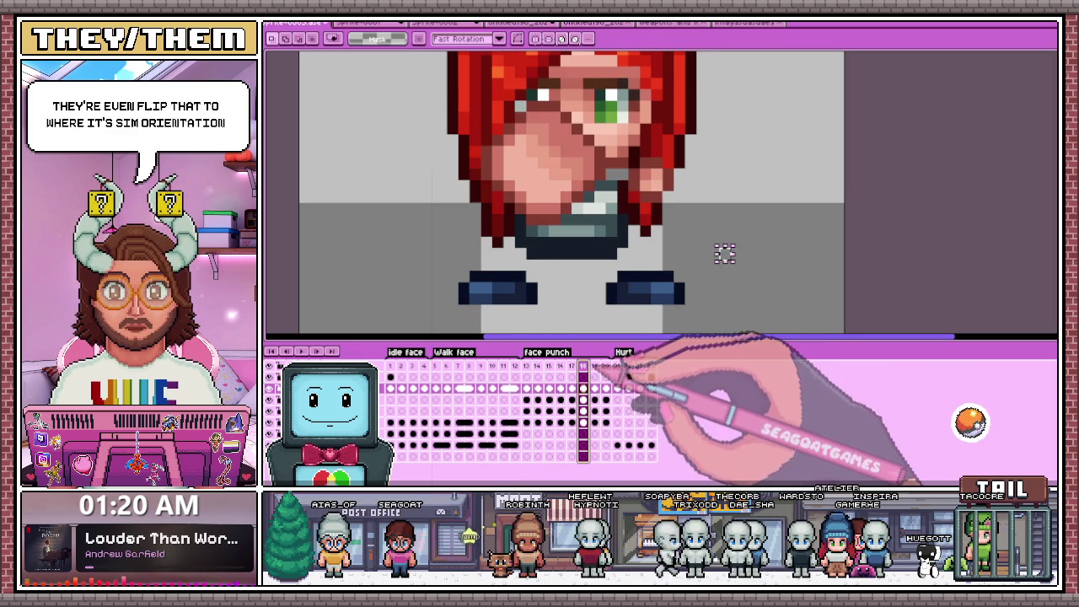
key("Right")
mouse_move(456, 257)
left_mouse_down()
mouse_move(585, 319)
mouse_move(547, 295)
left_mouse_up()
left_click(700, 262)
left_click_drag(569, 256, 675, 319)
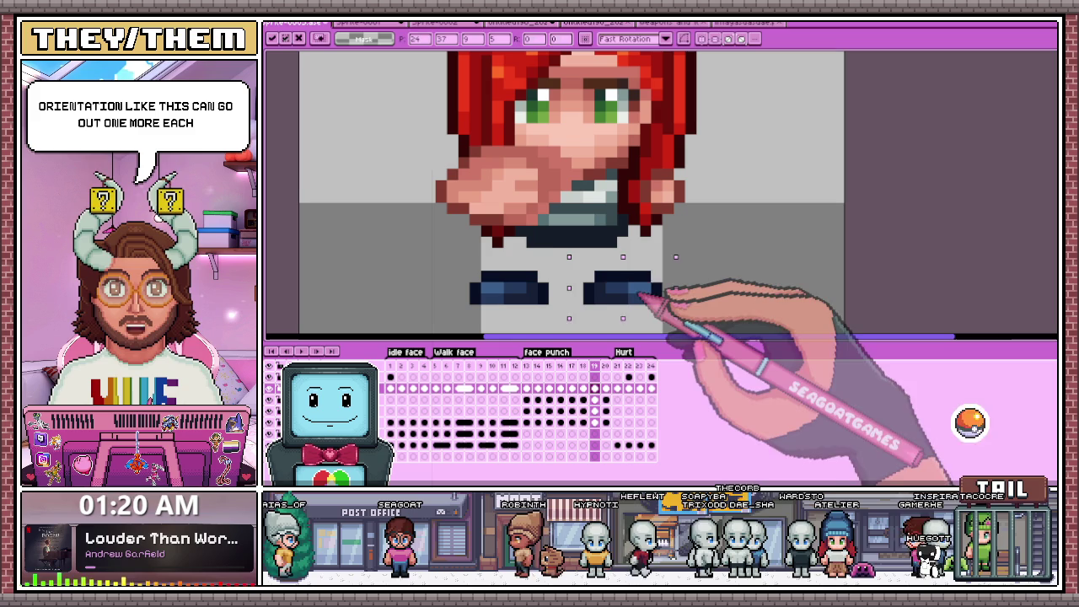
left_click(745, 286)
Zoom back out and return to the Rectangular Marquee tool.
scroll(669, 258, "down", 3)
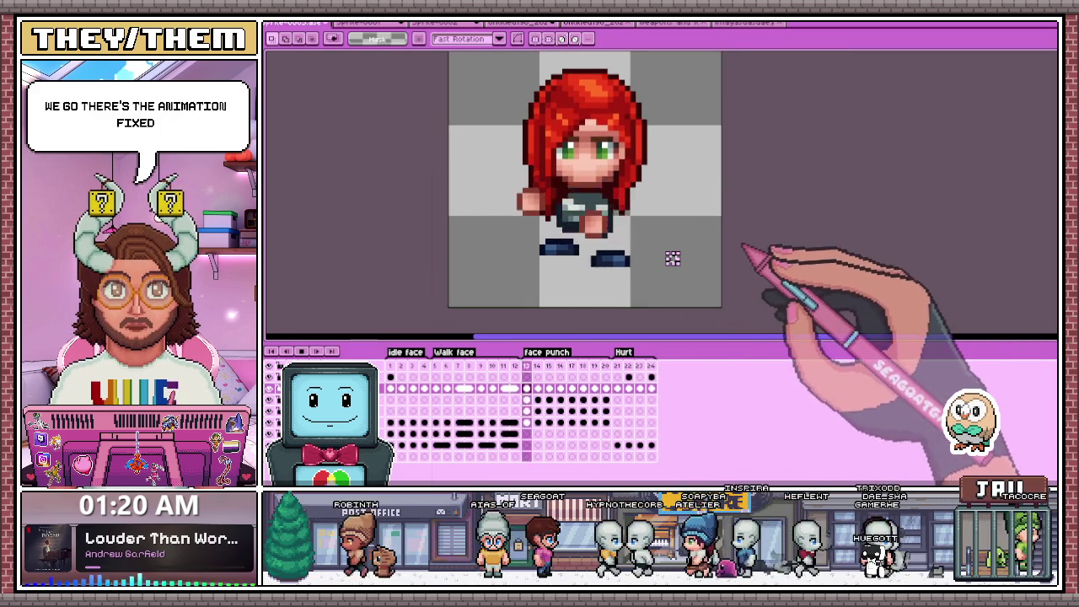
key("b")
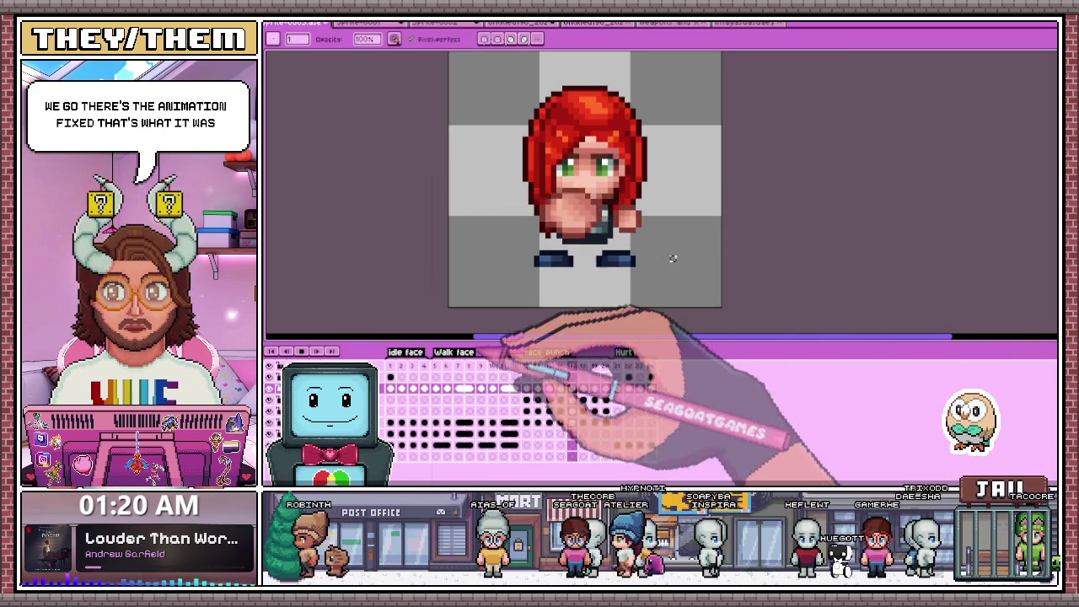
key("m")
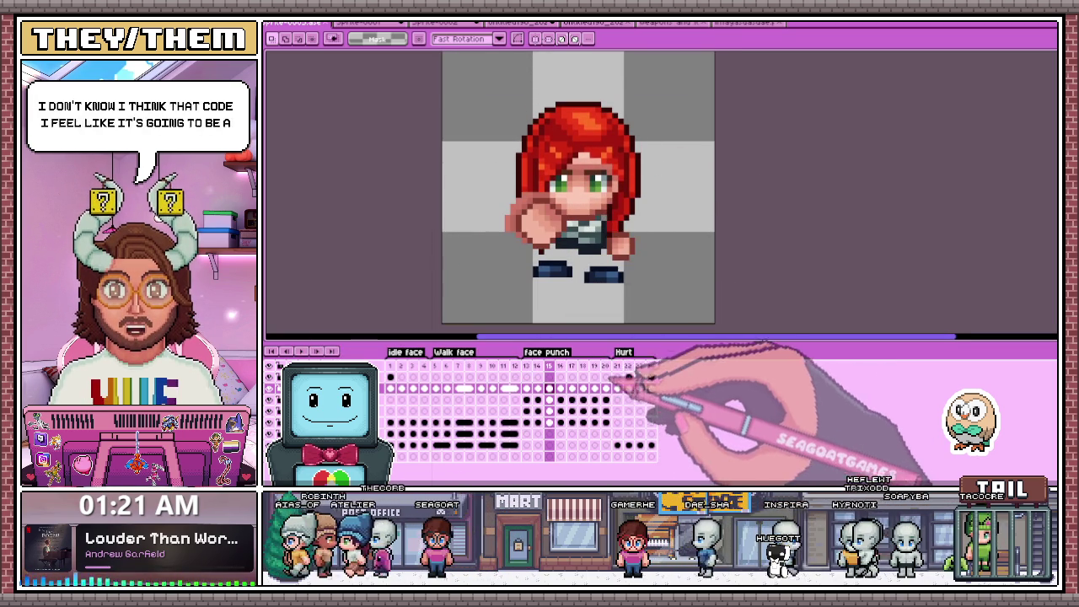
Stop playback and inspect Hurt frames 23 and 24, ending on frame 21.
left_click(616, 366)
left_click(628, 366)
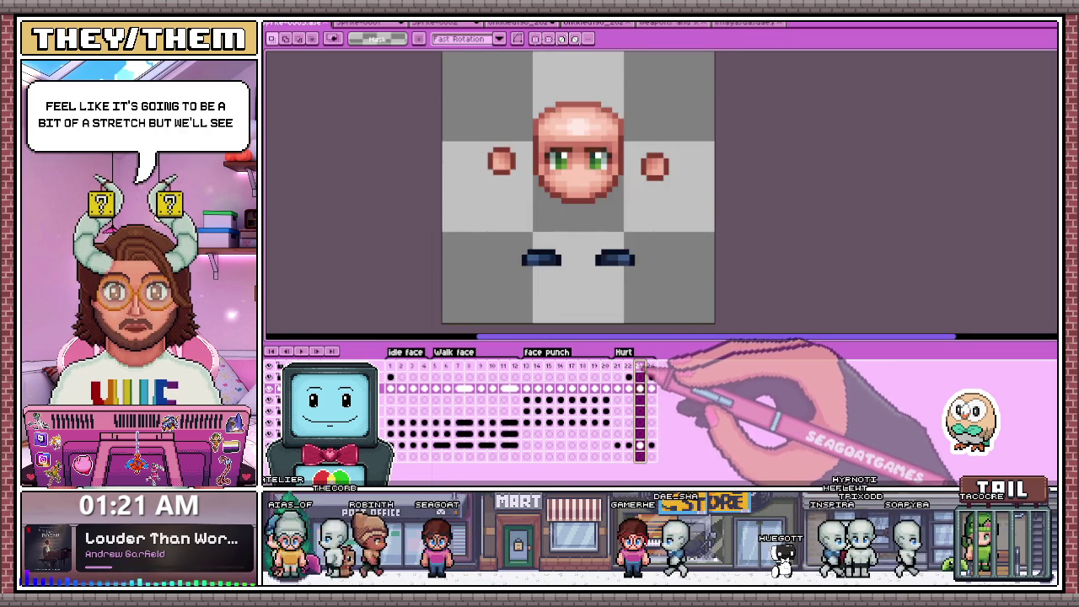
left_click(651, 366)
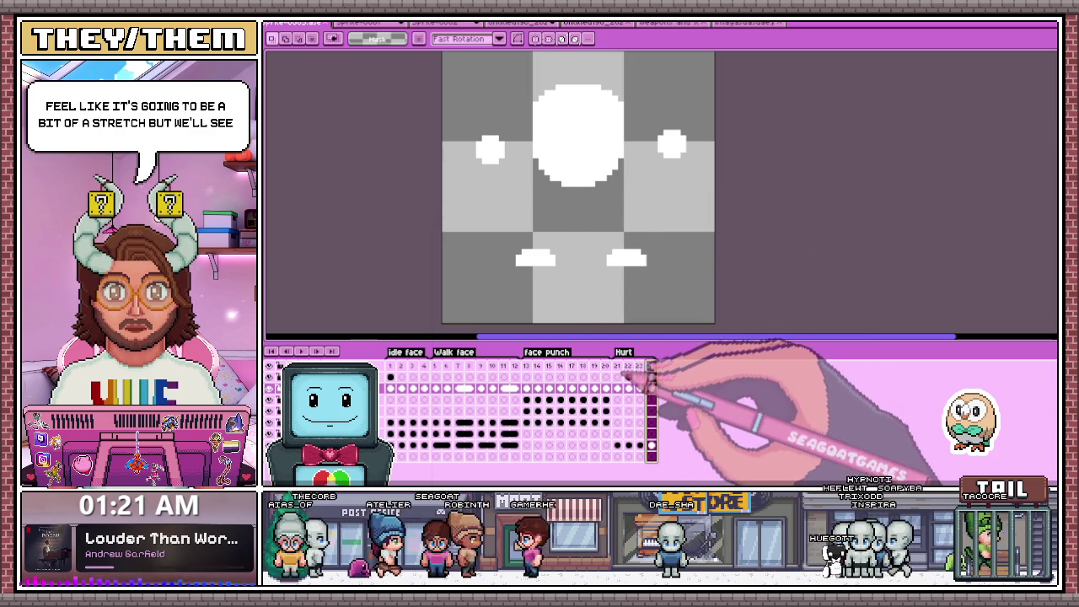
left_click(616, 366)
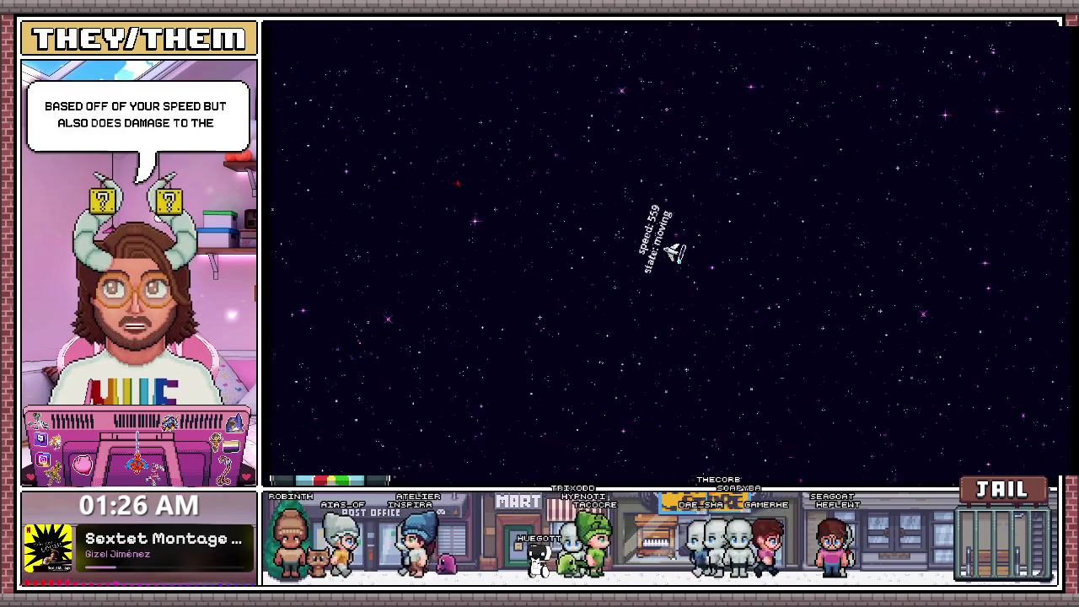
Boost the ship with Shift so its speed rises from 542 to 836.
key("shift")
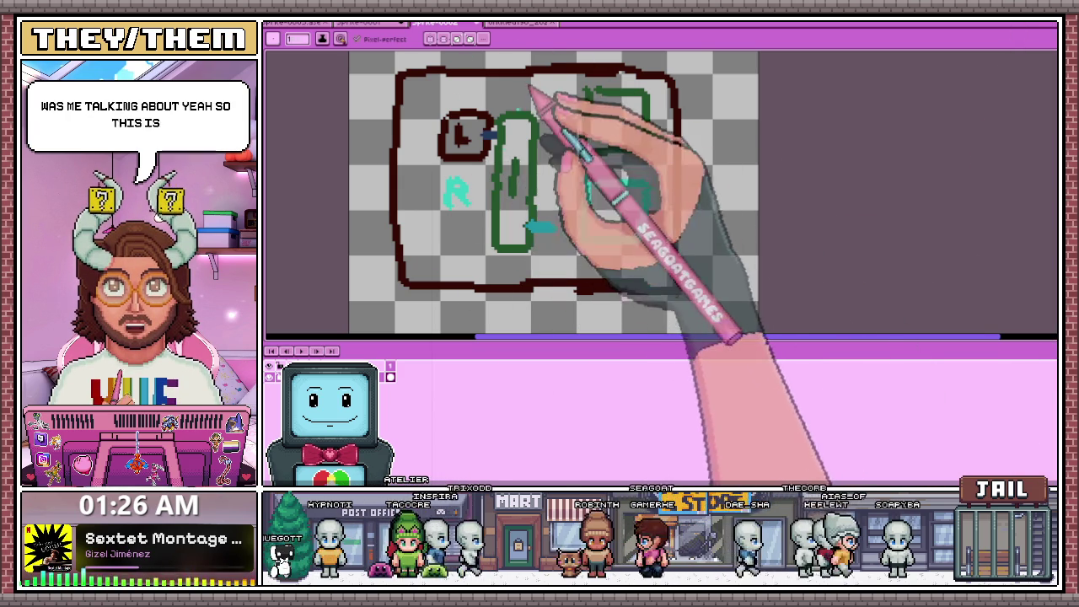
Select the green and cyan shapes inside the red frame and delete them.
left_click_drag(497, 110, 520, 145)
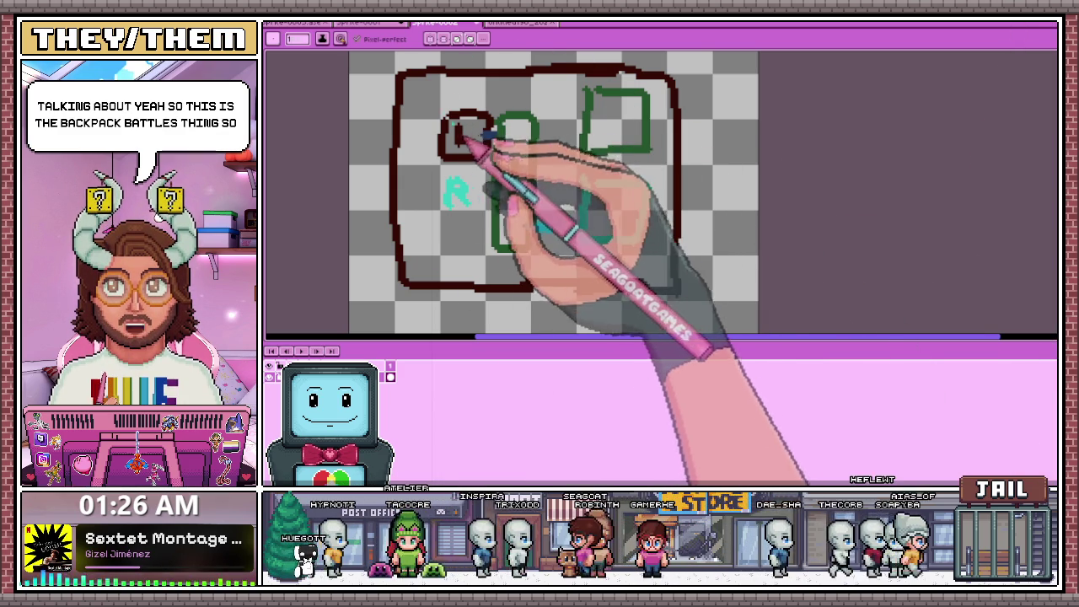
key("m")
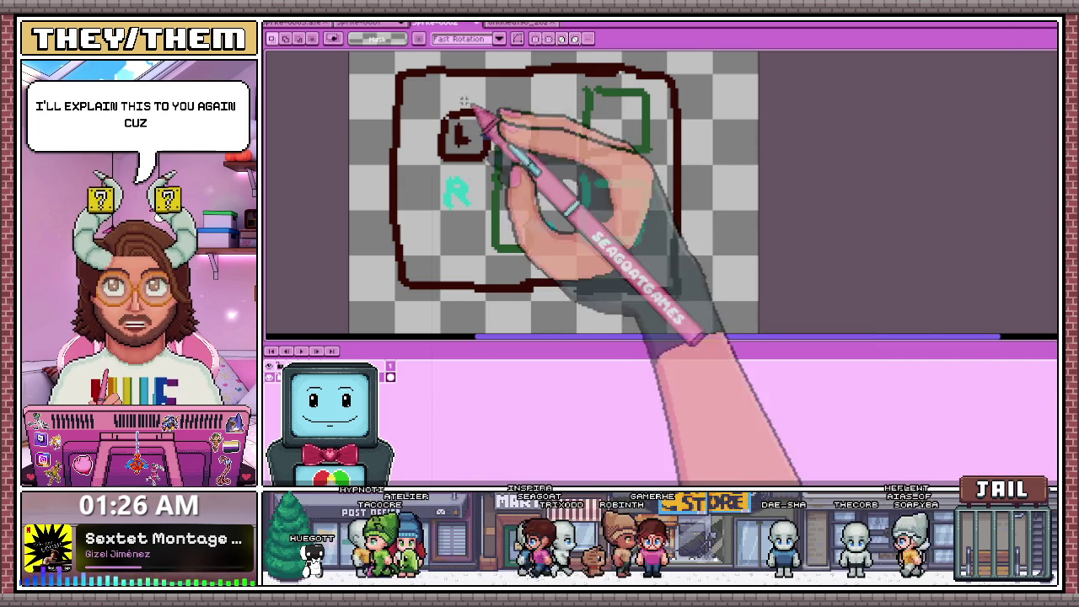
left_click_drag(413, 84, 654, 255)
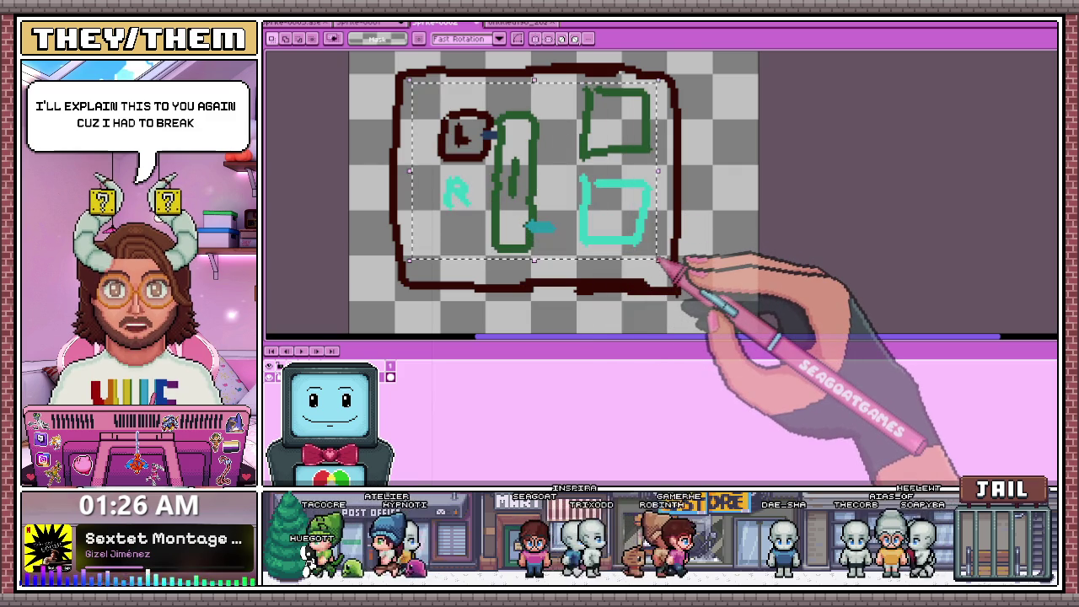
key("Delete")
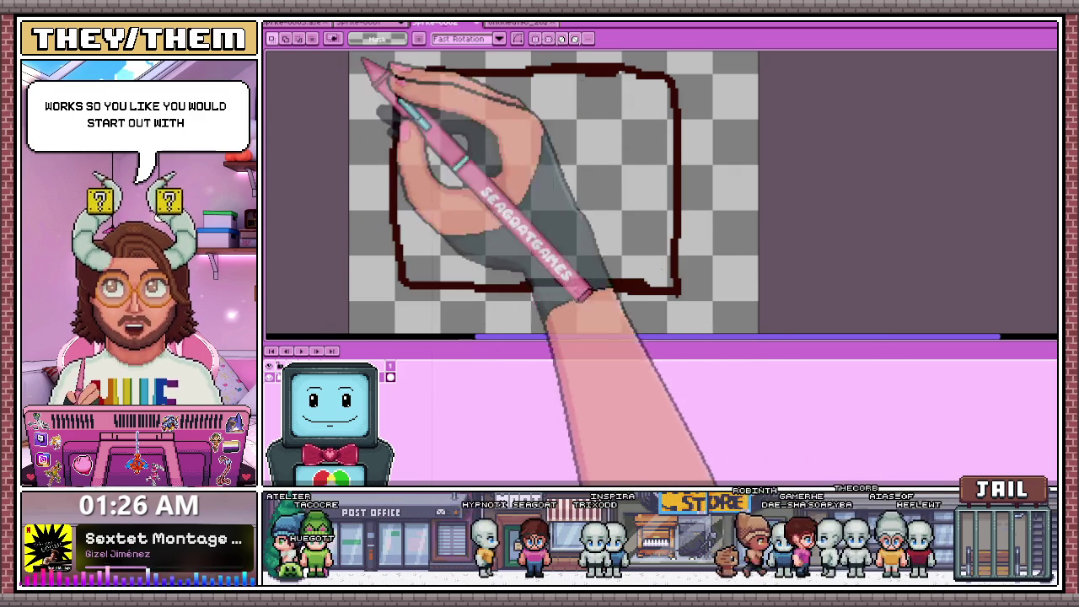
Draw a small pencil box with a mark inside and a short connector off its right.
key("b")
scroll(440, 111, "up", 2)
mouse_move(440, 135)
left_mouse_down()
mouse_move(482, 215)
mouse_move(518, 168)
left_mouse_up()
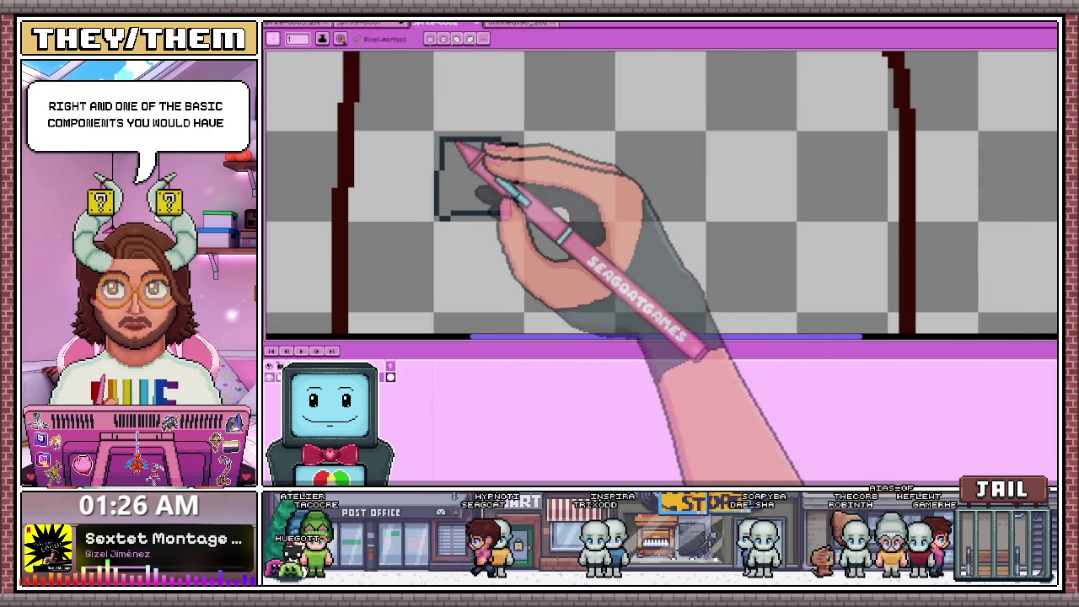
scroll(458, 149, "up", 1)
left_click_drag(460, 147, 510, 206)
scroll(510, 206, "down", 1)
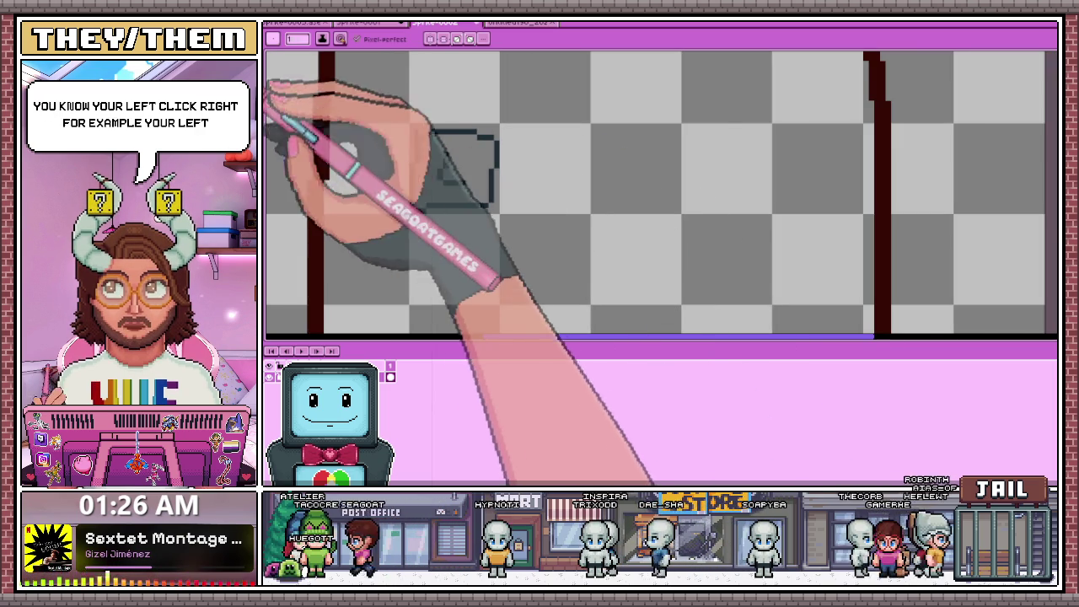
scroll(497, 172, "up", 1)
left_click_drag(488, 173, 514, 173)
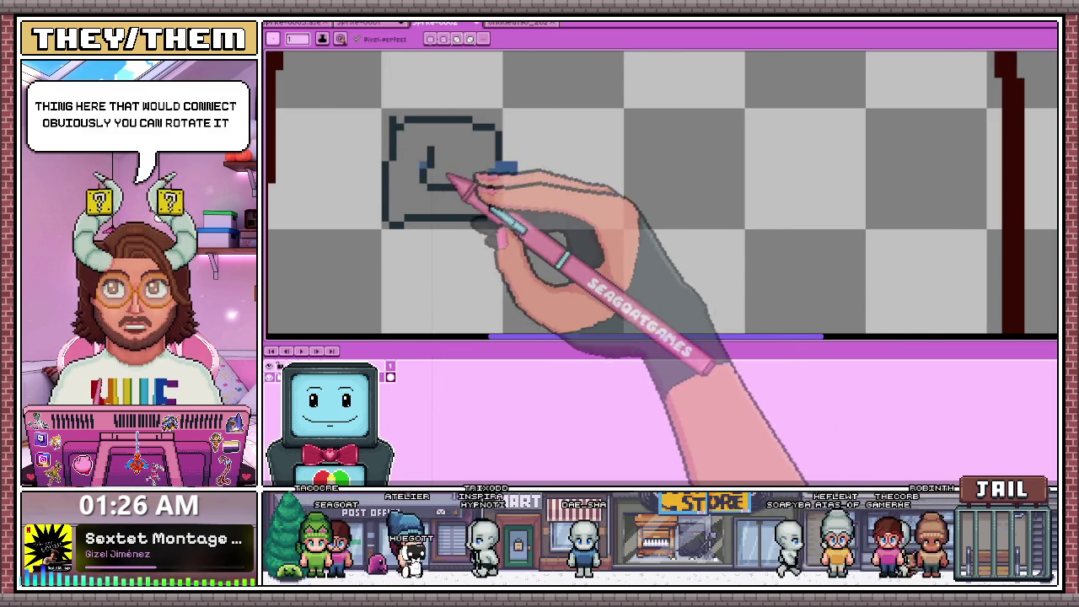
Outline a tall thin rectangle beside the small box.
scroll(446, 174, "down", 2)
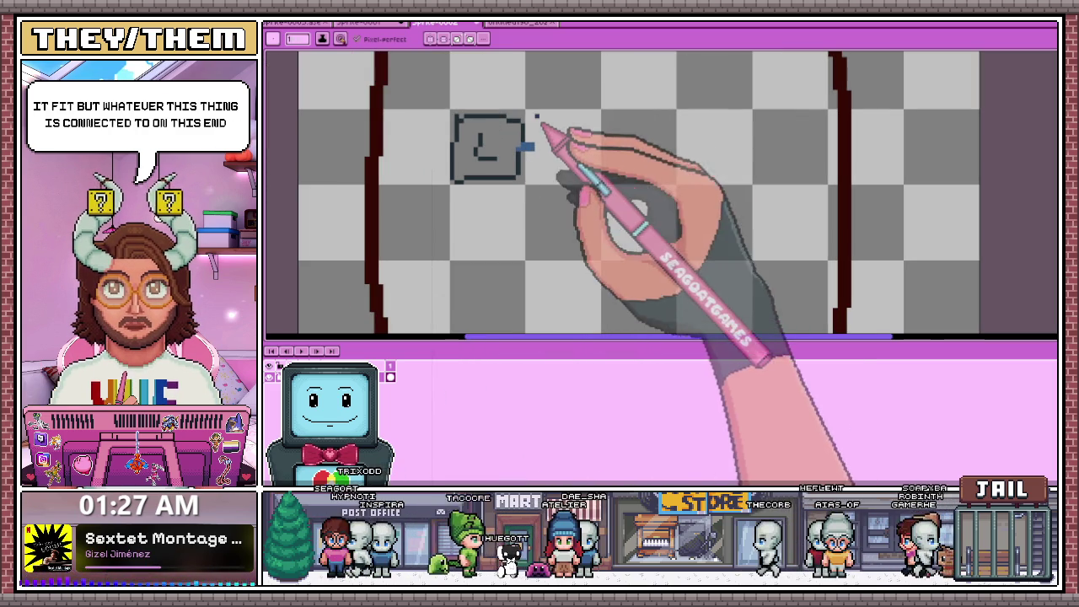
left_click_drag(525, 122, 526, 324)
scroll(581, 151, "down", 1)
scroll(580, 152, "up", 1)
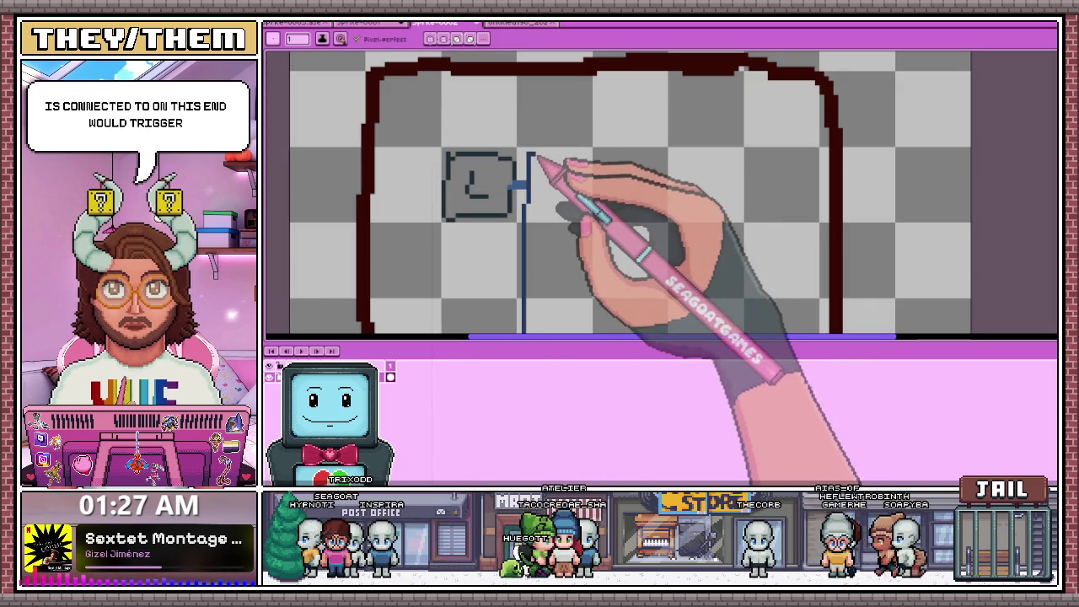
left_click_drag(534, 164, 578, 180)
scroll(578, 180, "down", 1)
left_click_drag(578, 308, 563, 321)
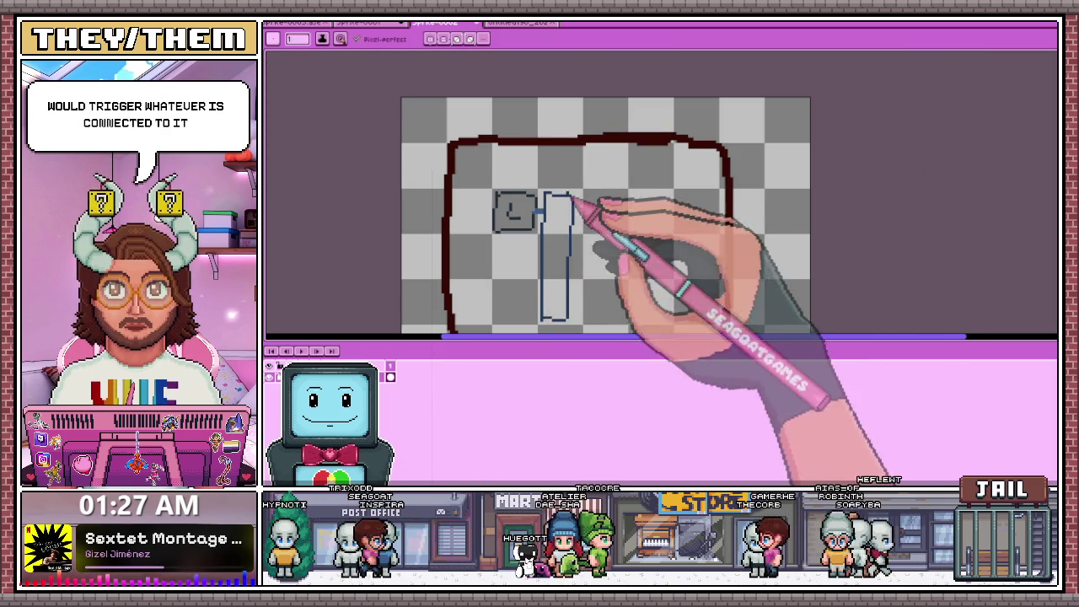
scroll(590, 164, "up", 1)
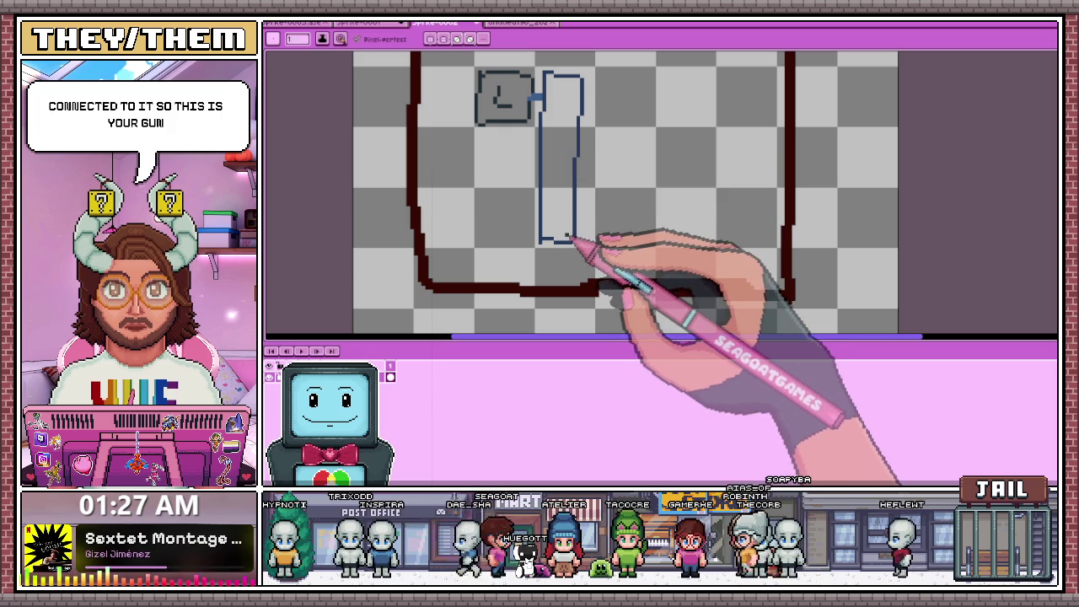
scroll(570, 221, "up", 1)
scroll(577, 221, "down", 2)
scroll(506, 210, "up", 1)
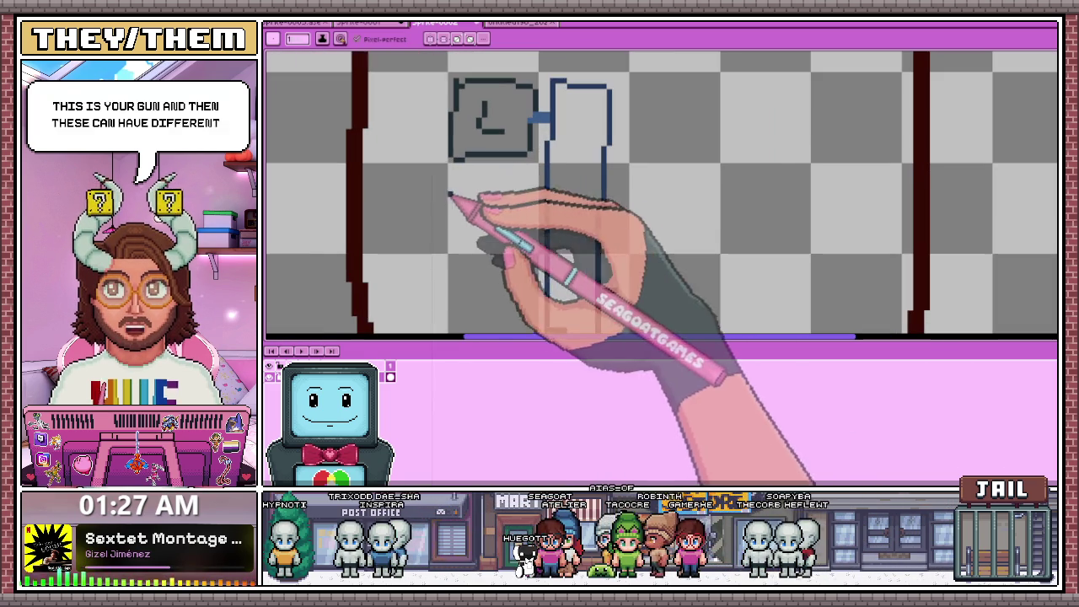
Erase the stray blue marks and dots sketched below the top box.
mouse_move(474, 237)
left_mouse_down()
mouse_move(482, 193)
mouse_move(506, 169)
left_mouse_up()
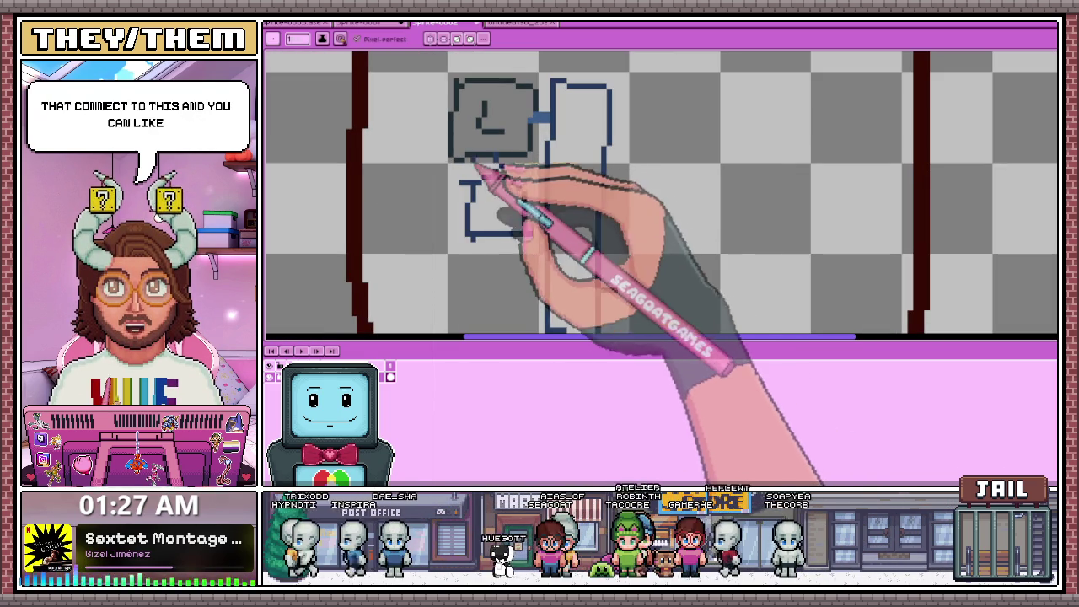
key("e")
left_click_drag(530, 173, 461, 187)
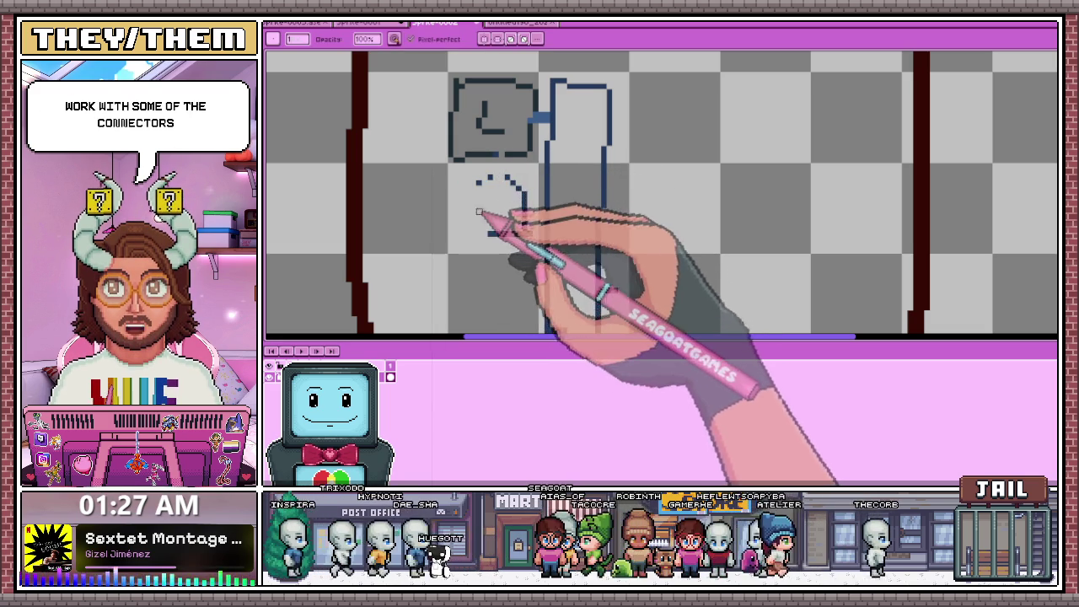
left_click_drag(481, 217, 524, 213)
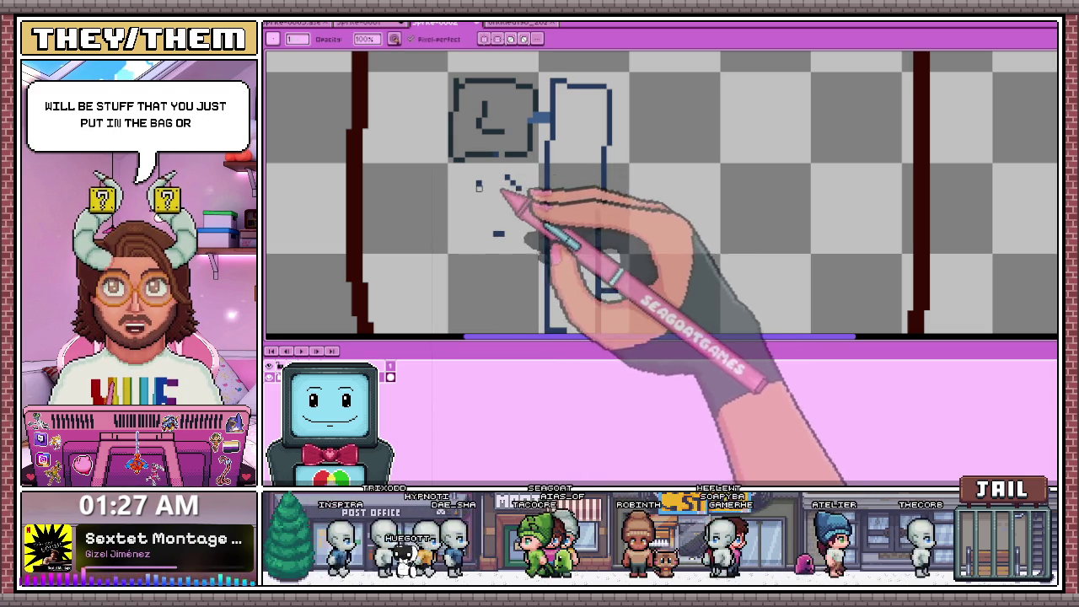
left_click_drag(523, 212, 484, 166)
left_click(479, 183)
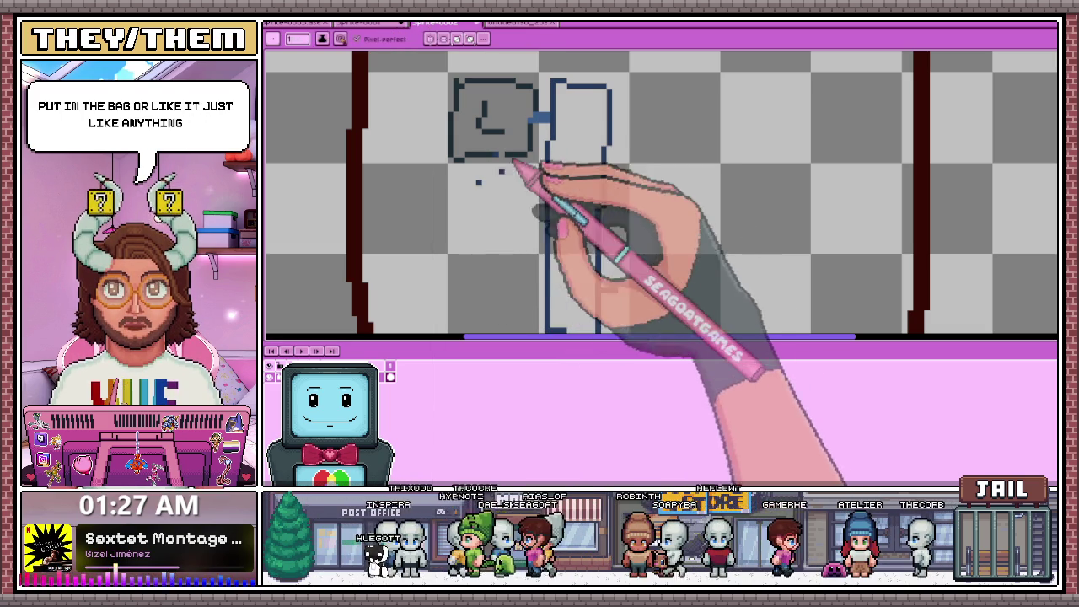
key("e")
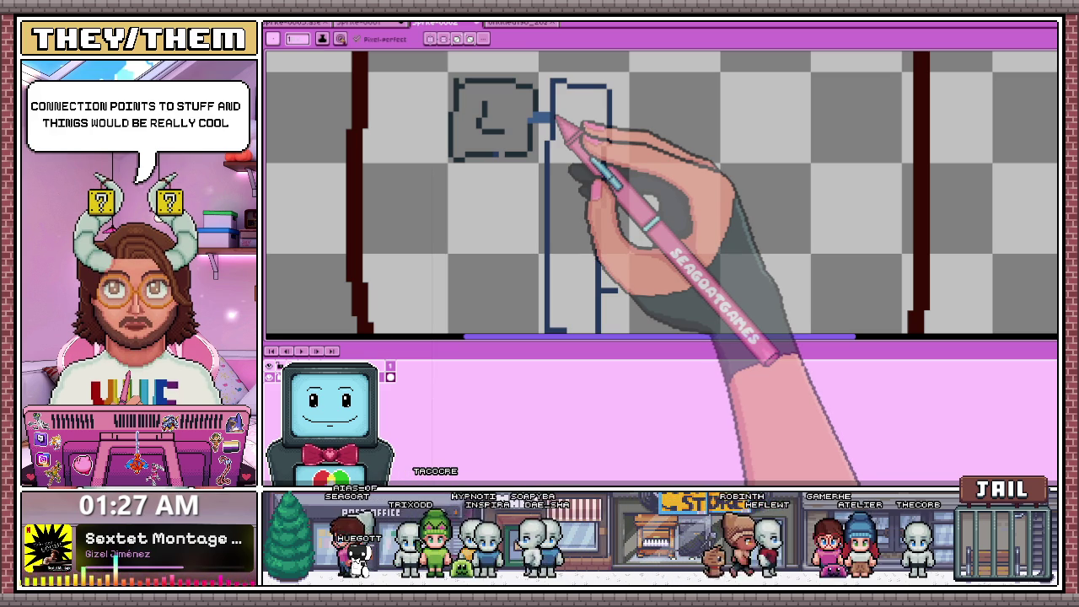
Draw a small stepped, angled mark inside the tall rectangle.
key("b")
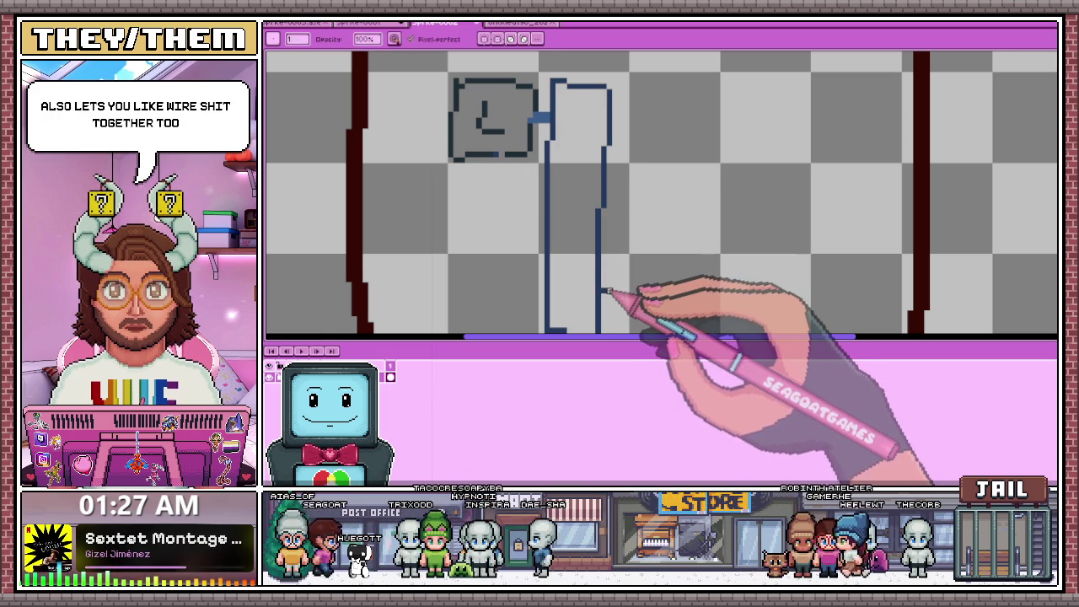
scroll(623, 253, "down", 1)
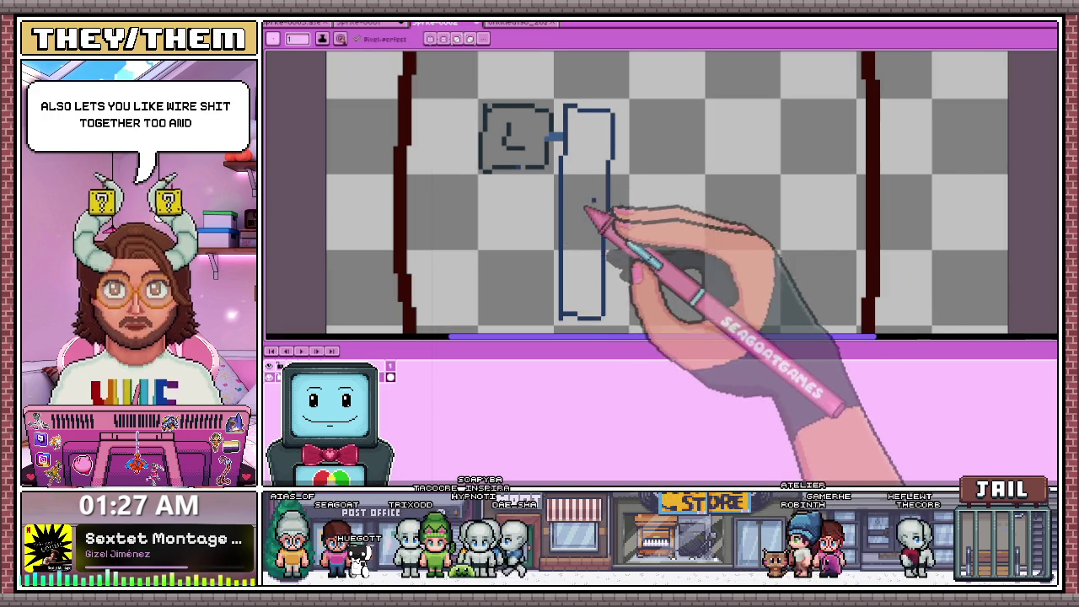
scroll(588, 210, "up", 1)
left_click_drag(563, 218, 609, 206)
scroll(590, 192, "down", 2)
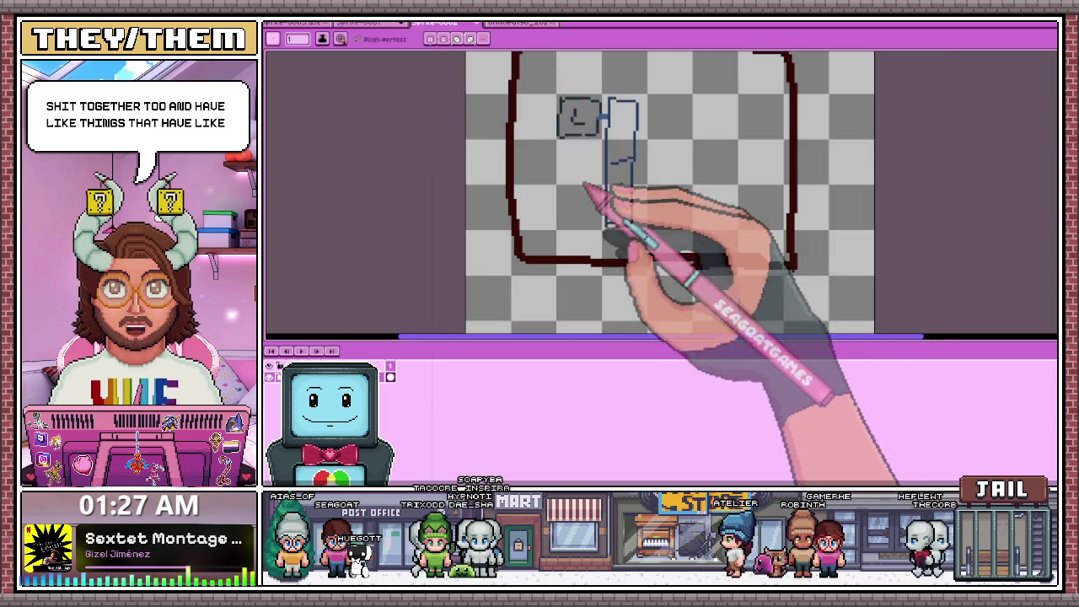
scroll(667, 192, "up", 1)
scroll(590, 140, "up", 1)
key("b")
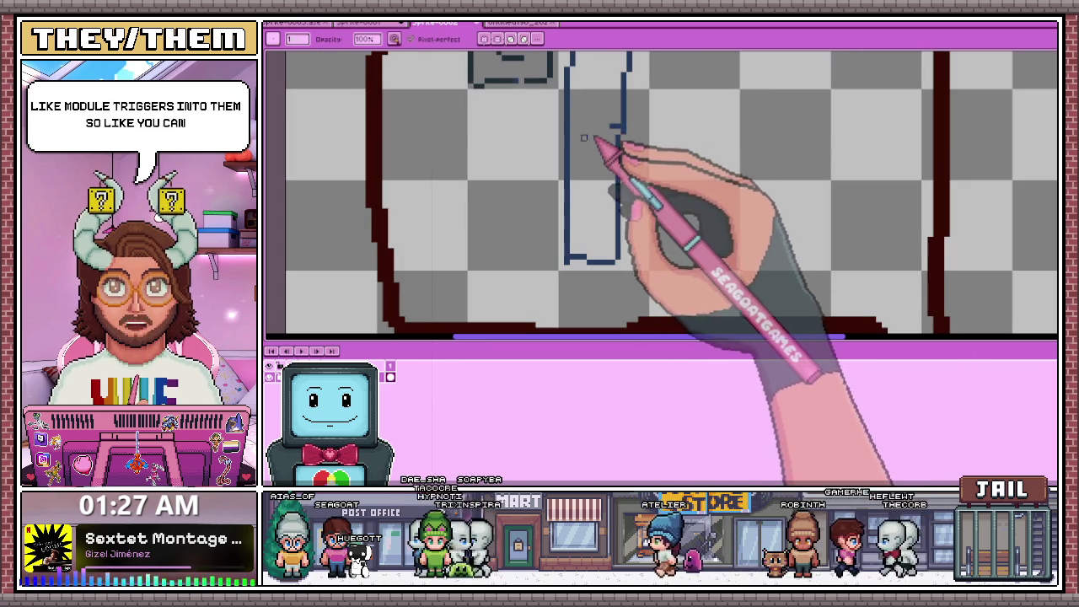
scroll(615, 137, "down", 1)
scroll(645, 111, "up", 1)
scroll(554, 156, "down", 1)
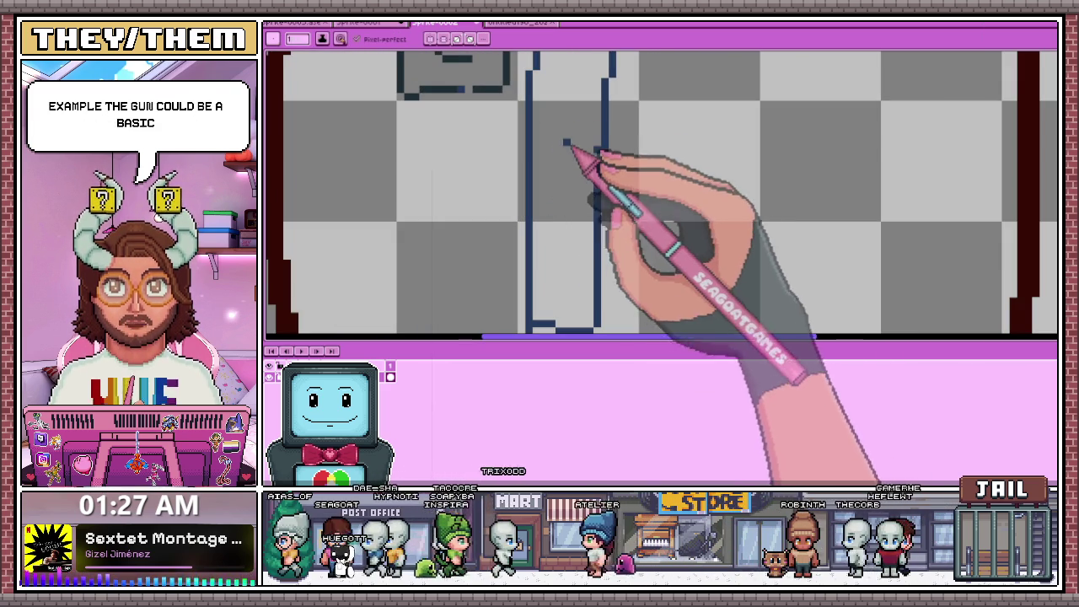
left_click_drag(566, 137, 582, 172)
Add a short horizontal line jutting from the tall rectangle's right side.
scroll(581, 160, "up", 1)
scroll(581, 137, "up", 1)
scroll(581, 127, "down", 1)
scroll(581, 127, "up", 1)
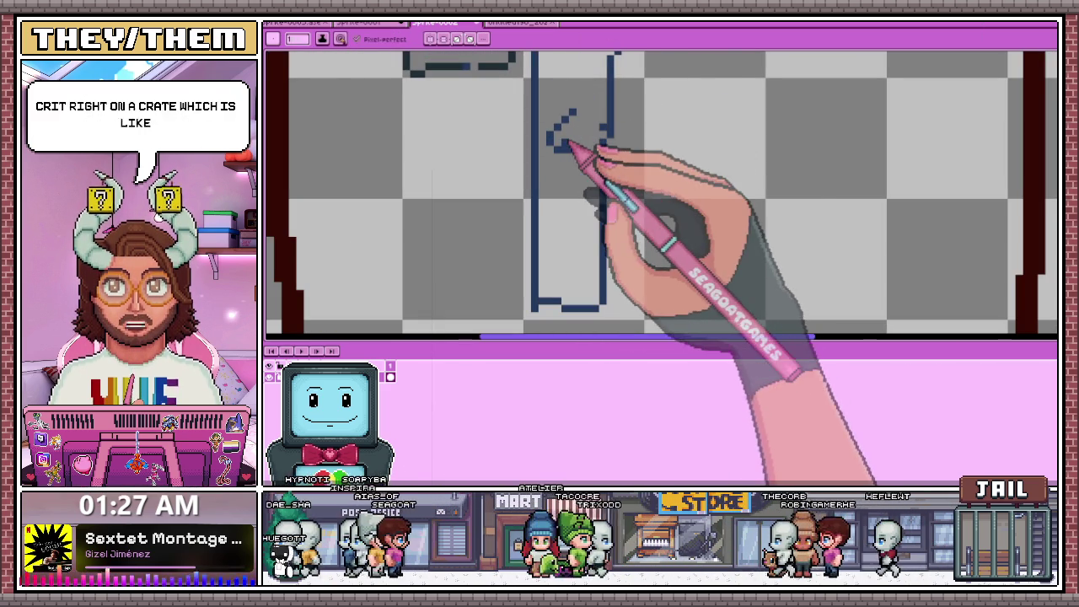
left_click_drag(625, 244, 610, 243)
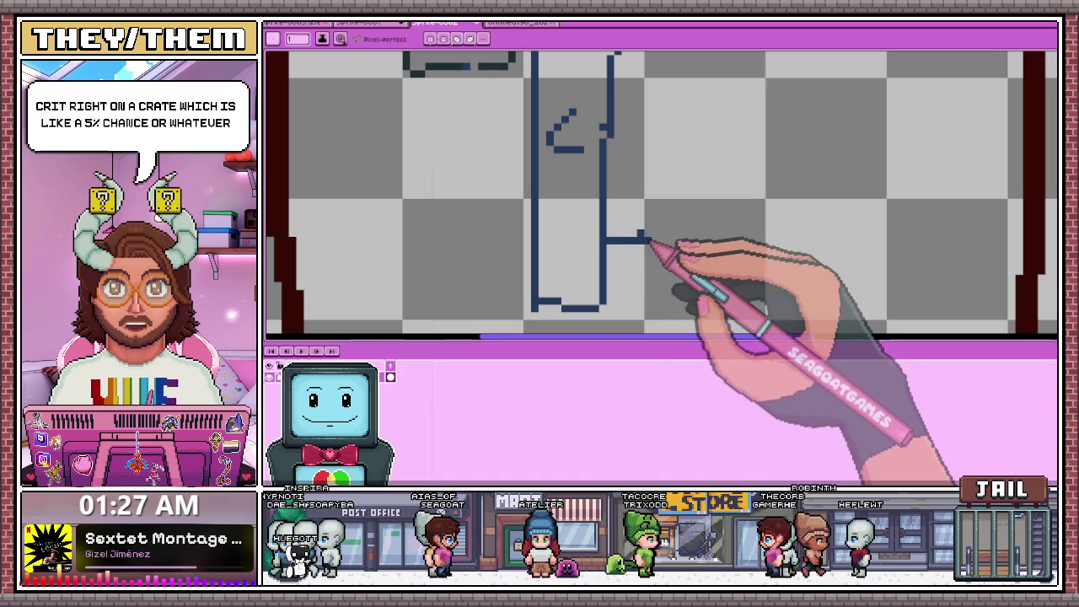
scroll(672, 258, "down", 1)
scroll(672, 258, "down", 1)
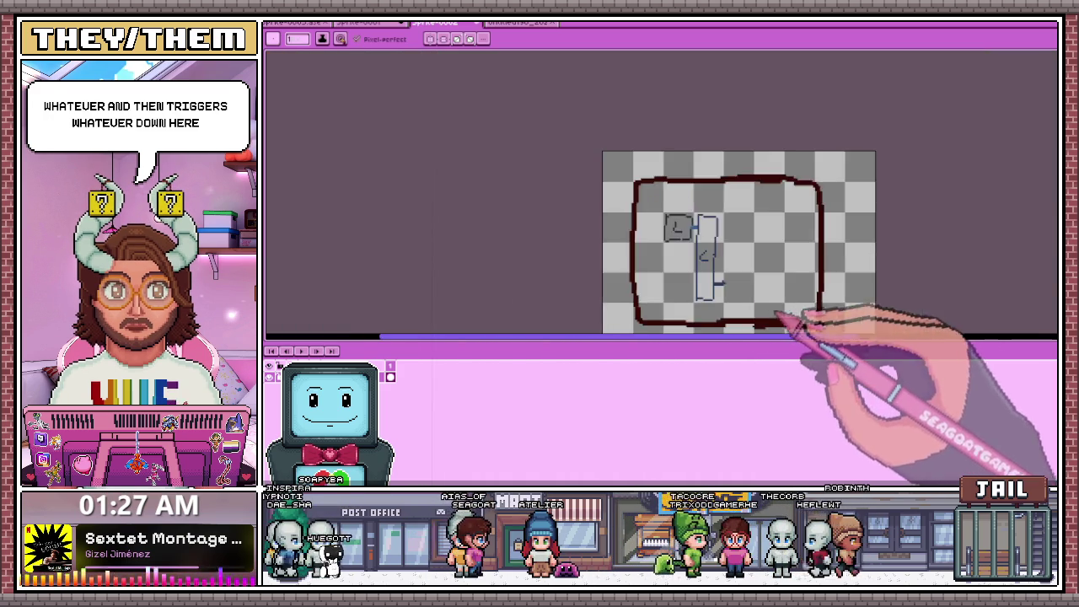
Draw a lower-right box linked to the tall rectangle, plus a small 'c' mark.
scroll(674, 223, "up", 1)
mouse_move(656, 213)
left_mouse_down()
mouse_move(666, 278)
mouse_move(712, 218)
mouse_move(660, 212)
left_mouse_up()
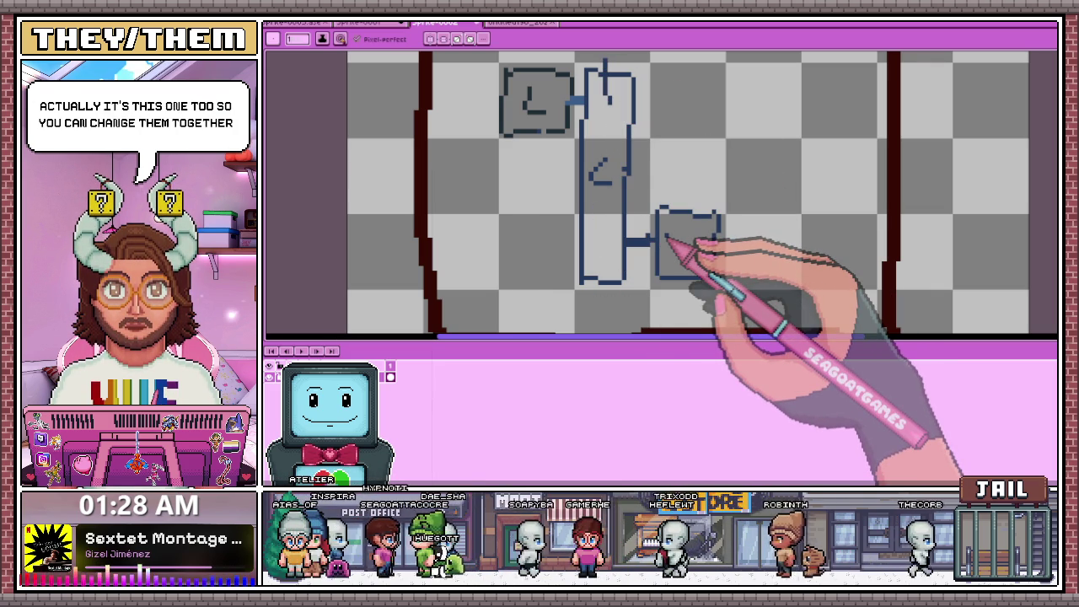
scroll(615, 93, "down", 2)
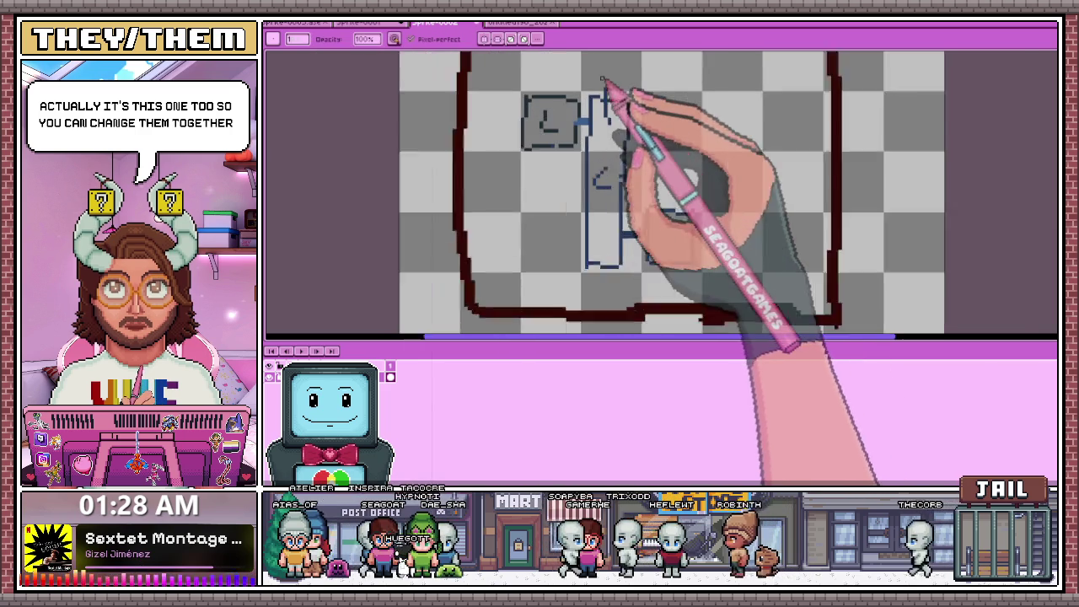
scroll(607, 91, "up", 2)
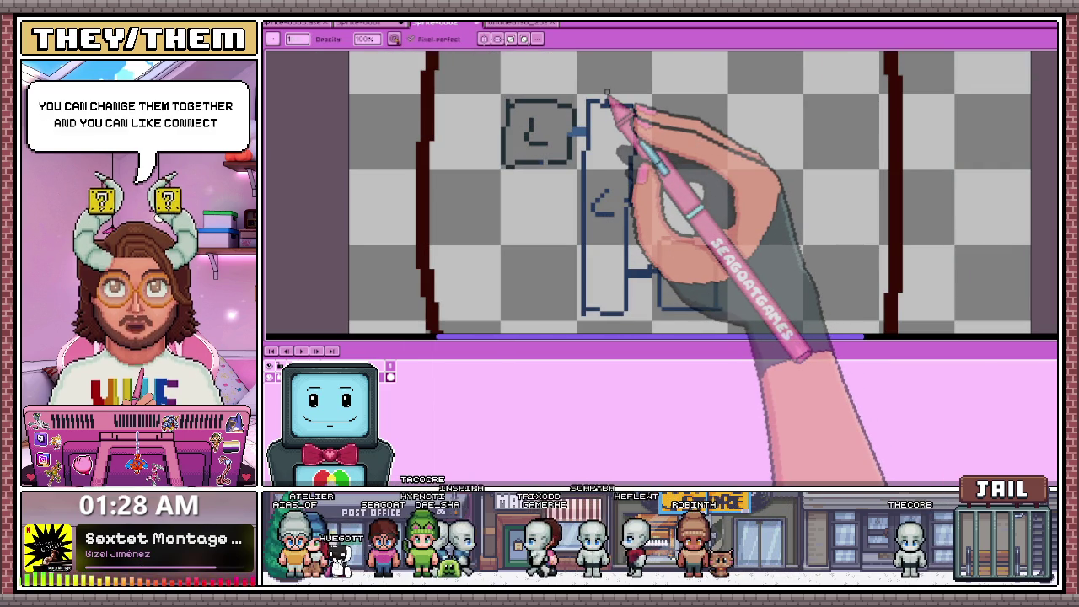
left_click_drag(609, 192, 608, 212)
left_click_drag(661, 245, 701, 304)
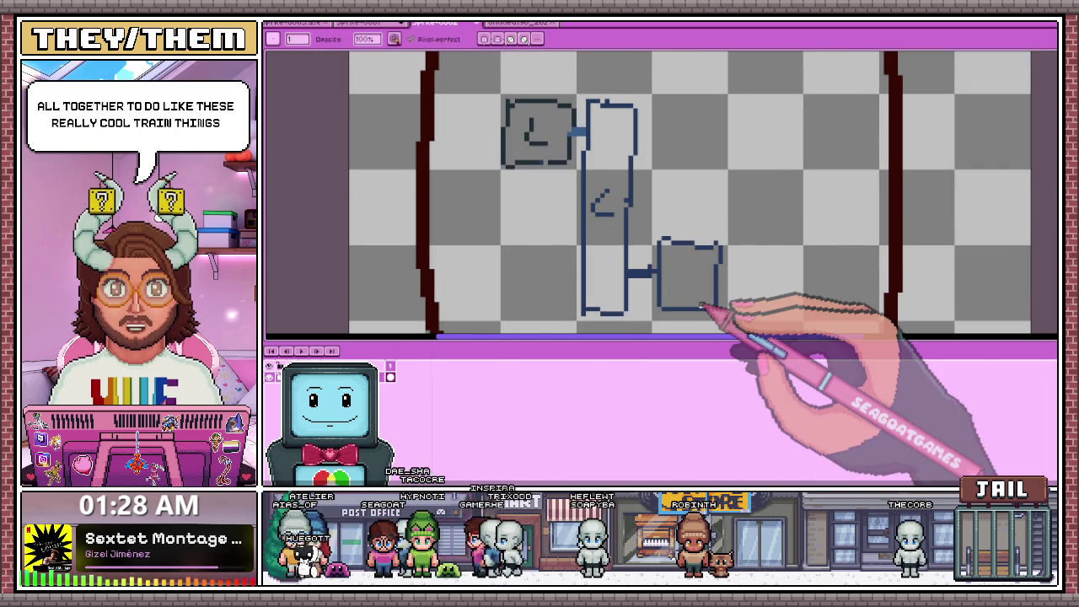
Paint a red blob at the rectangle's bottom corner and a red stroke below it.
scroll(670, 291, "down", 1)
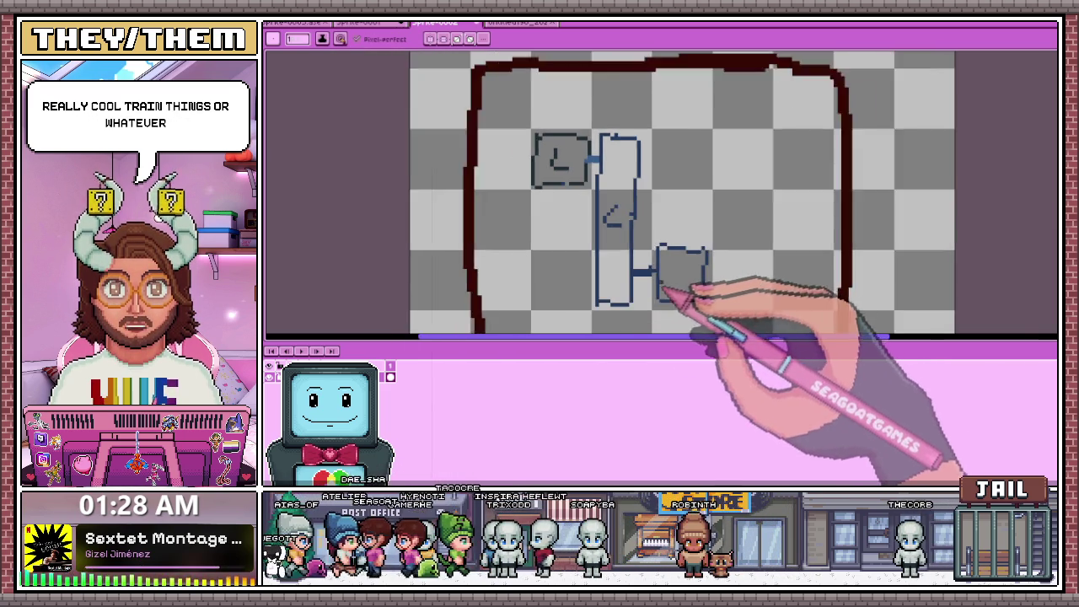
scroll(682, 289, "up", 2)
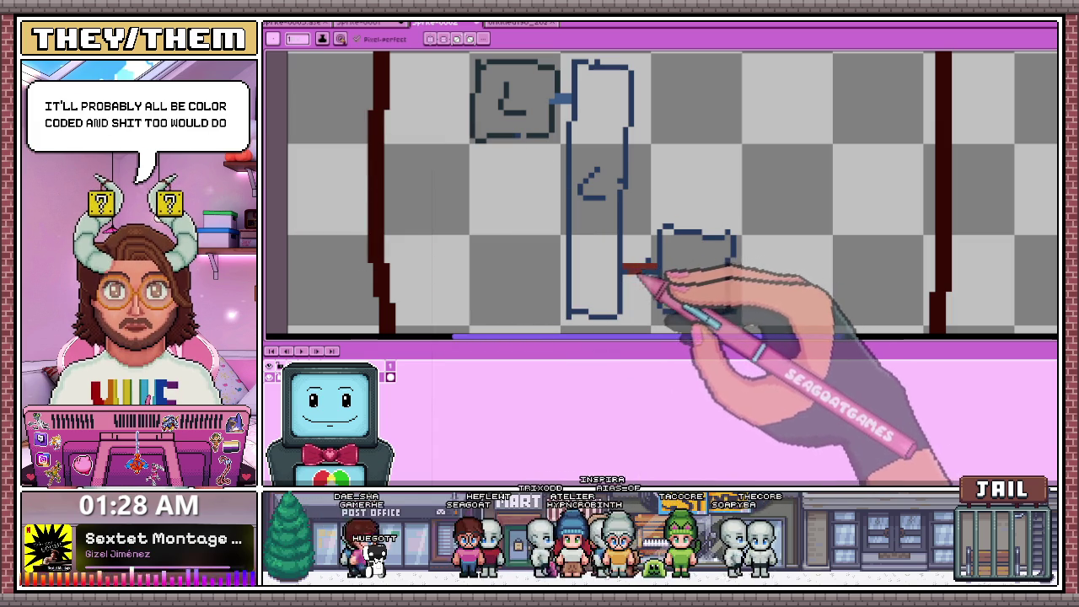
scroll(563, 143, "down", 2)
scroll(590, 277, "up", 2)
scroll(578, 241, "up", 2)
left_click_drag(587, 257, 600, 238)
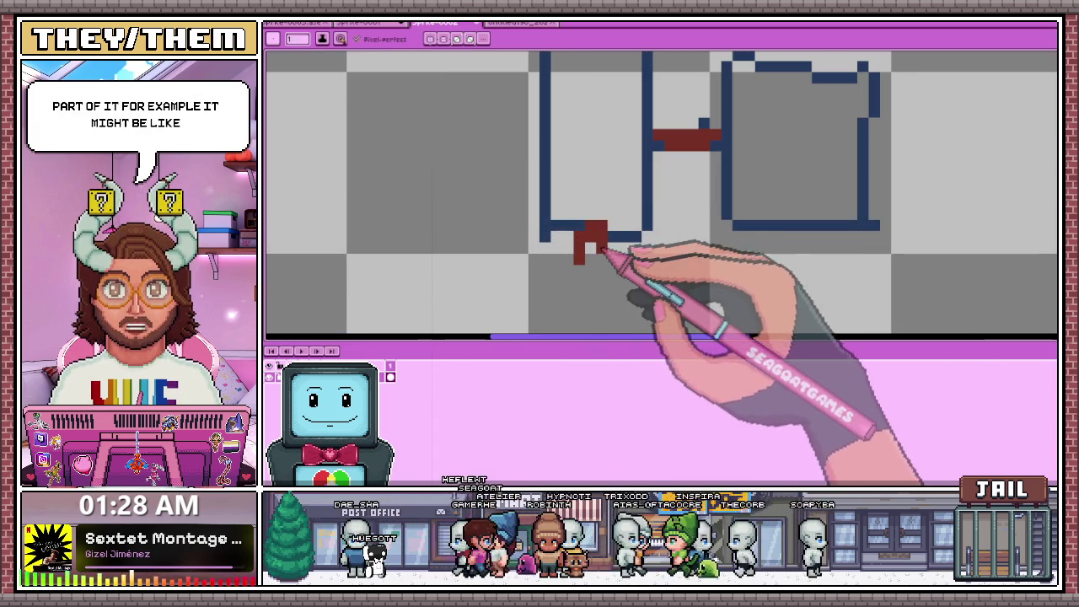
scroll(596, 254, "down", 2)
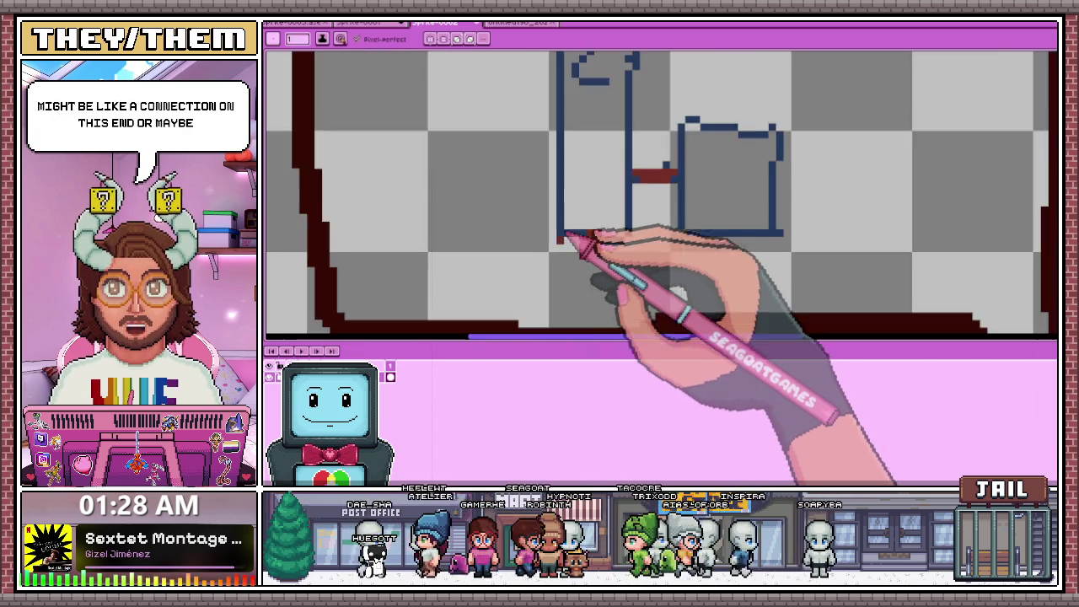
scroll(590, 241, "up", 2)
scroll(662, 216, "down", 2)
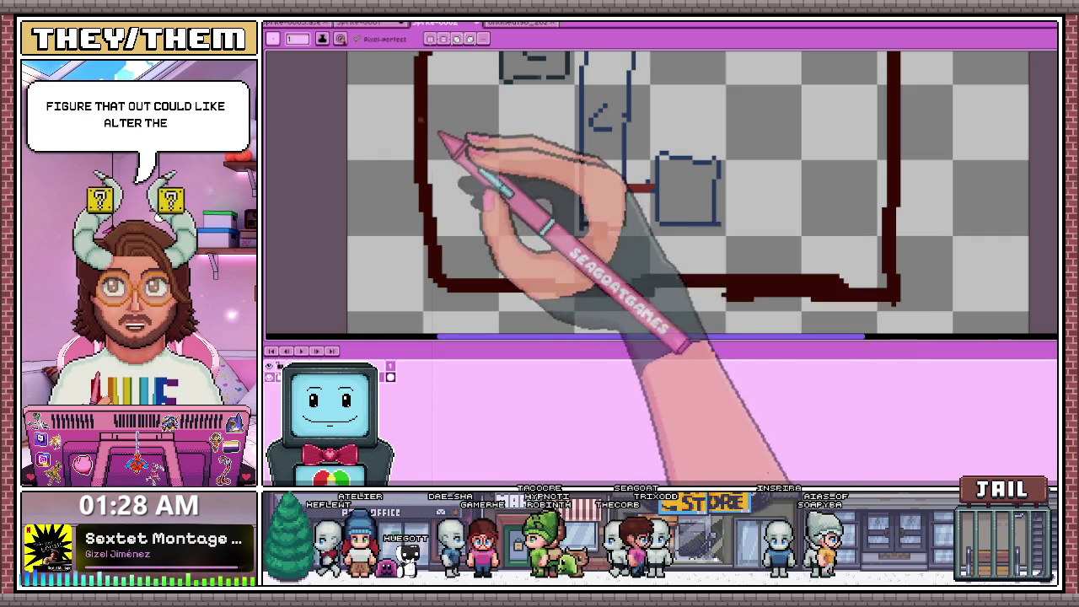
scroll(578, 211, "down", 2)
scroll(505, 194, "up", 2)
mouse_move(495, 189)
left_mouse_down()
mouse_move(581, 206)
mouse_move(527, 236)
mouse_move(497, 211)
mouse_move(496, 191)
left_mouse_up()
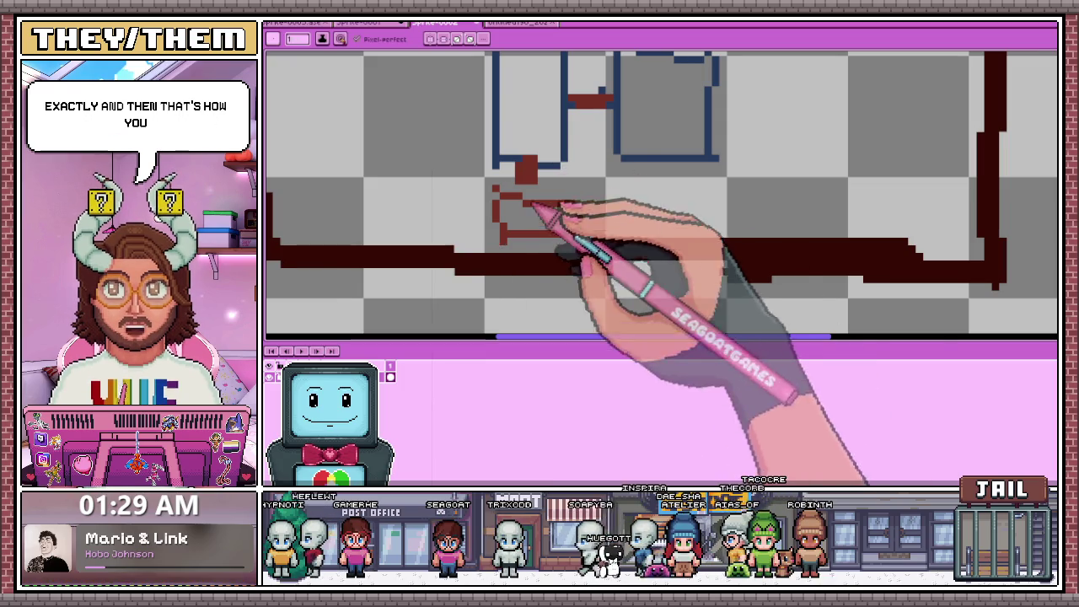
Draw red rounded boxes at the top, left and right of the blue diagram.
scroll(518, 289, "down", 3)
scroll(590, 144, "up", 1)
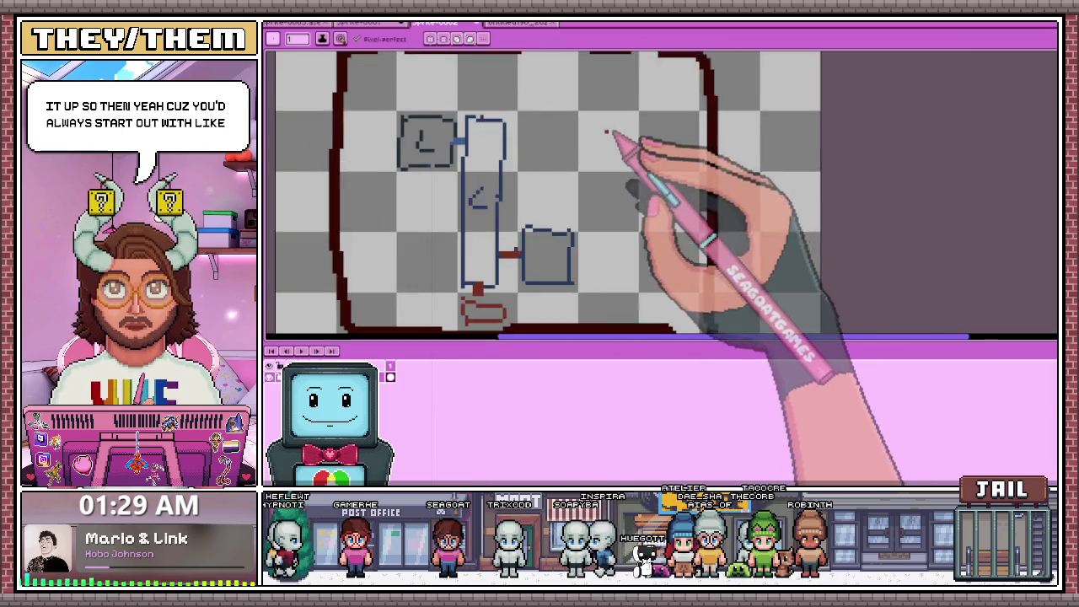
scroll(599, 127, "up", 1)
mouse_move(582, 106)
left_mouse_down()
mouse_move(590, 173)
mouse_move(634, 126)
left_mouse_up()
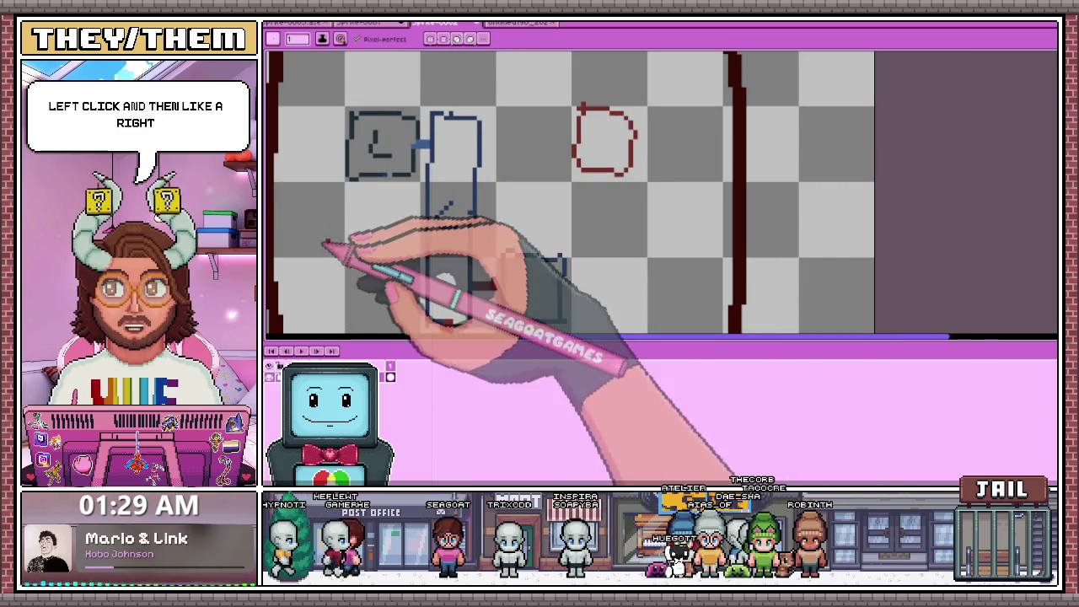
scroll(472, 177, "down", 1)
scroll(413, 202, "up", 1)
left_click_drag(399, 196, 455, 190)
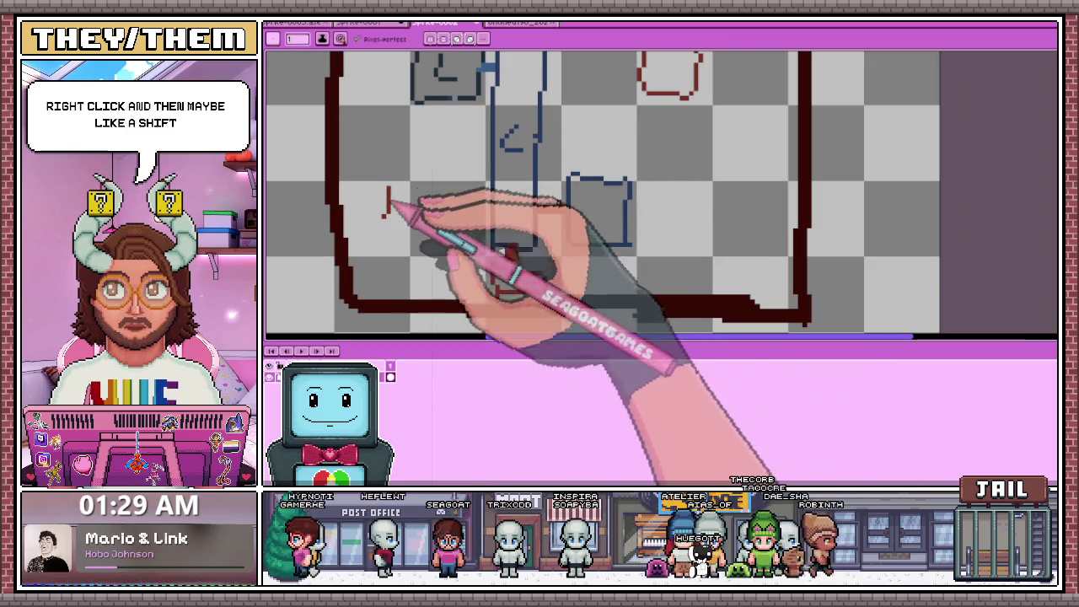
scroll(654, 177, "up", 1)
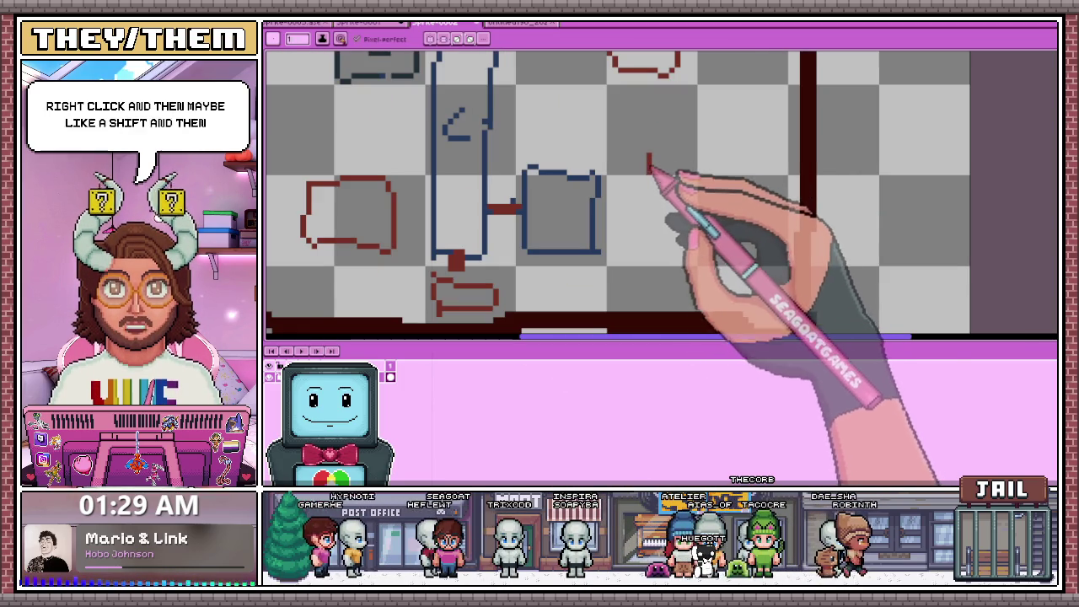
left_click_drag(649, 159, 667, 226)
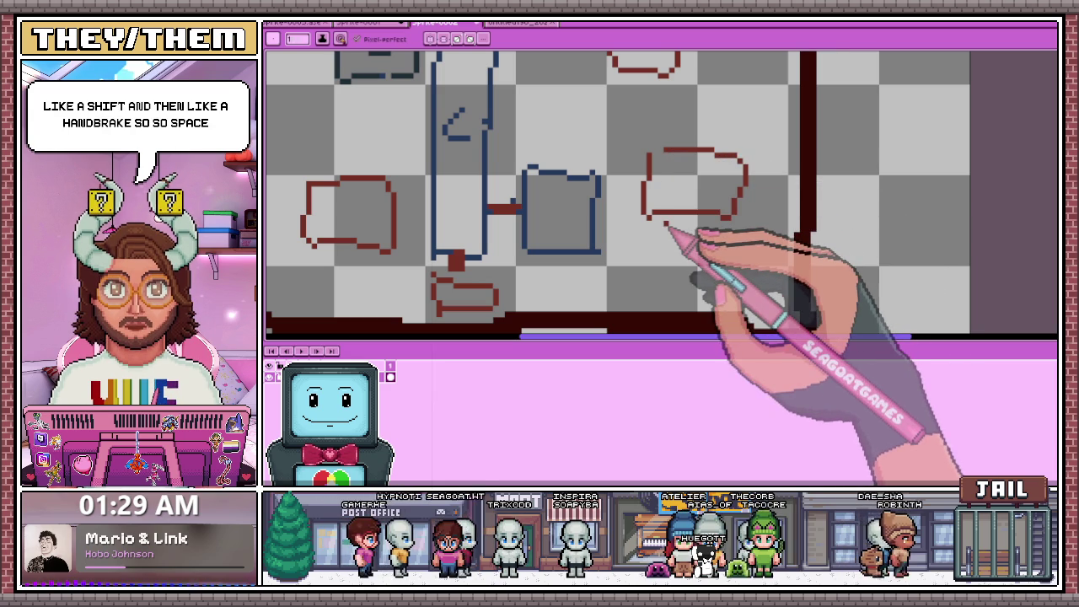
Add red strokes into the two top circles, then return to the character sprite.
scroll(590, 180, "down", 1)
scroll(614, 174, "down", 1)
scroll(649, 187, "up", 1)
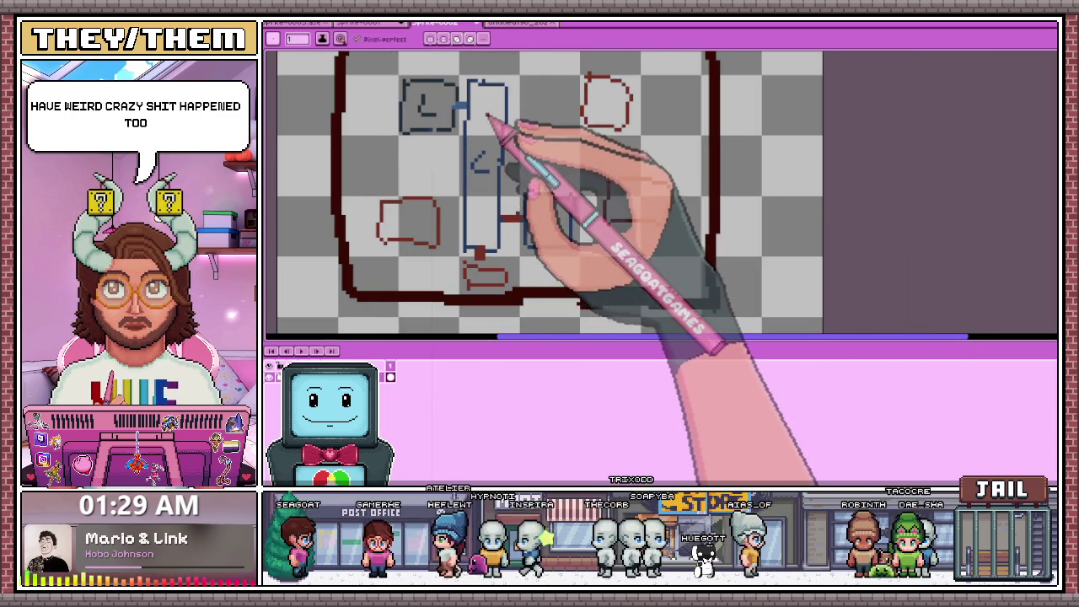
scroll(488, 115, "up", 1)
scroll(506, 127, "down", 2)
scroll(540, 134, "up", 1)
mouse_move(563, 114)
left_mouse_down()
mouse_move(563, 147)
mouse_move(602, 122)
mouse_move(569, 131)
left_mouse_up()
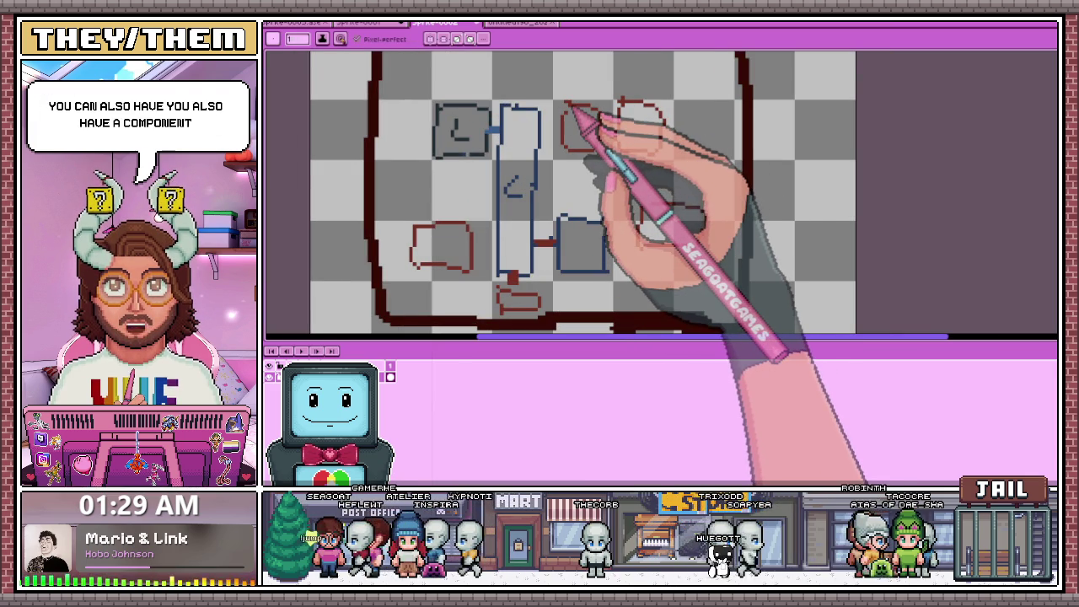
scroll(568, 113, "up", 1)
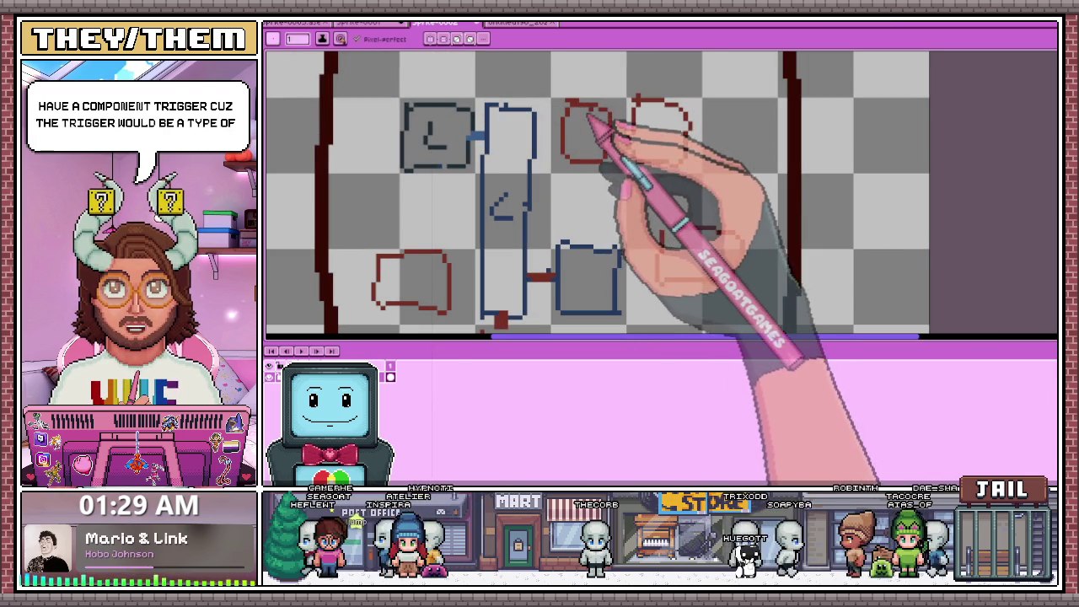
left_click_drag(580, 77, 585, 145)
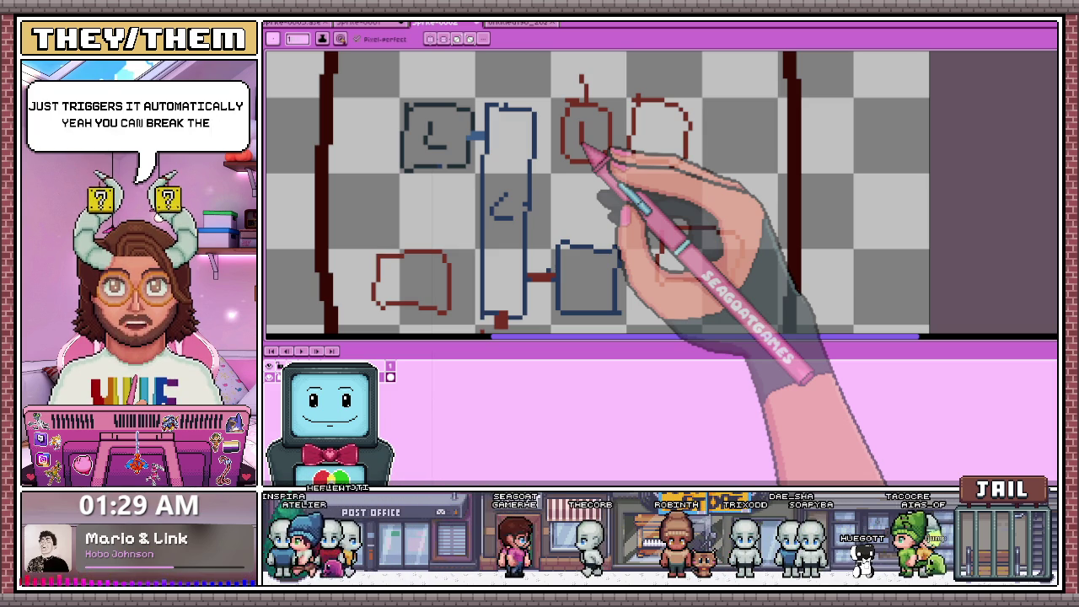
scroll(631, 197, "down", 3)
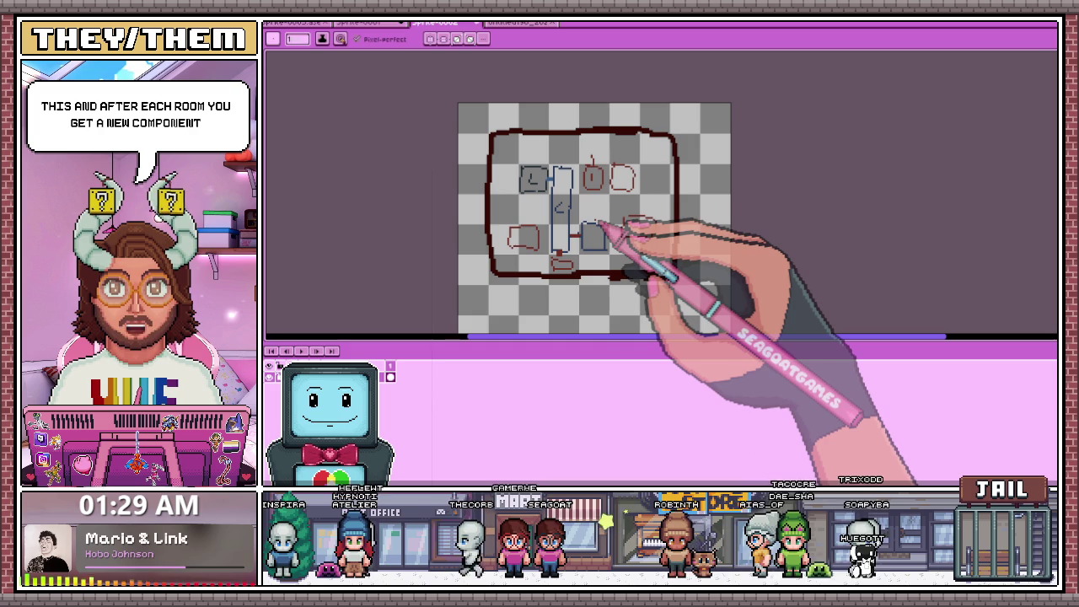
scroll(621, 195, "down", 2)
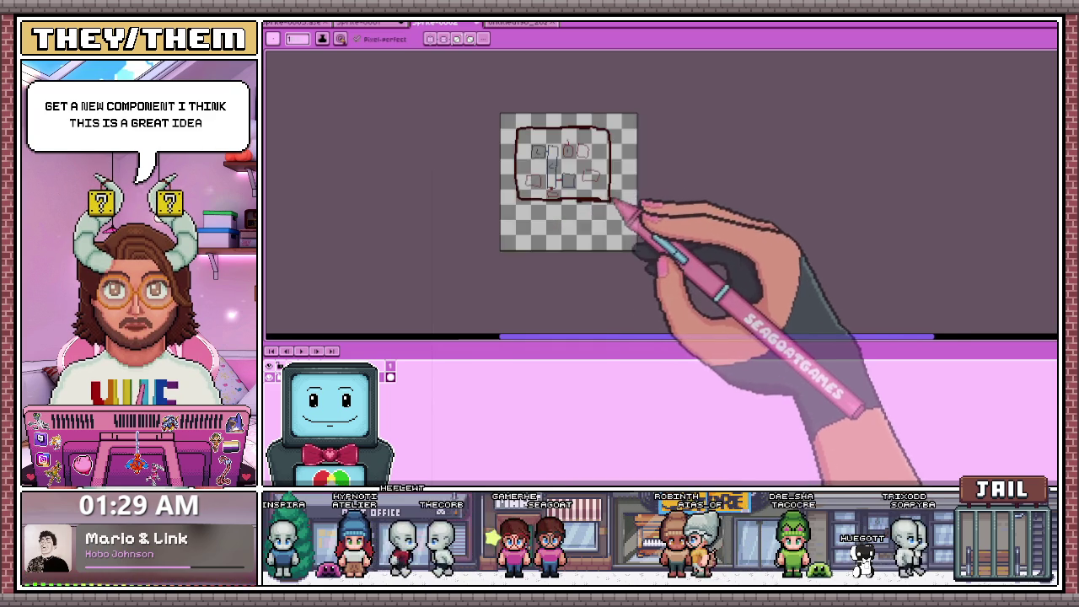
scroll(590, 186, "up", 2)
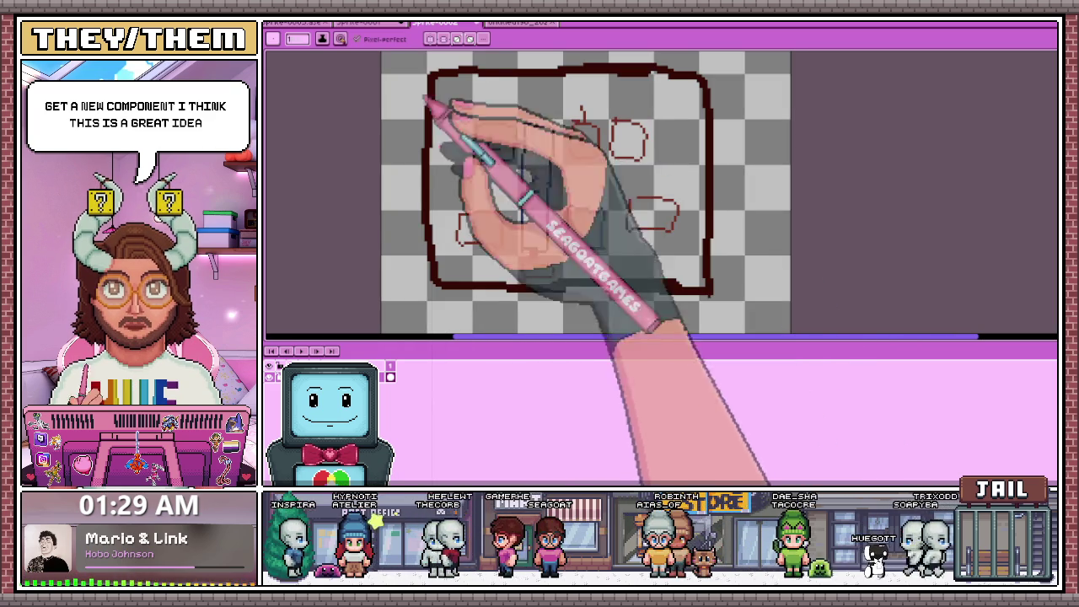
left_click(310, 23)
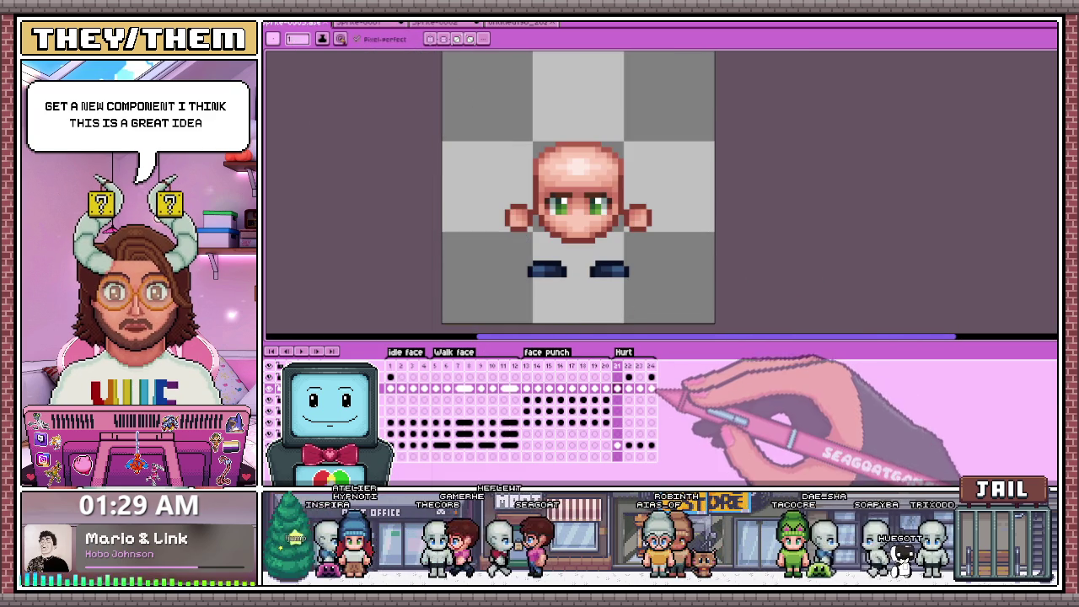
Check Hurt frames 23–24, add empty frame 25, then return to the bald-head frame 21.
left_click(629, 366)
left_click(651, 366)
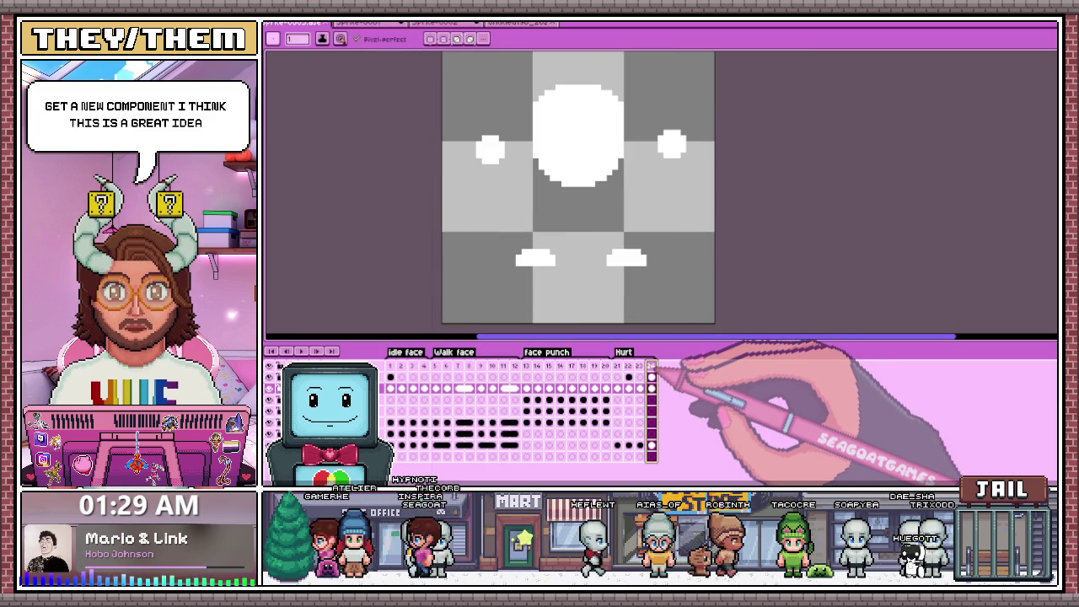
key("alt+shift+n")
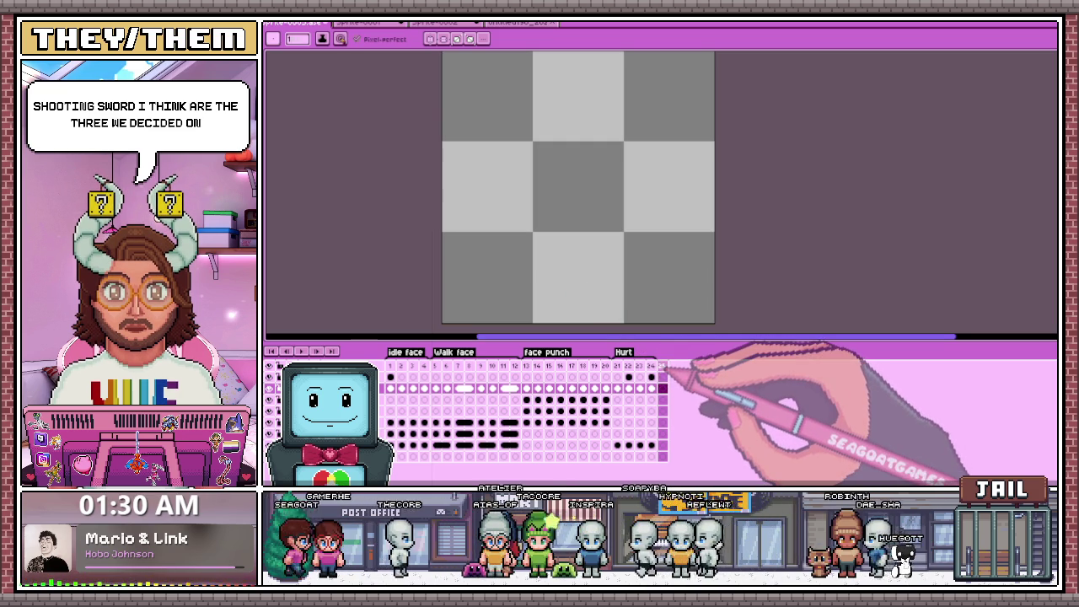
left_click(617, 387)
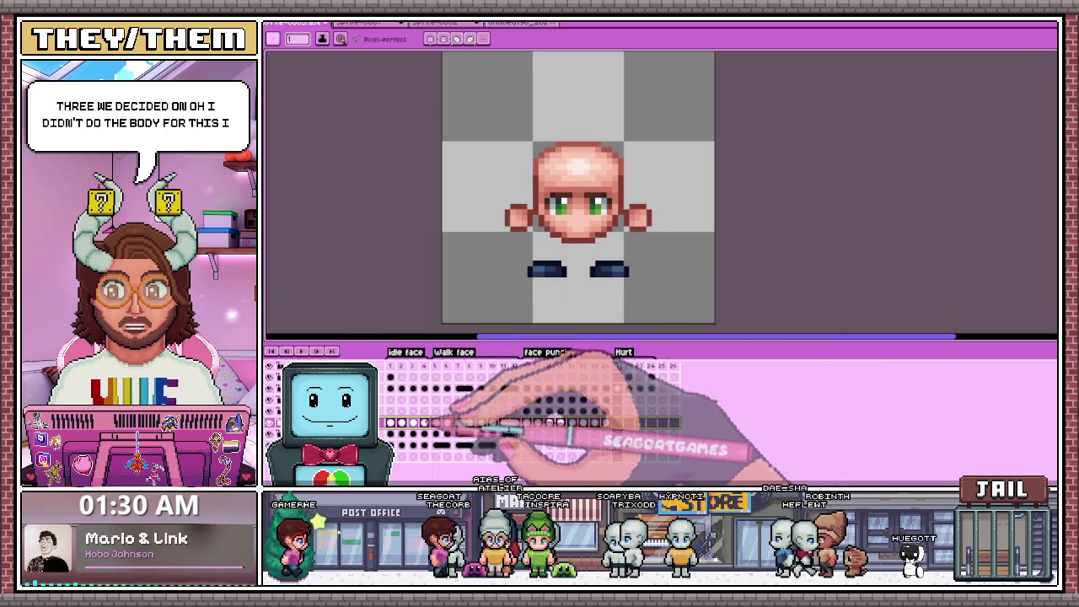
left_click(401, 421)
key("m")
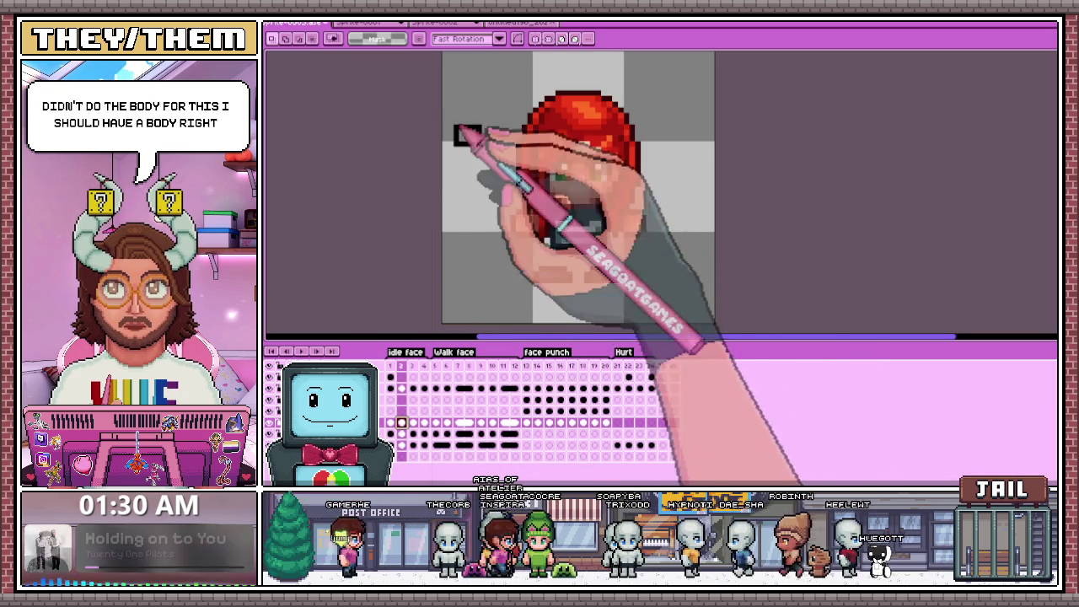
left_click_drag(452, 123, 681, 284)
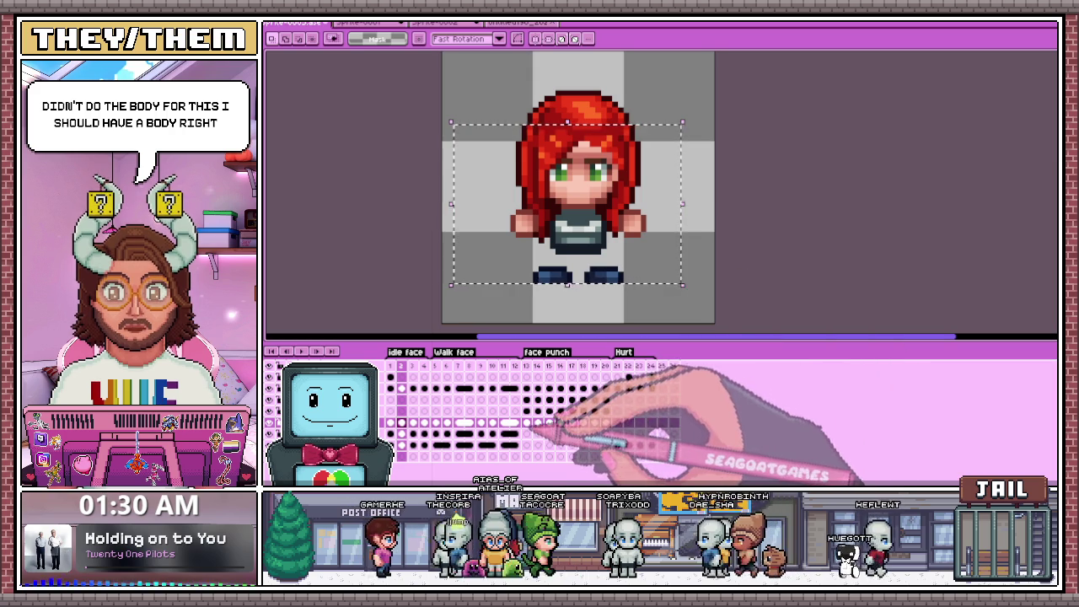
left_click(617, 421)
scroll(602, 278, "up", 1)
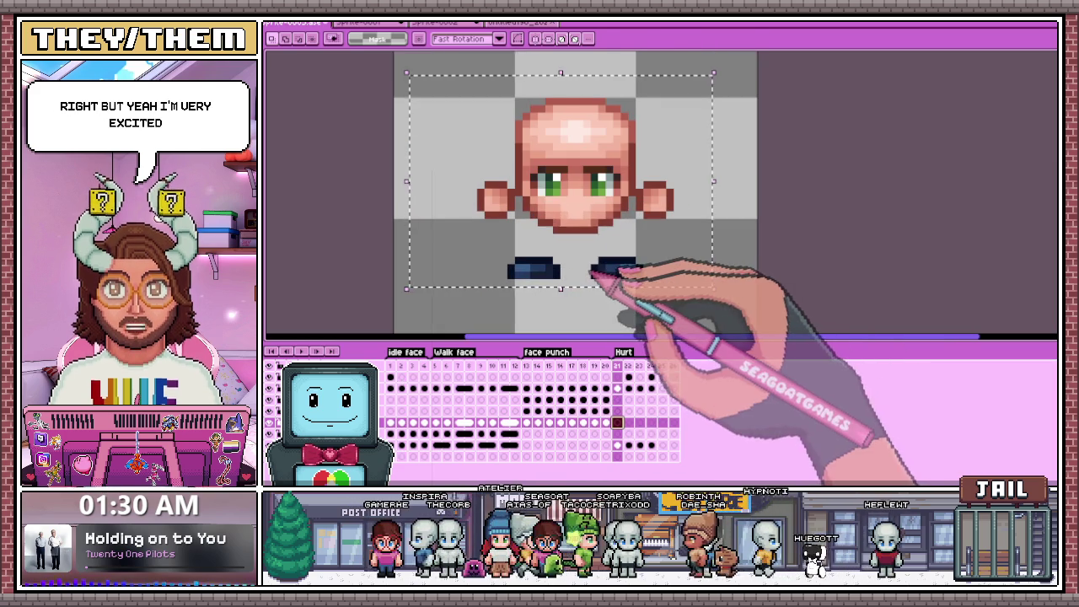
key("Down")
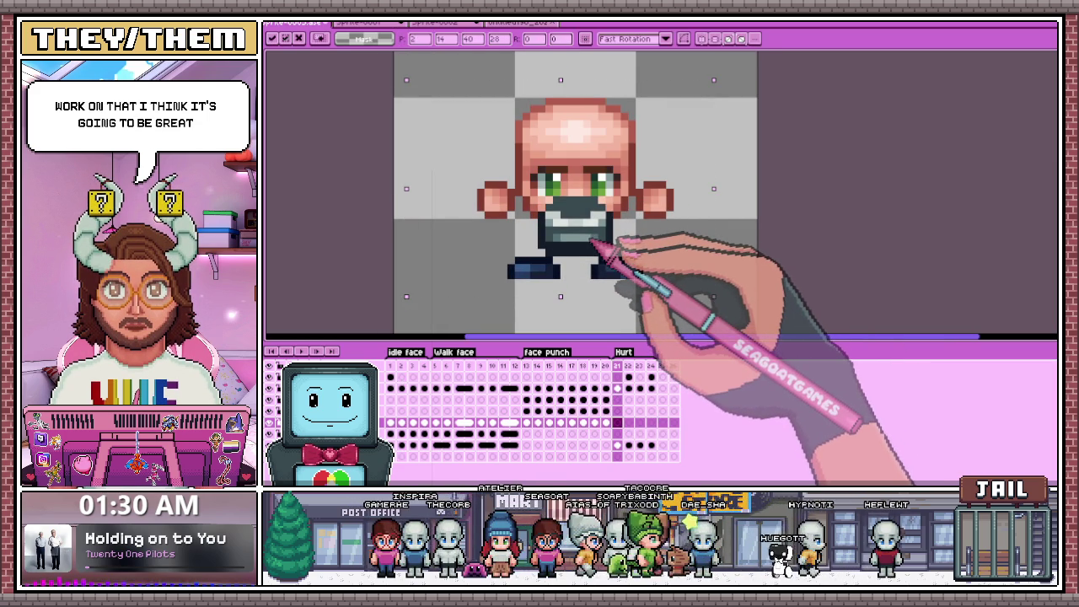
key("Escape")
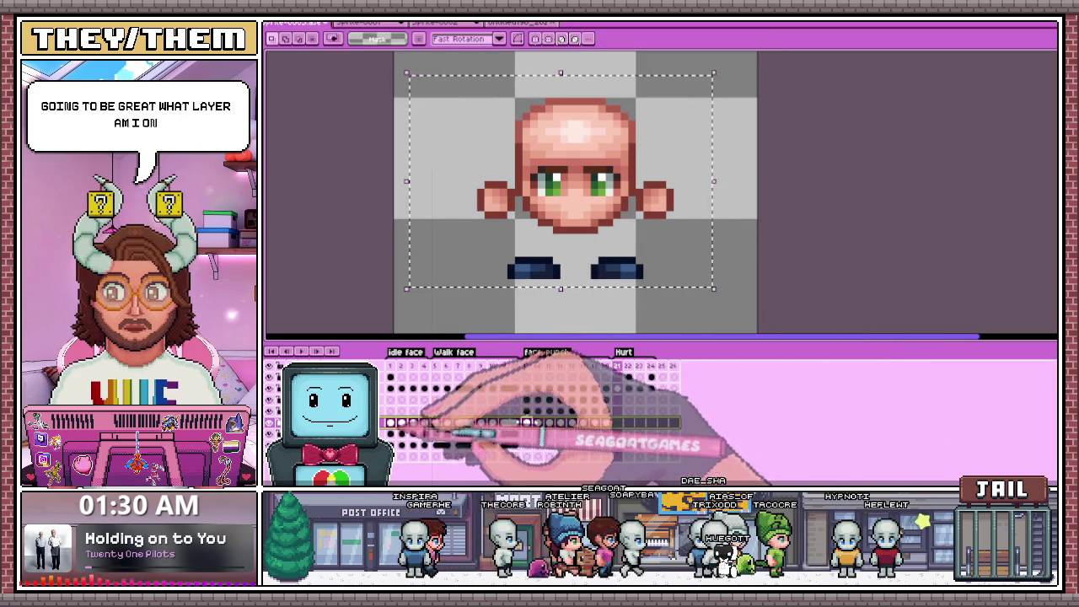
key("ctrl+z")
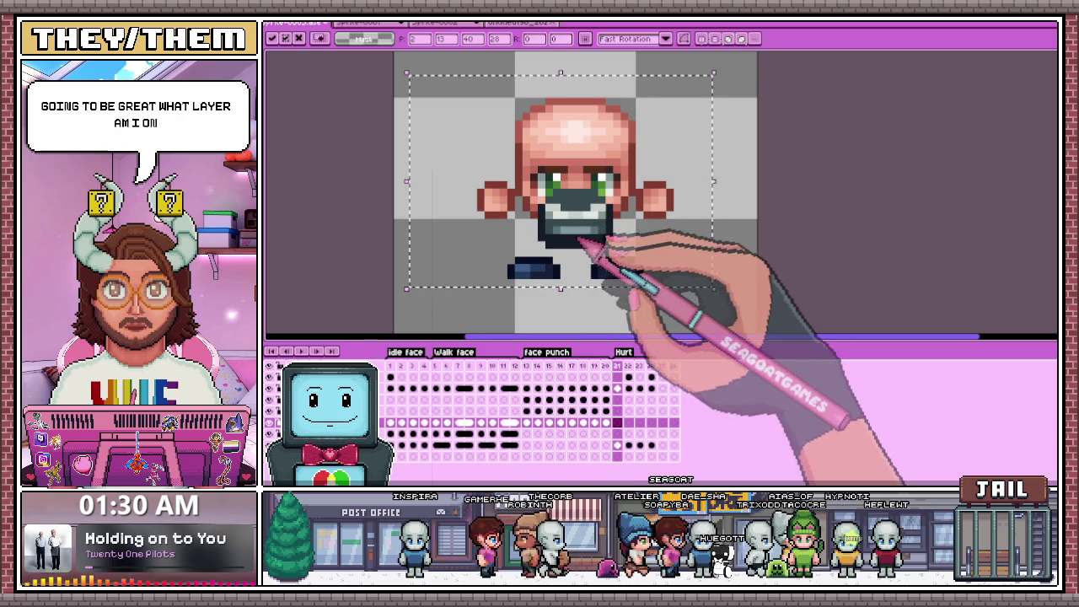
key("Escape")
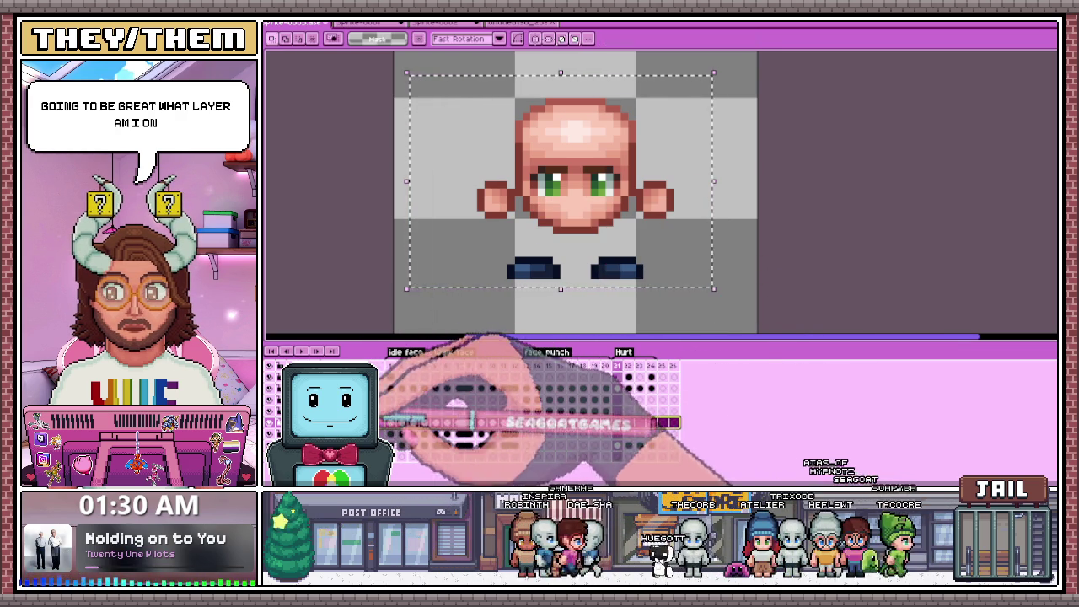
left_click(561, 422)
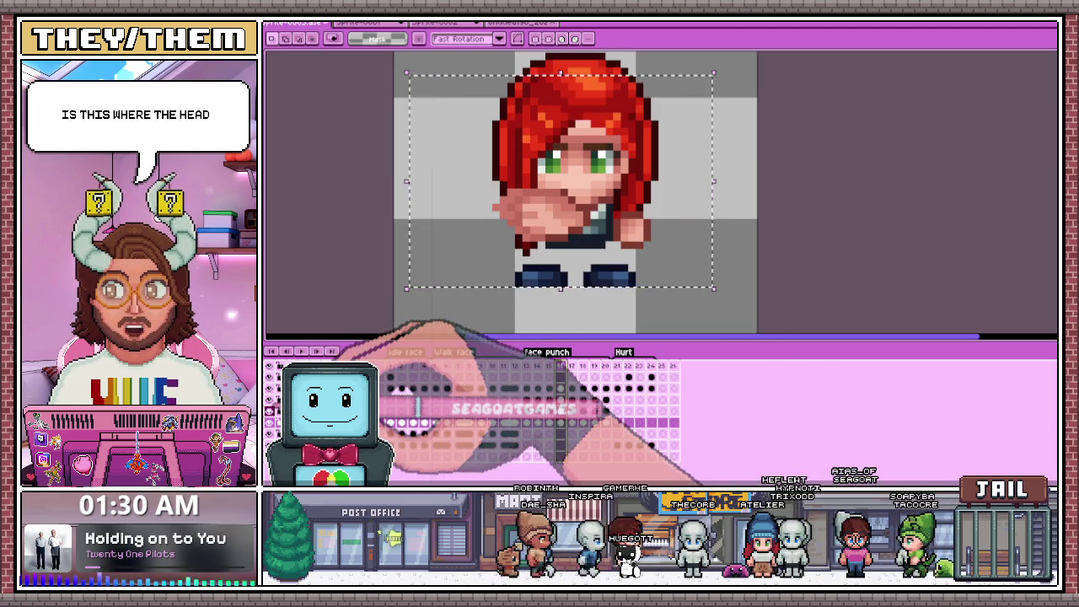
left_click(617, 445)
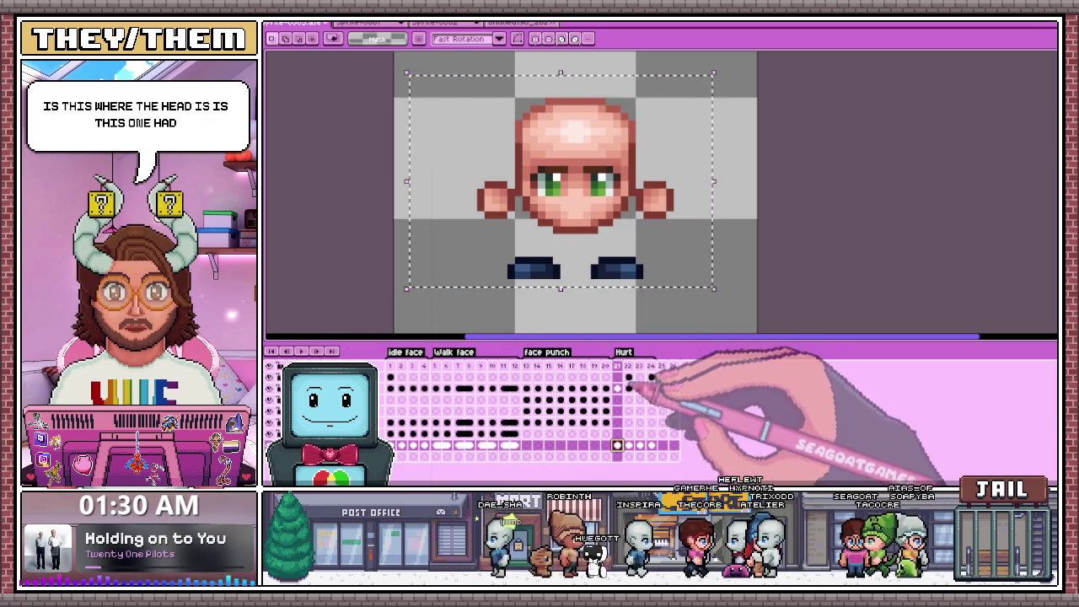
scroll(559, 177, "down", 2)
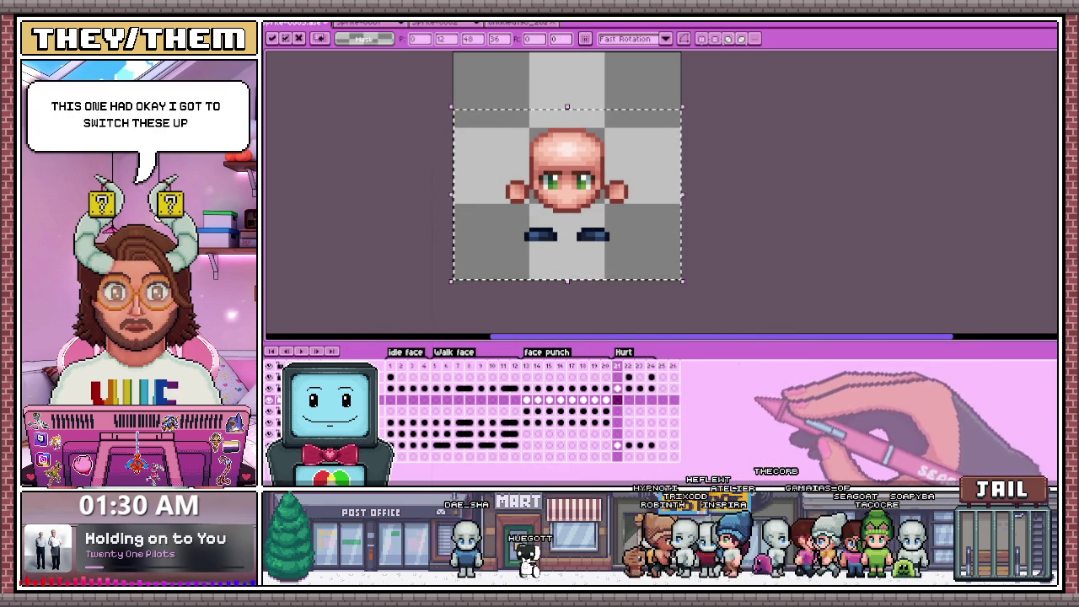
Select the frame 22 cel on the bottom layer, briefly toggling the palette and layer panels.
left_click(628, 445)
key("ctrl+f")
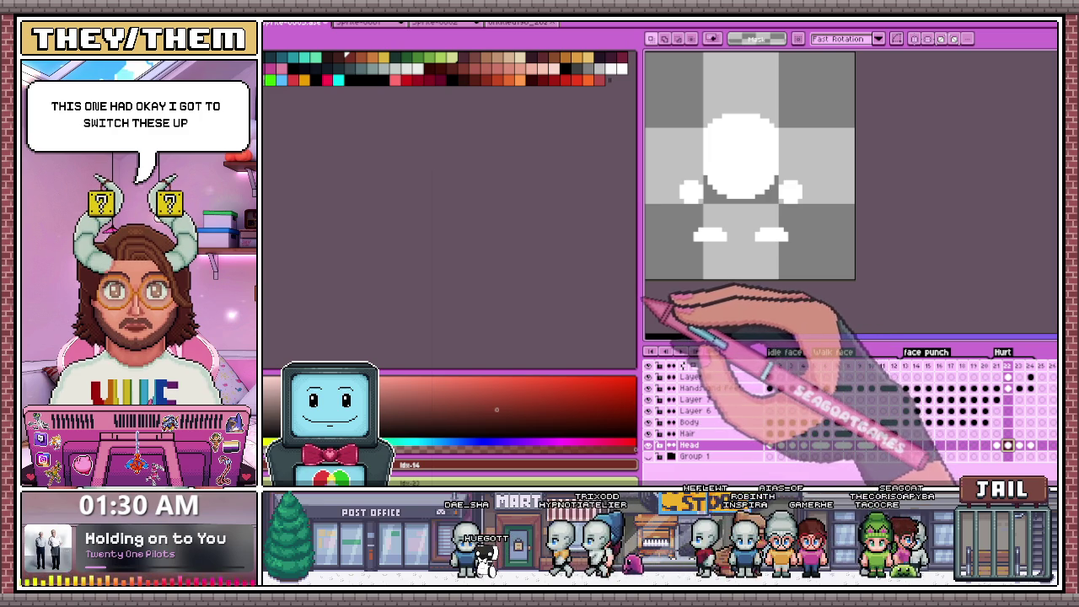
key("ctrl+f")
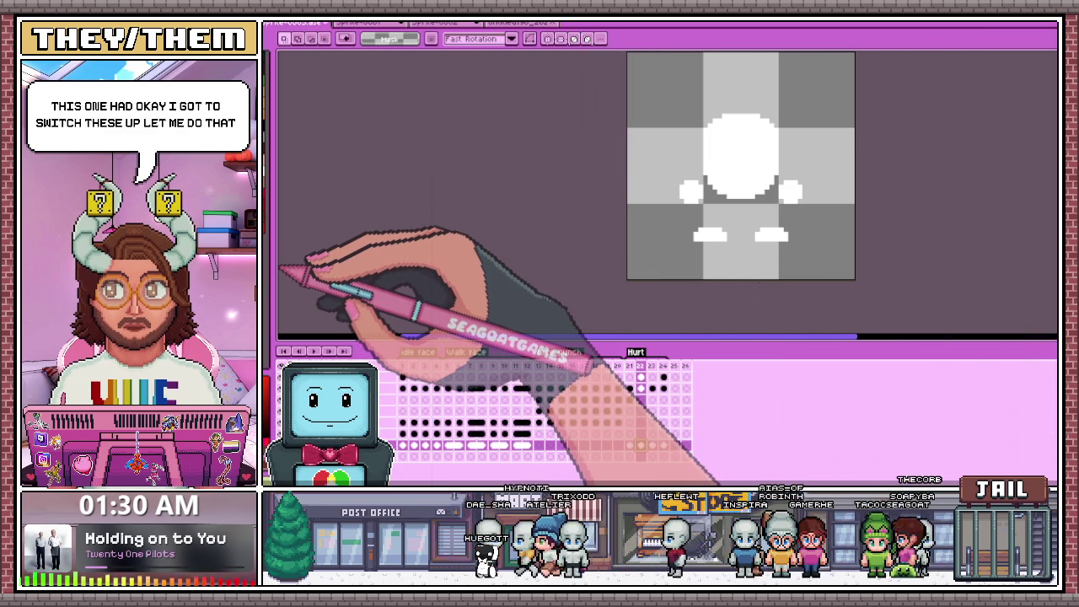
scroll(742, 169, "down", 3)
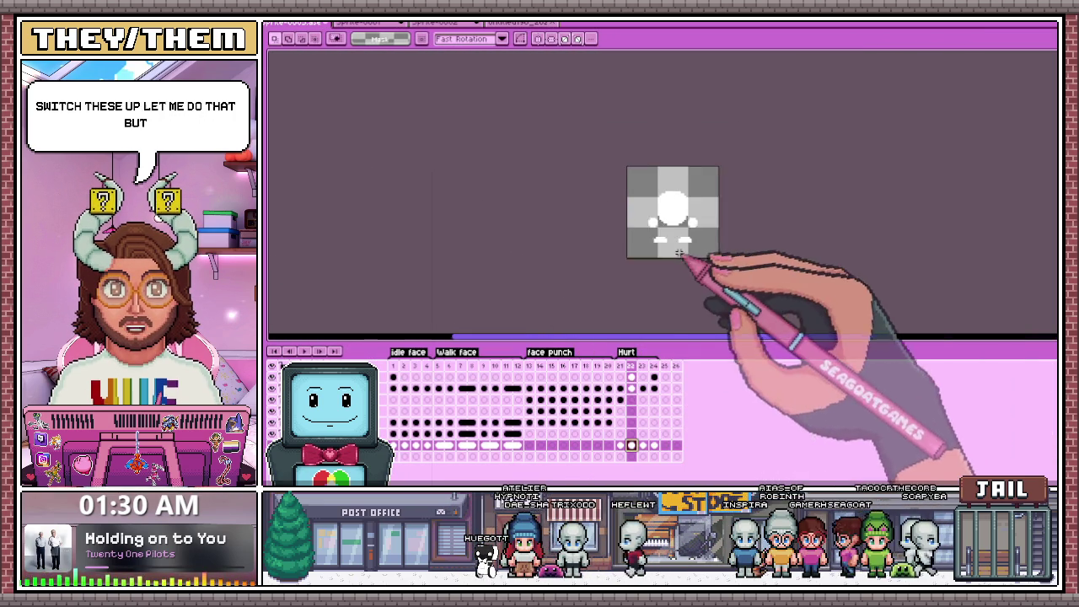
scroll(666, 168, "up", 1)
left_click(623, 445)
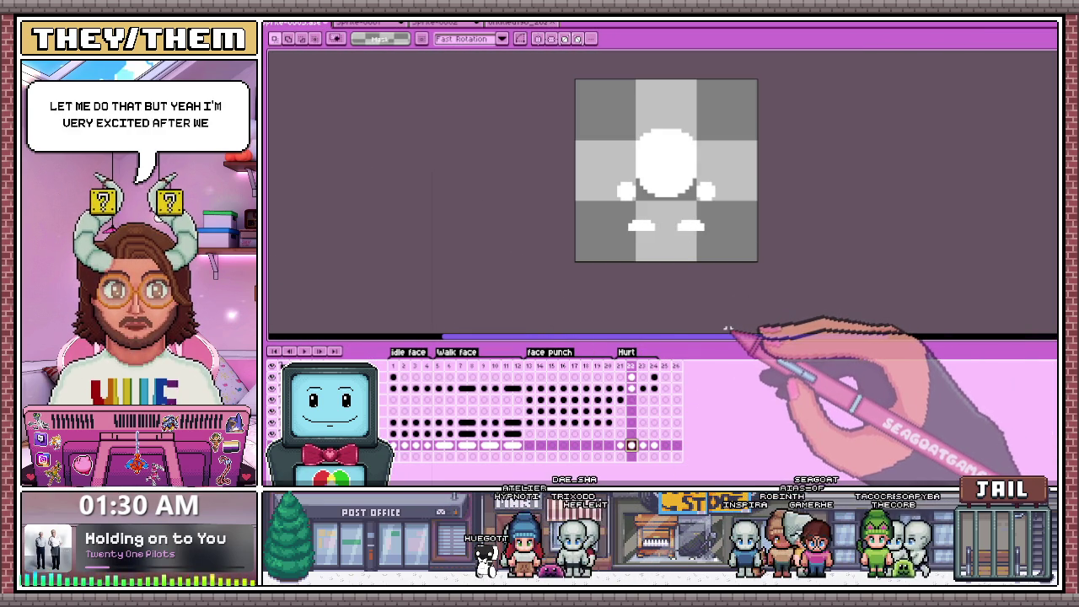
scroll(675, 236, "down", 1)
scroll(650, 222, "up", 2)
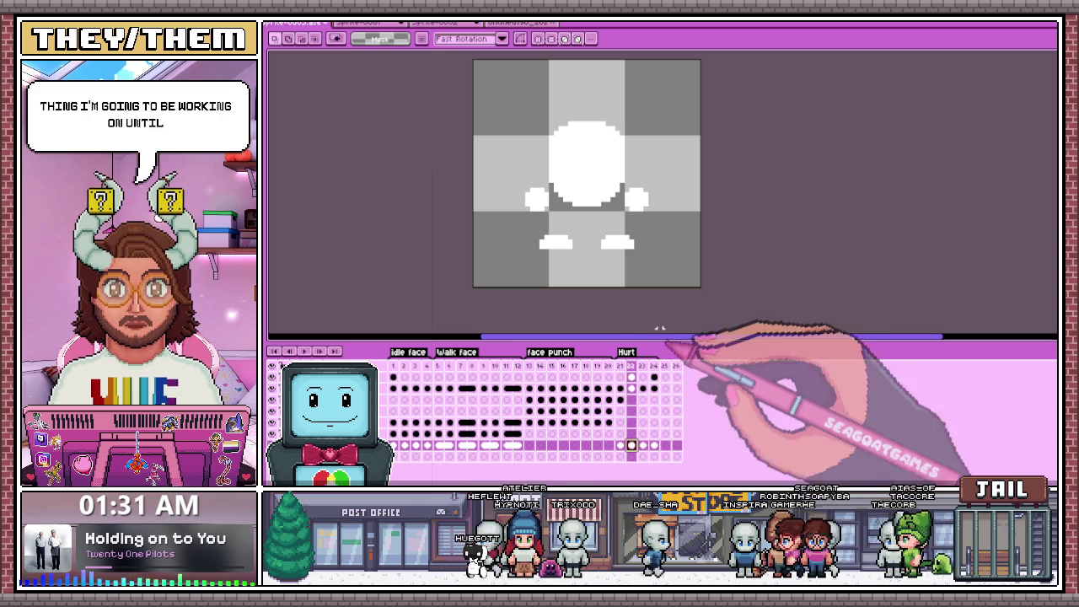
Select all on frames 22 and 23, then switch to the room-layout sketch document.
key("ctrl+a")
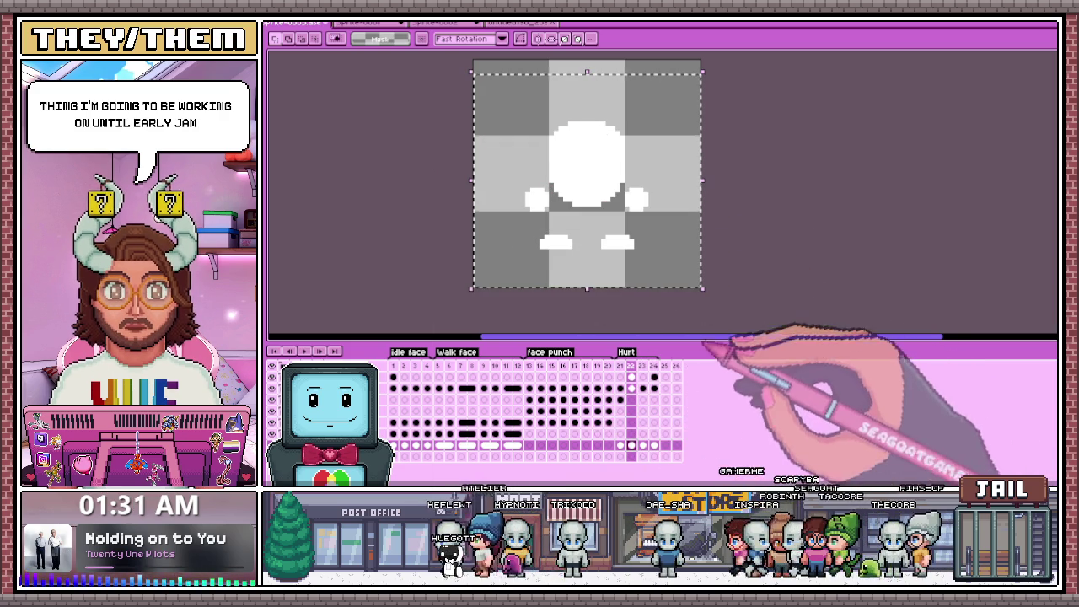
left_click(642, 445)
key("ctrl+a")
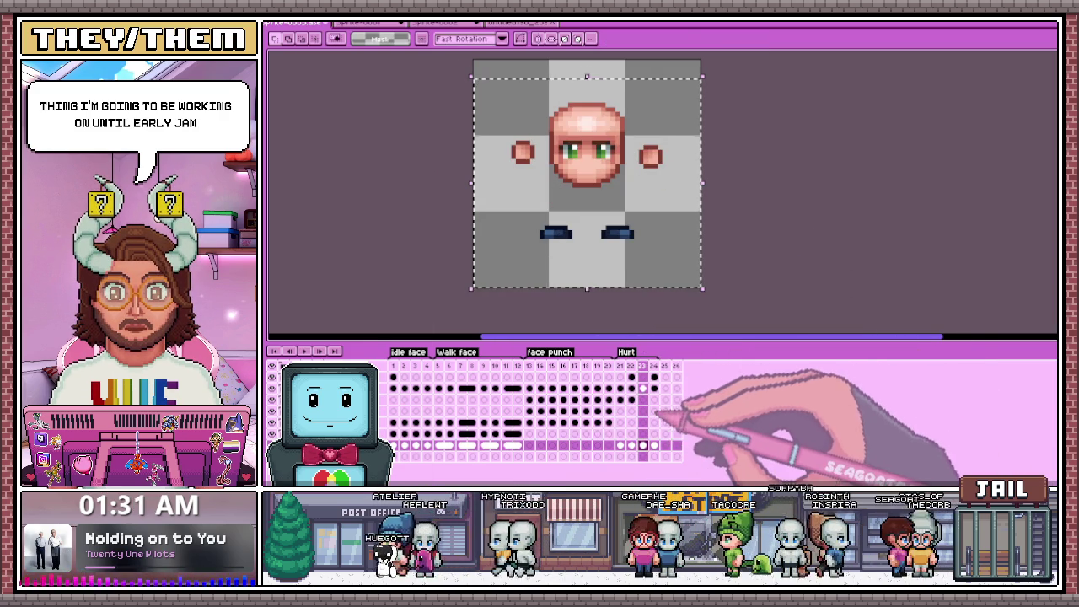
left_click(455, 22)
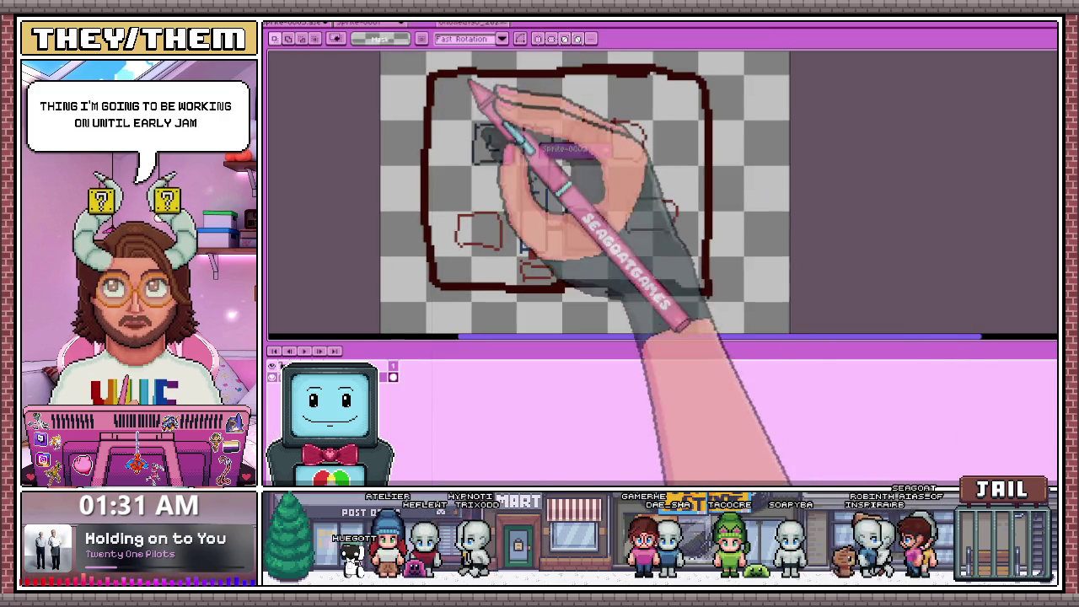
Return to the chibi sprite and select the lower-layer cels of frames 21 through 24.
left_click(370, 22)
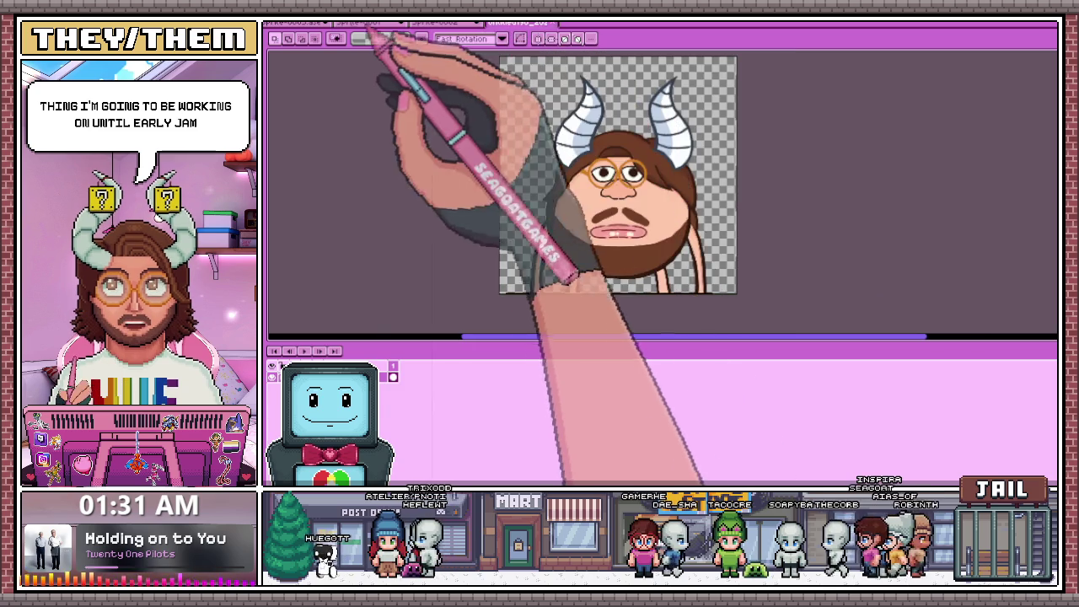
left_click(312, 22)
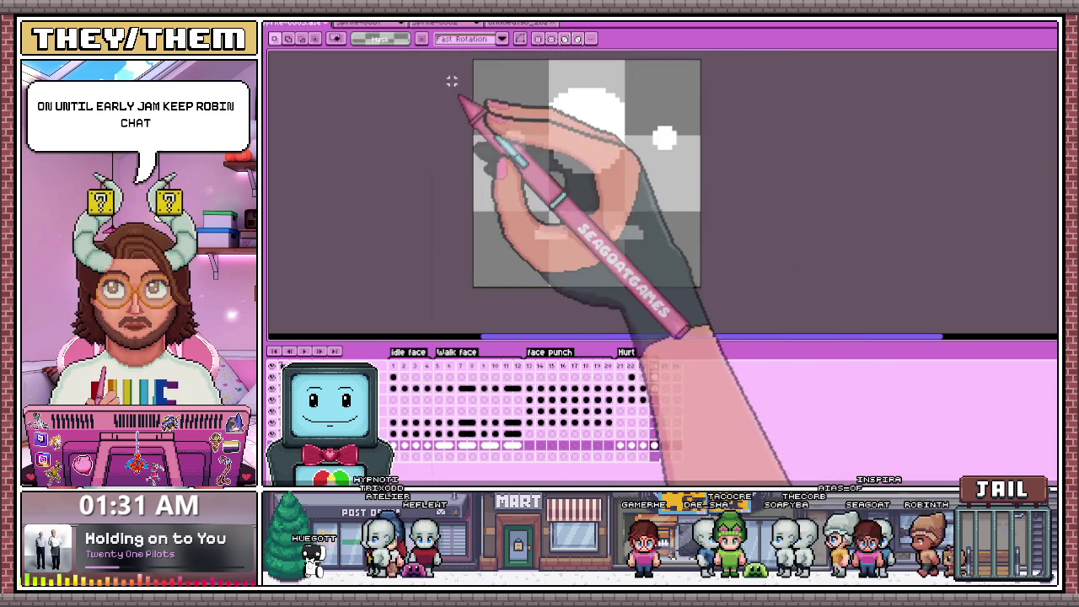
key("ctrl+a")
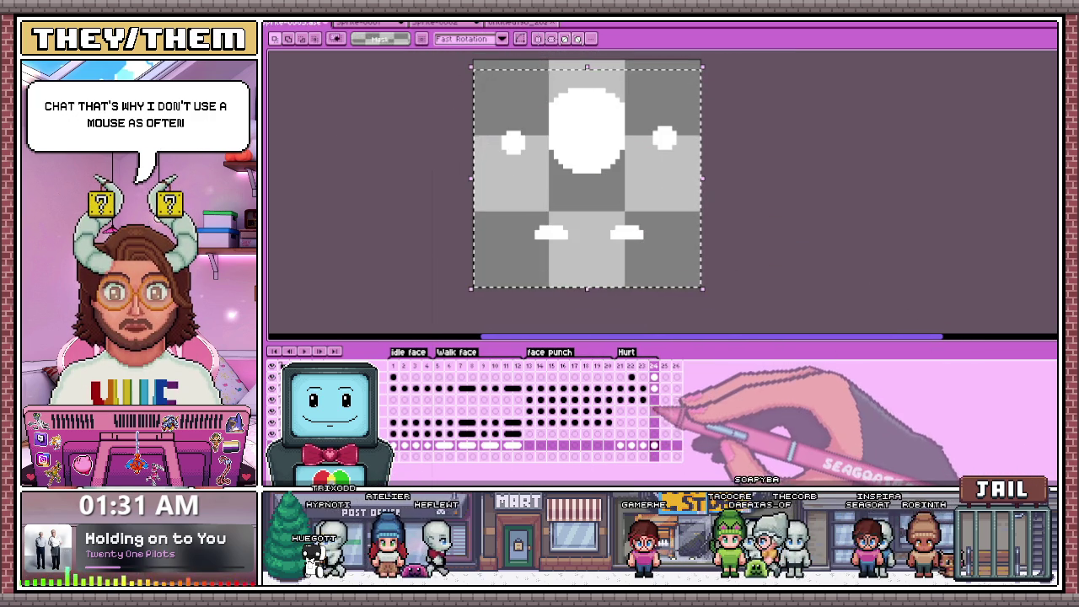
left_click(621, 445)
left_click_drag(620, 445, 654, 445)
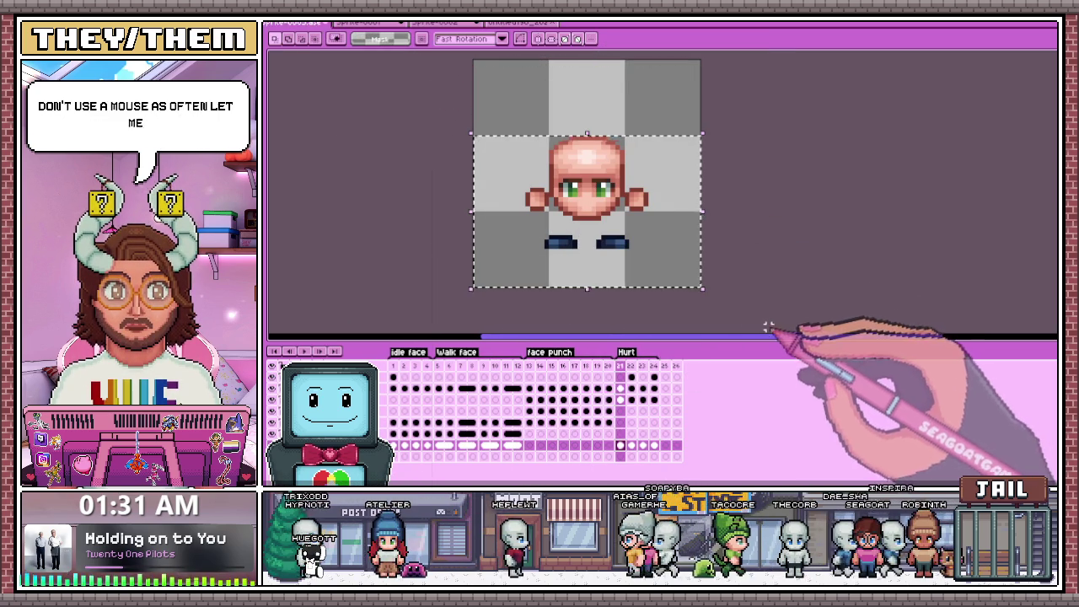
Delete the white placeholder silhouettes from frames 22 and 24.
left_click(631, 445)
left_click_drag(472, 80, 628, 195)
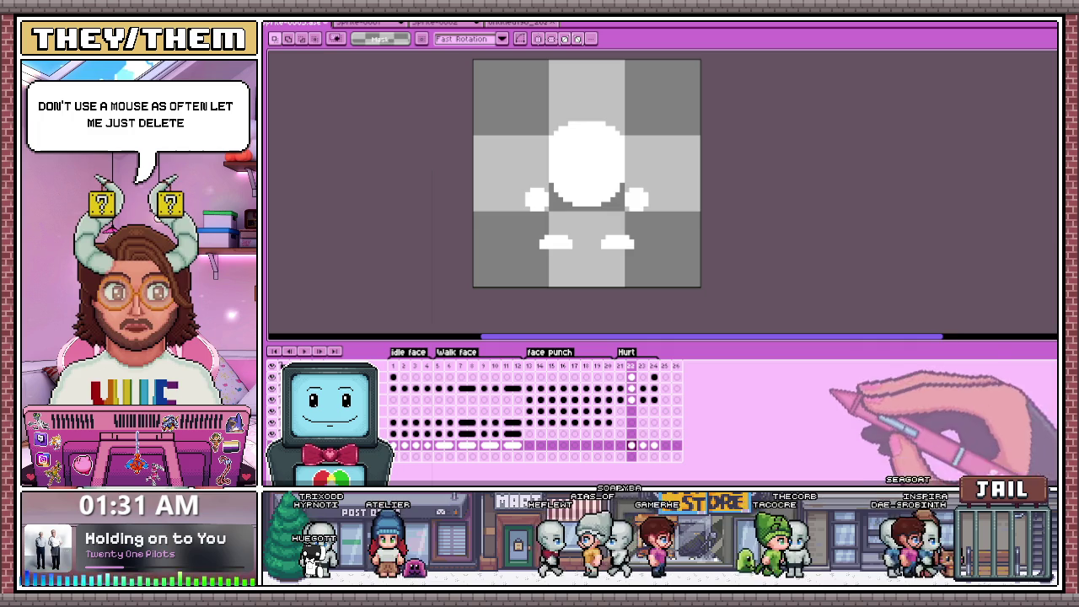
key("Delete")
left_click(642, 445)
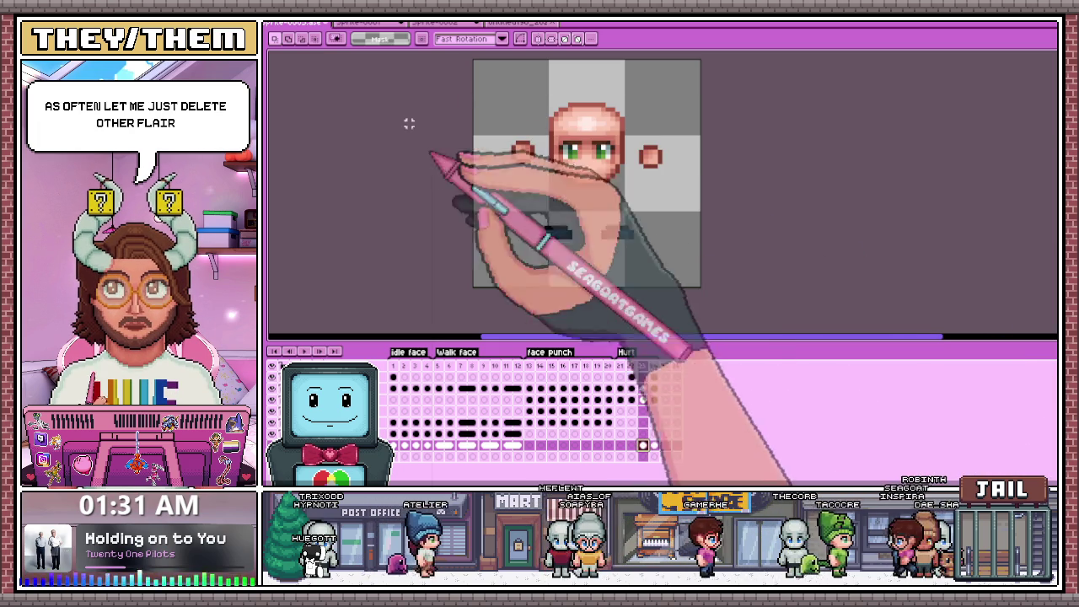
left_click(654, 445)
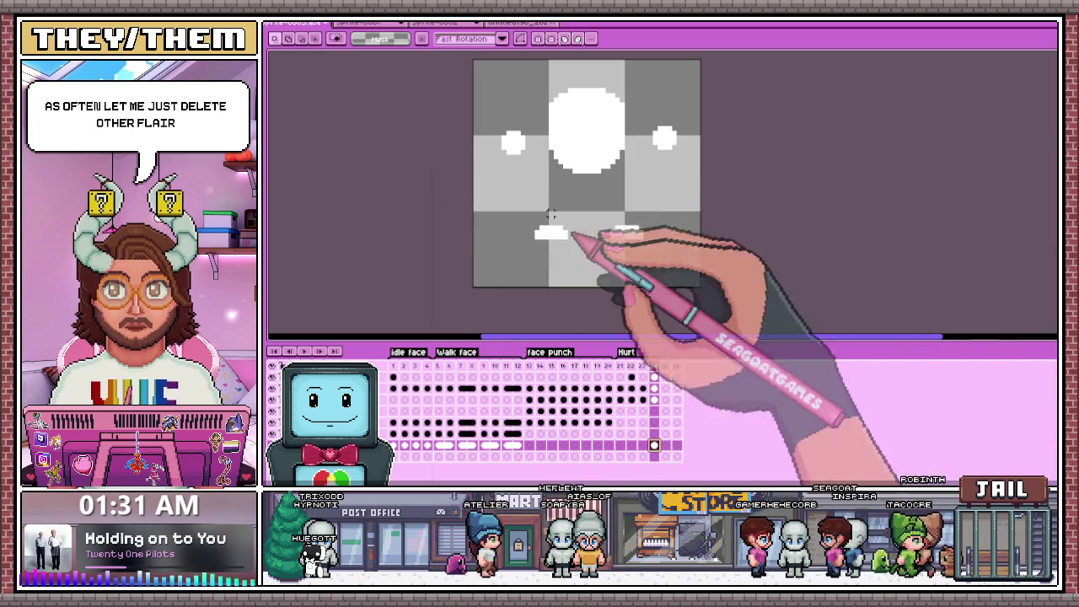
key("Delete")
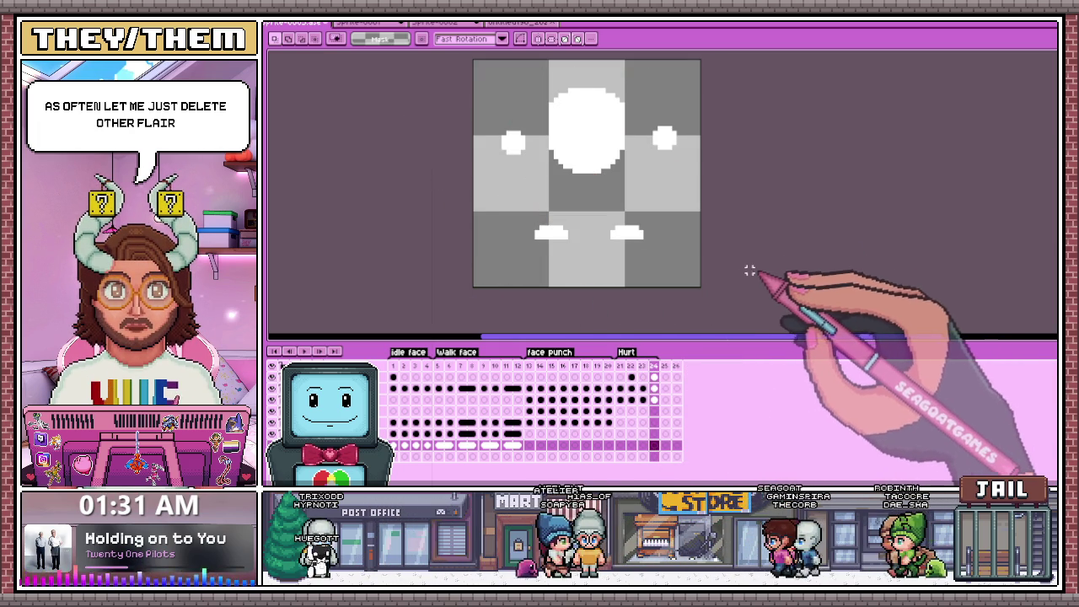
left_click(522, 23)
scroll(638, 221, "up", 3)
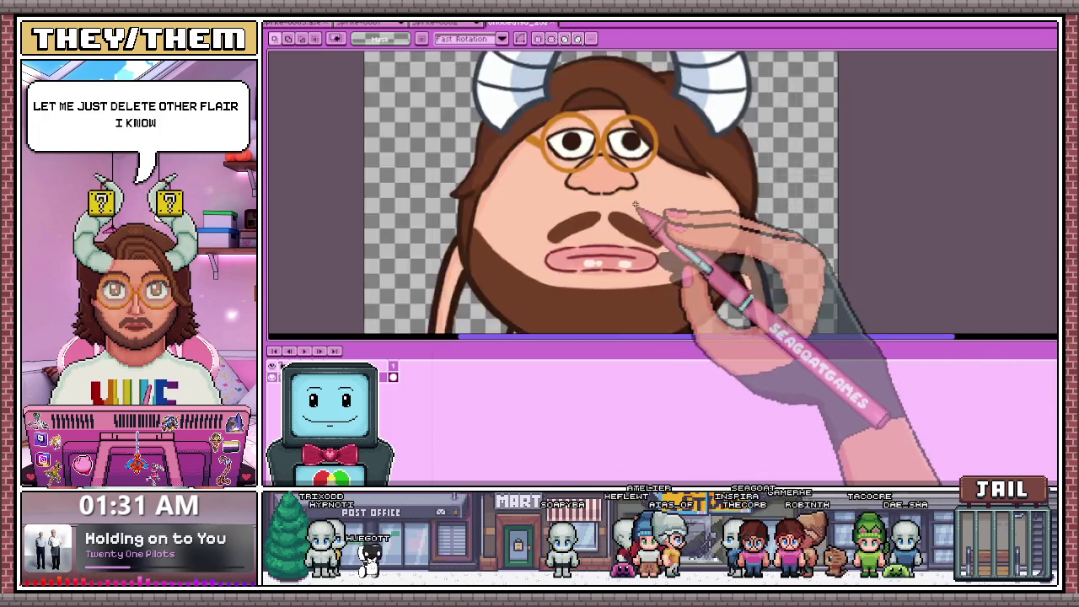
scroll(626, 222, "down", 2)
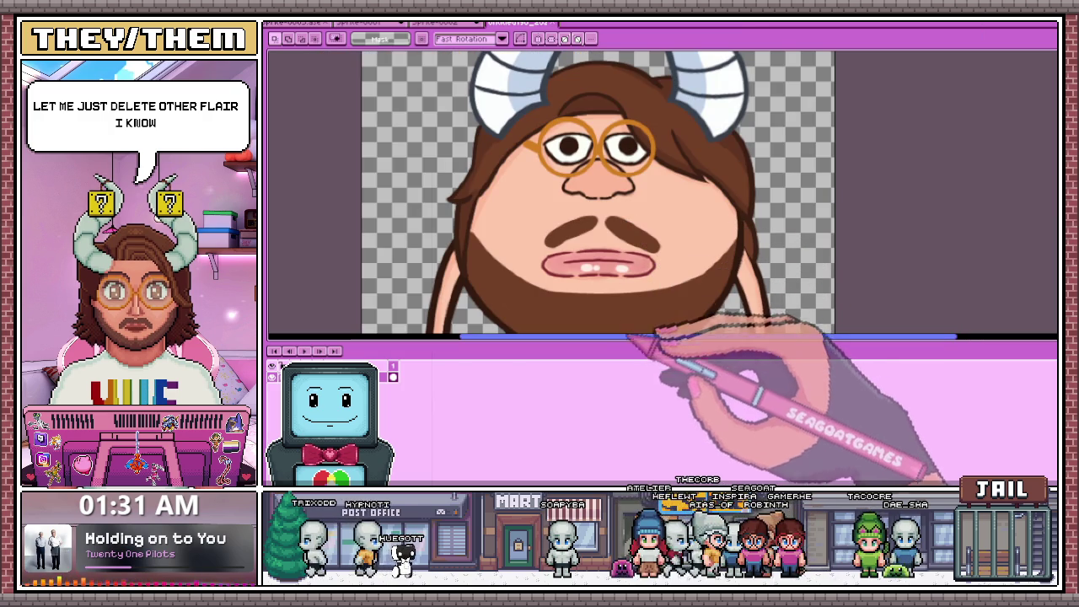
mouse_move(632, 343)
left_mouse_down()
mouse_move(632, 436)
mouse_move(632, 415)
left_mouse_up()
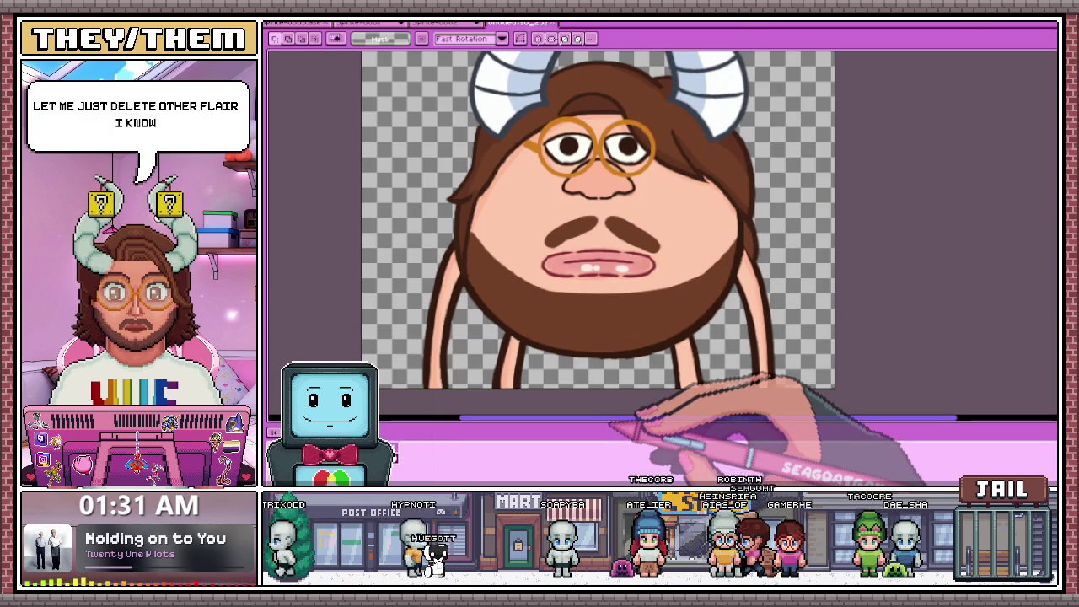
left_click(295, 23)
scroll(530, 232, "up", 2)
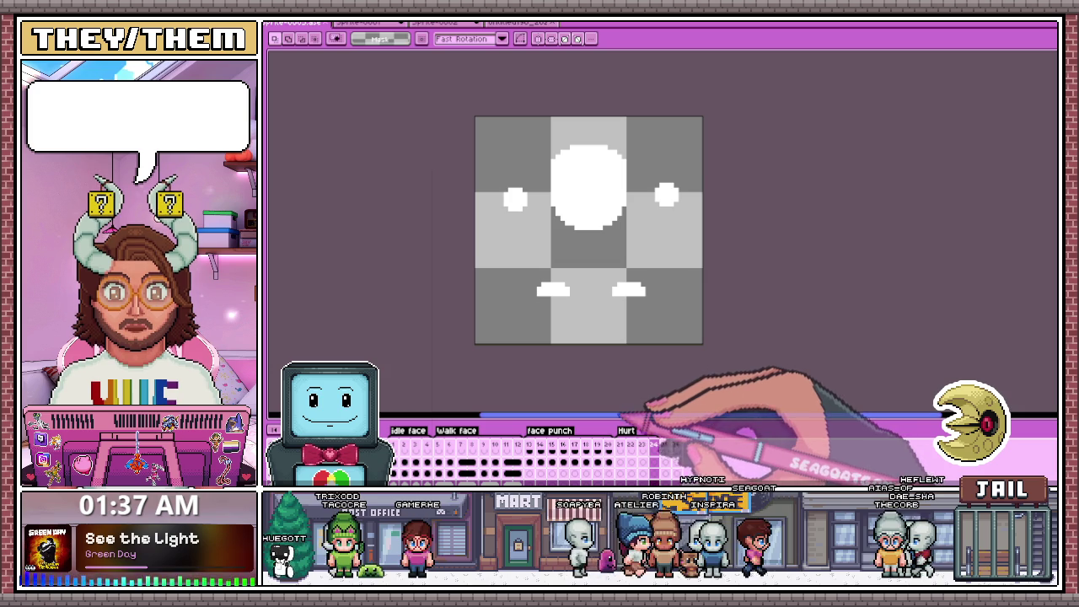
Enlarge the timeline, preview a Walk face frame, and add blank frames after frame 24 up to frame 28.
left_click_drag(653, 415, 638, 354)
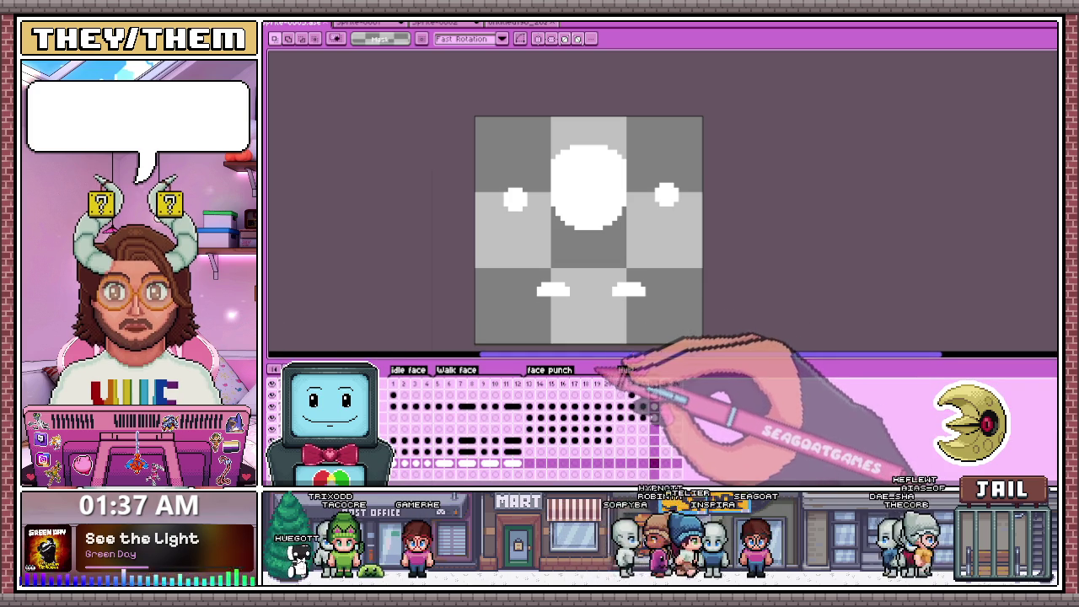
left_click(455, 369)
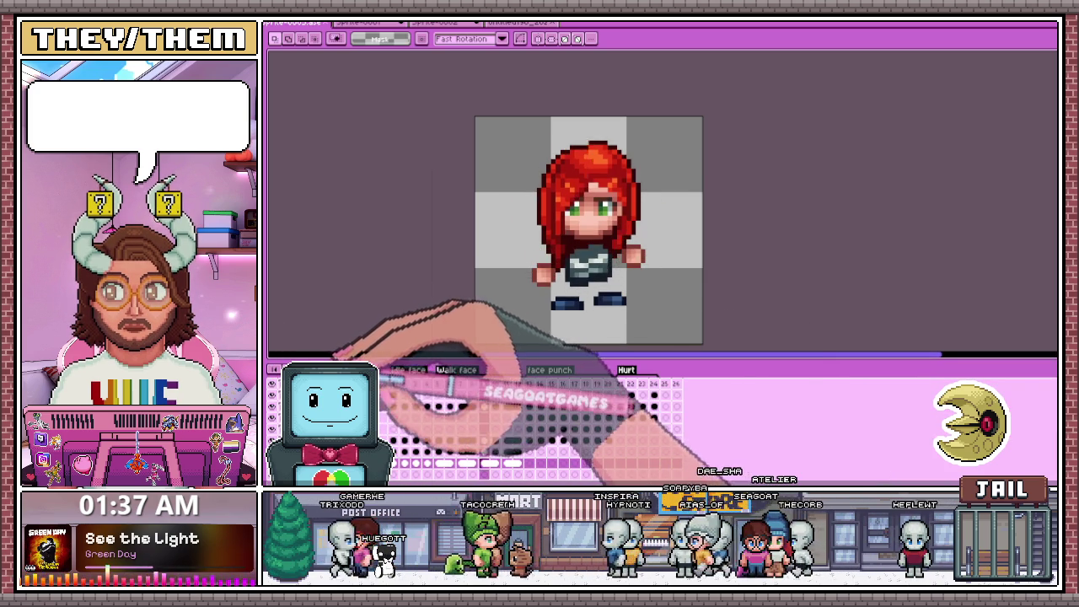
left_click(673, 395)
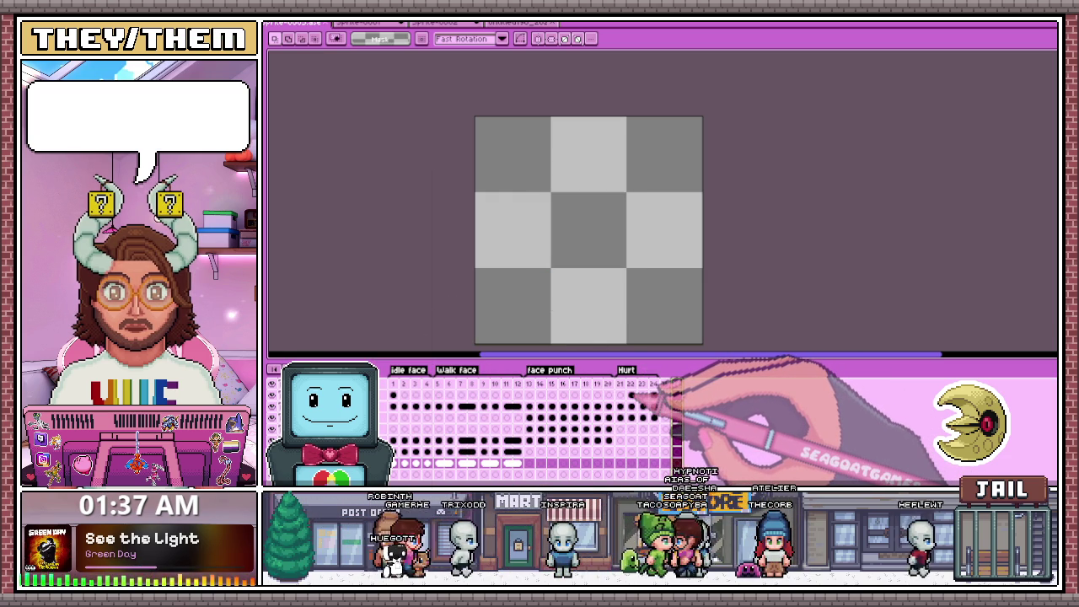
left_click(699, 395)
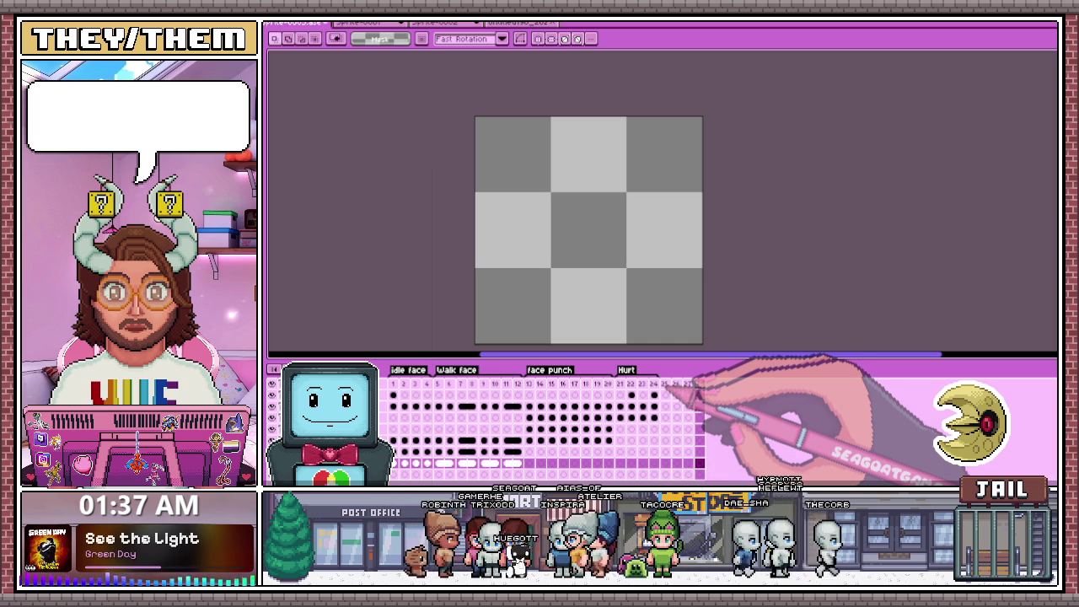
key("Left")
key("Left")
key("Left")
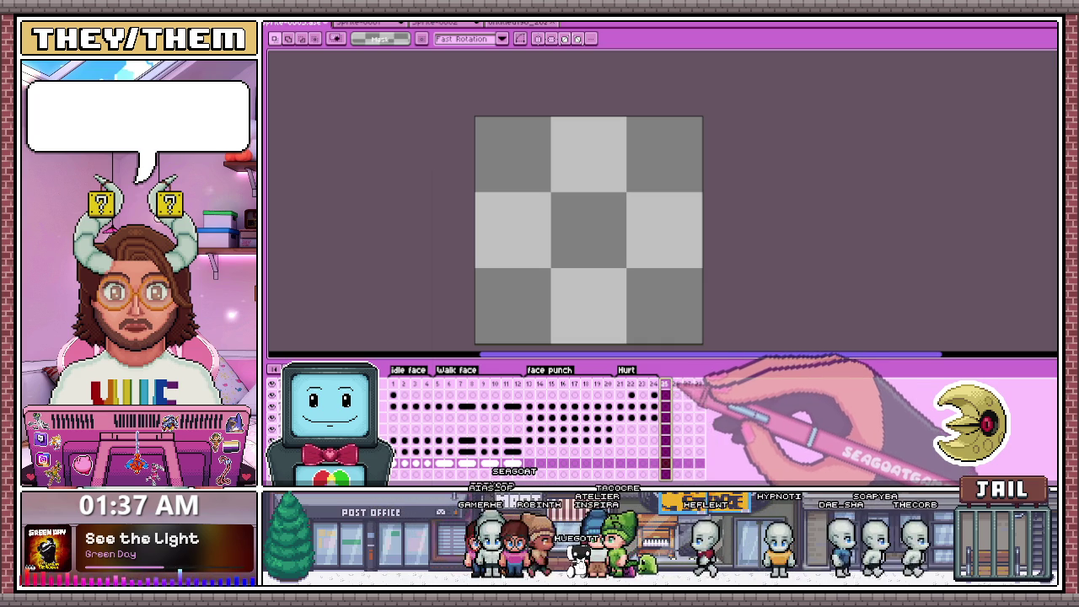
key("Right")
key("Right")
key("Right")
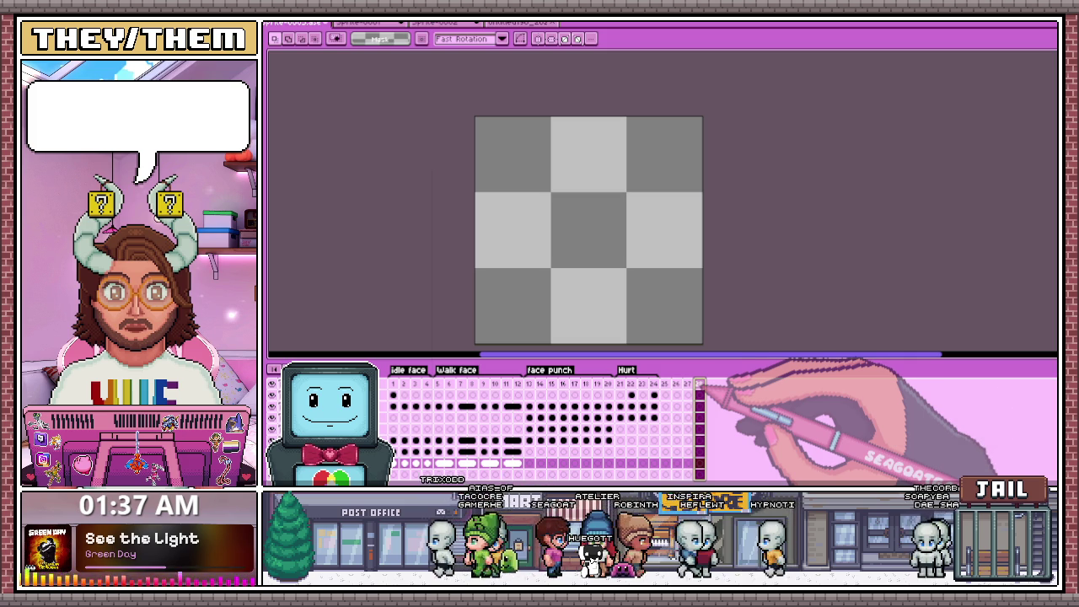
key("Left")
key("Left")
key("Left")
key("Right")
key("Right")
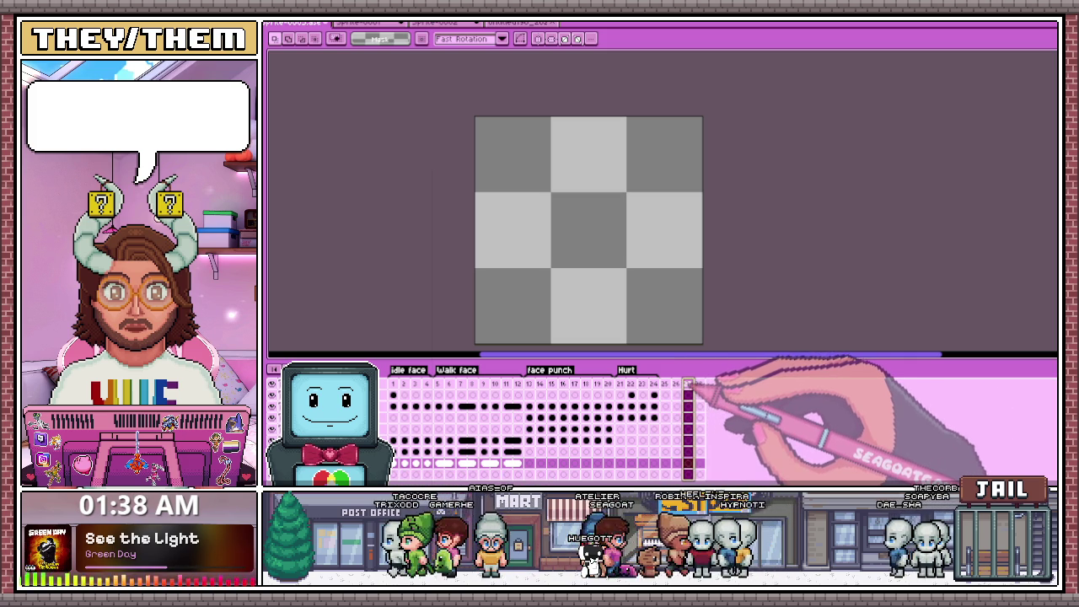
key("Right")
key("Left")
key("Left")
key("Left")
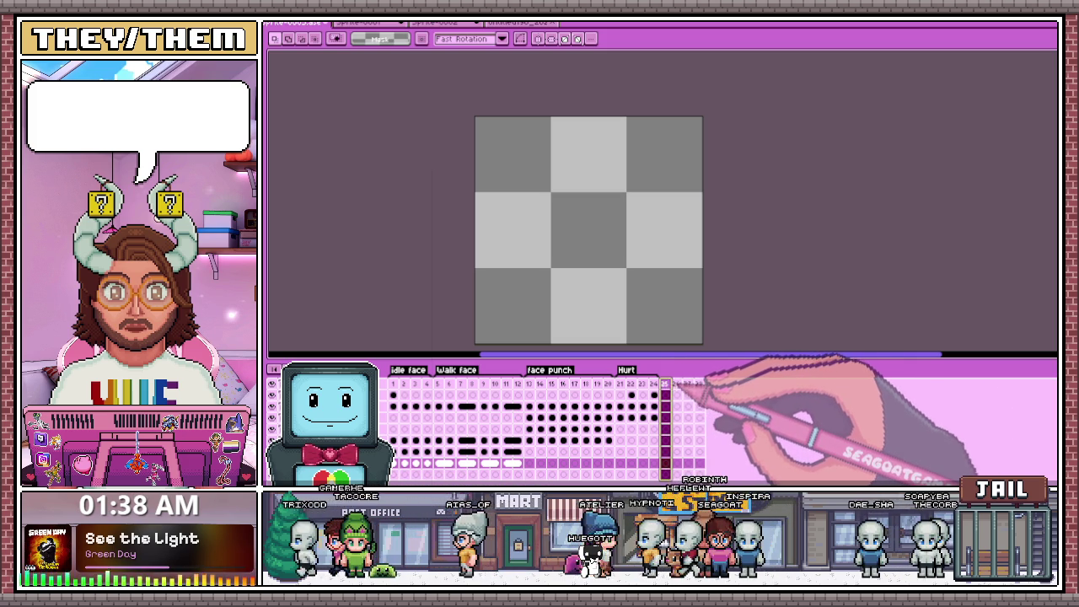
key("Right")
key("Right")
key("Right")
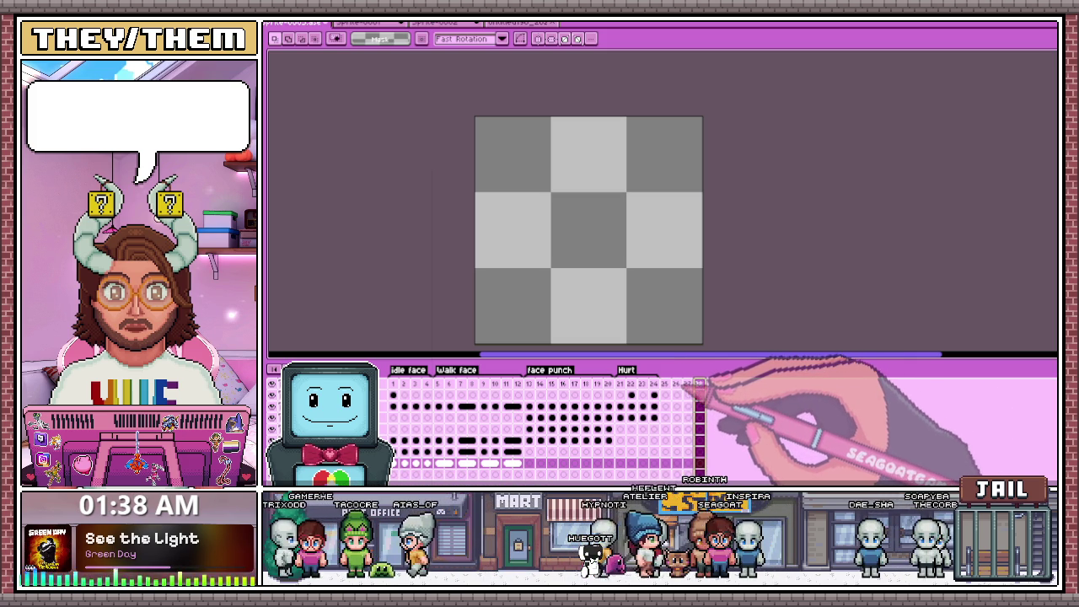
key("Left")
key("Left")
key("Left")
key("Right")
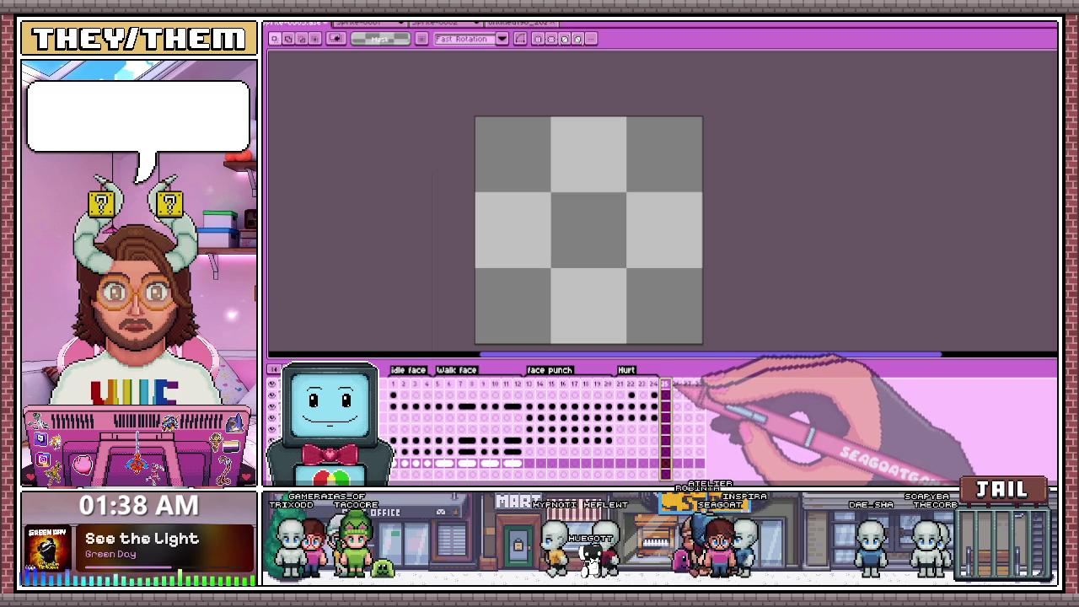
key("Right")
key("Right")
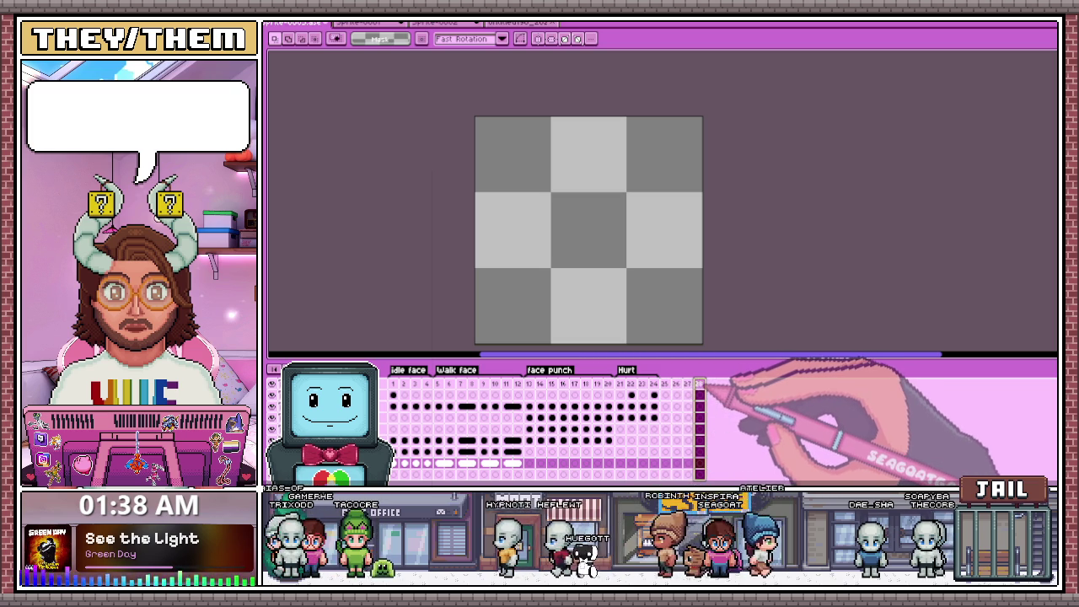
key("Right")
key("Right")
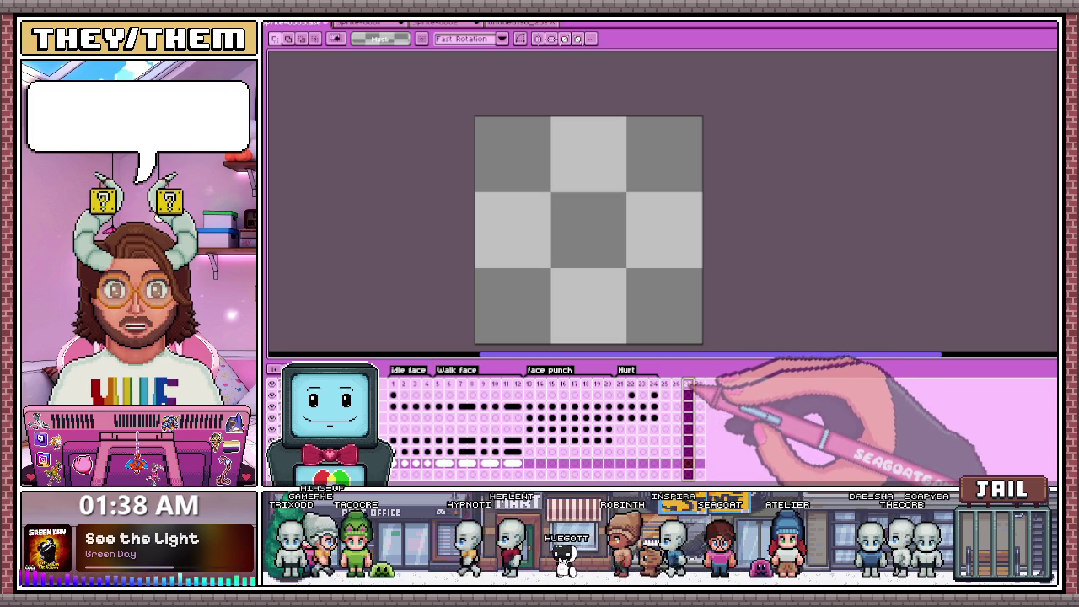
key("Right")
key("Right")
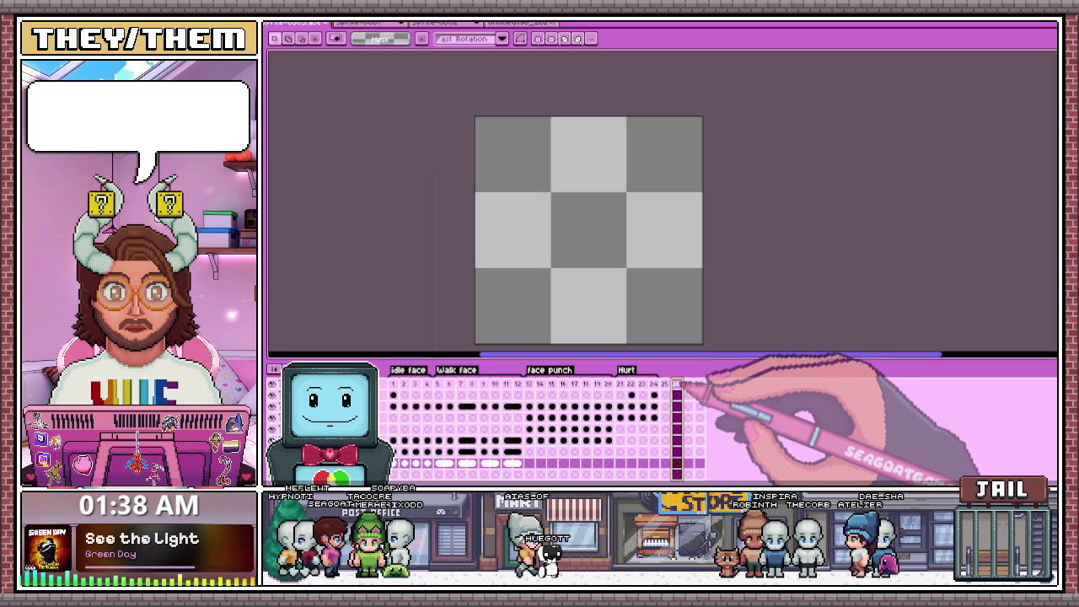
key("Left")
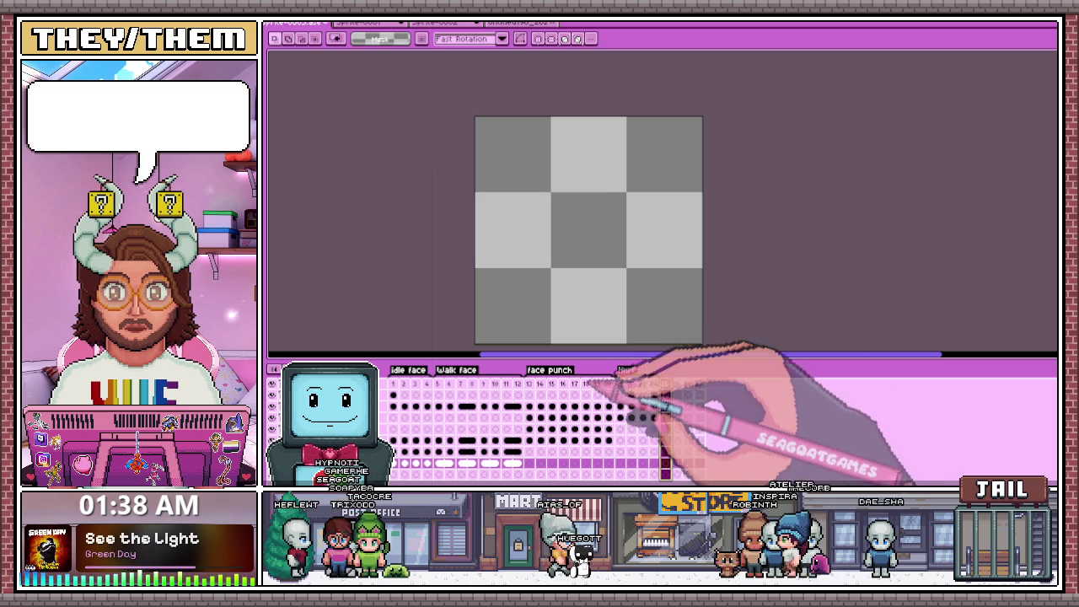
key("Left")
key("Right")
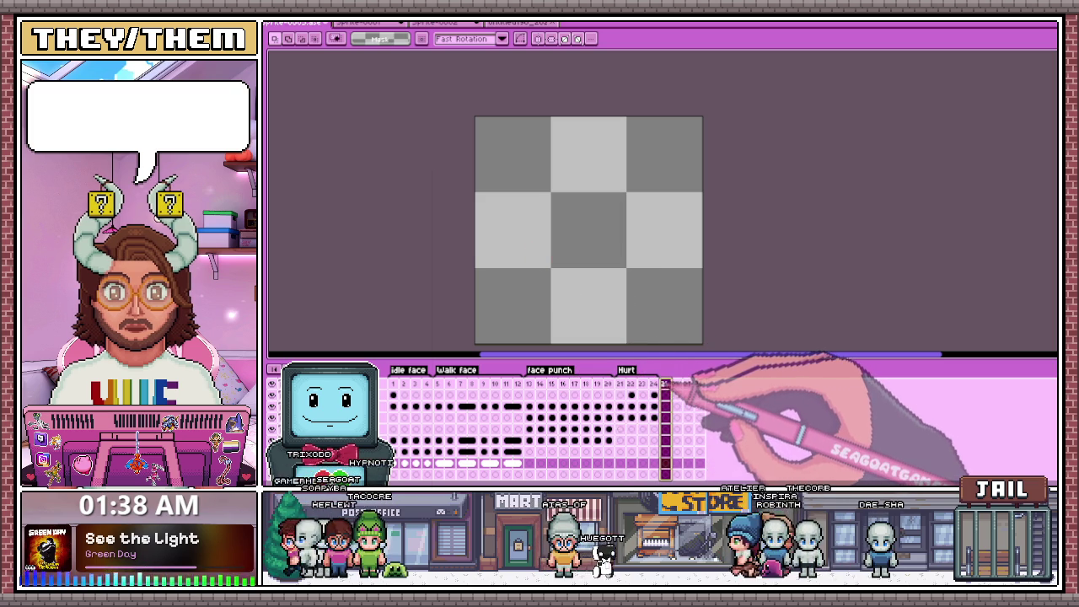
key("Left")
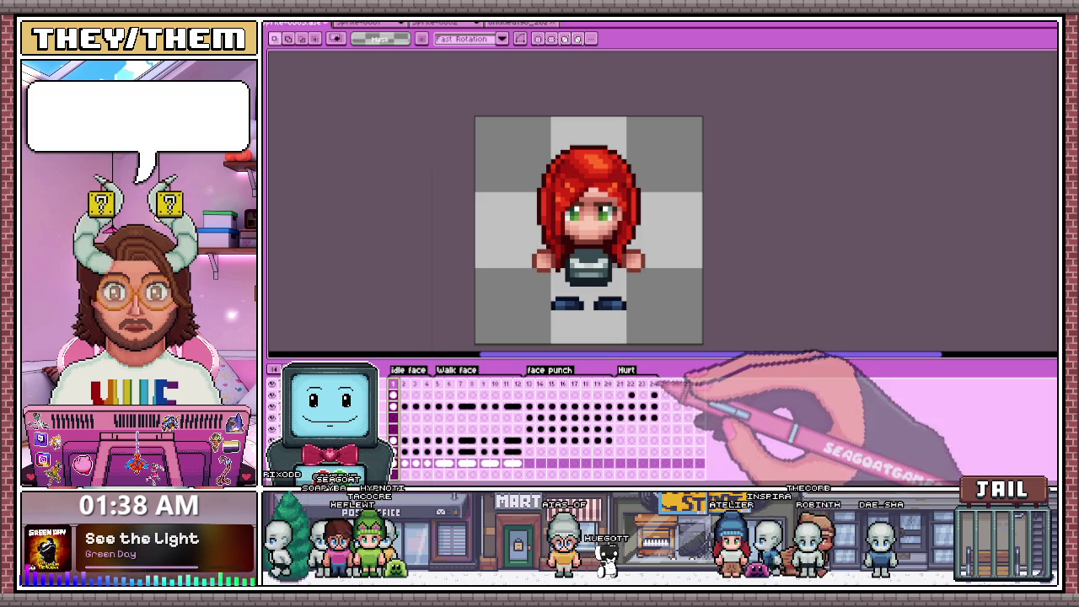
key("Right")
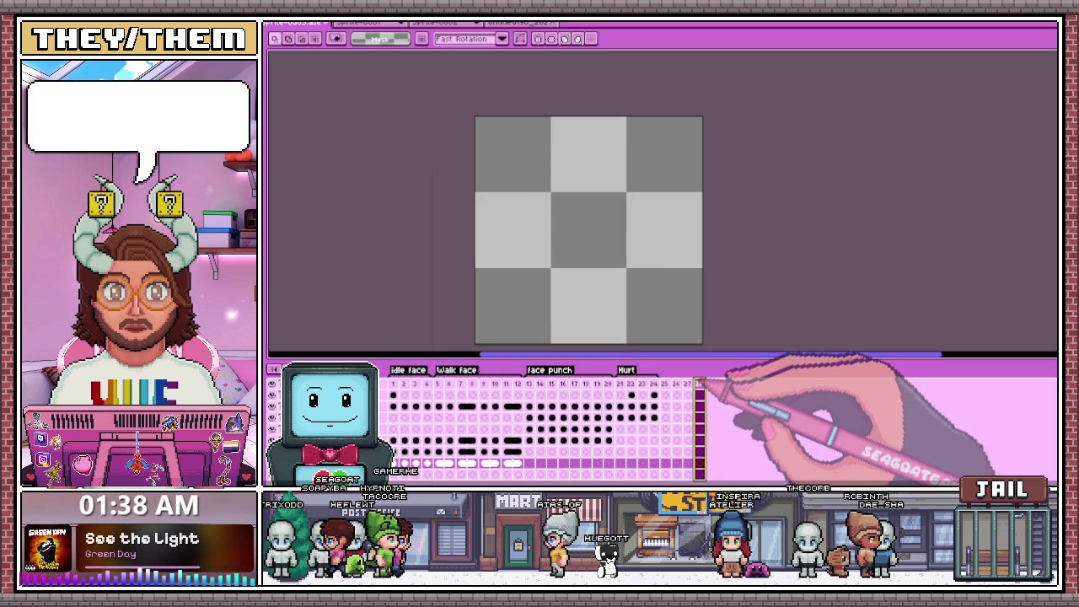
key("Right")
key("Right")
key("Right")
key("Left")
key("Left")
key("Left")
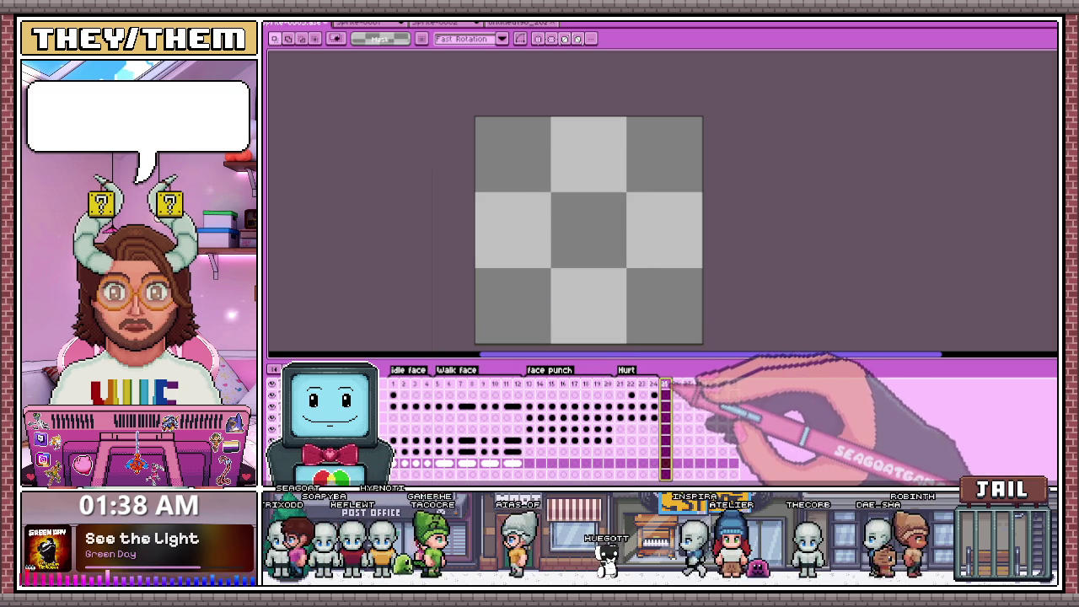
Tag empty frames 25–32 as Shooting and add a new empty frame 33.
key("Right")
key("Right")
key("Right")
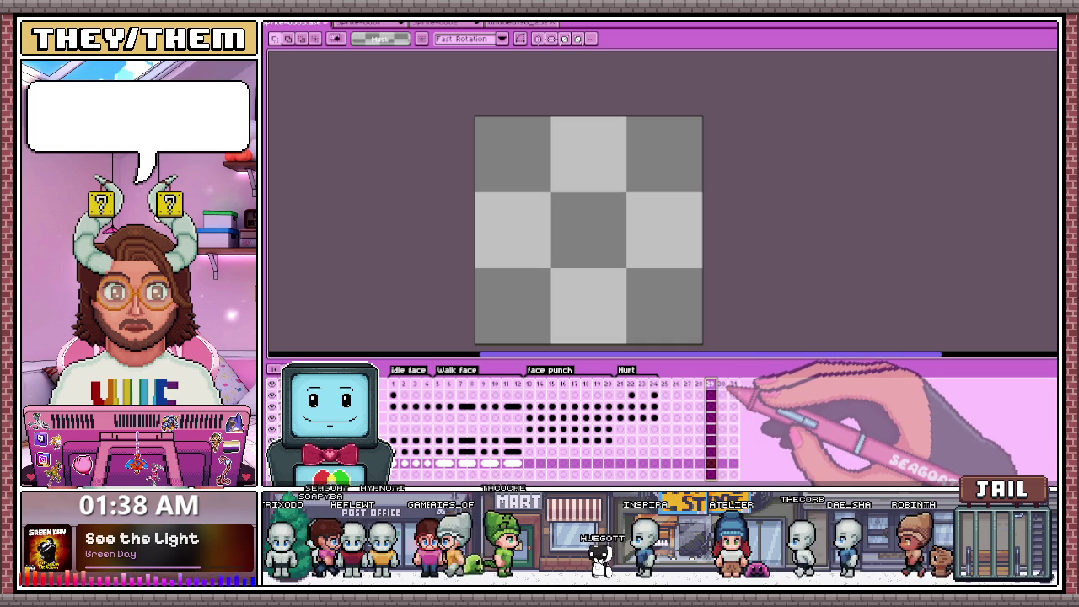
key("Right")
key("Right")
key("shift+Left")
key("shift+Left")
key("shift+Left")
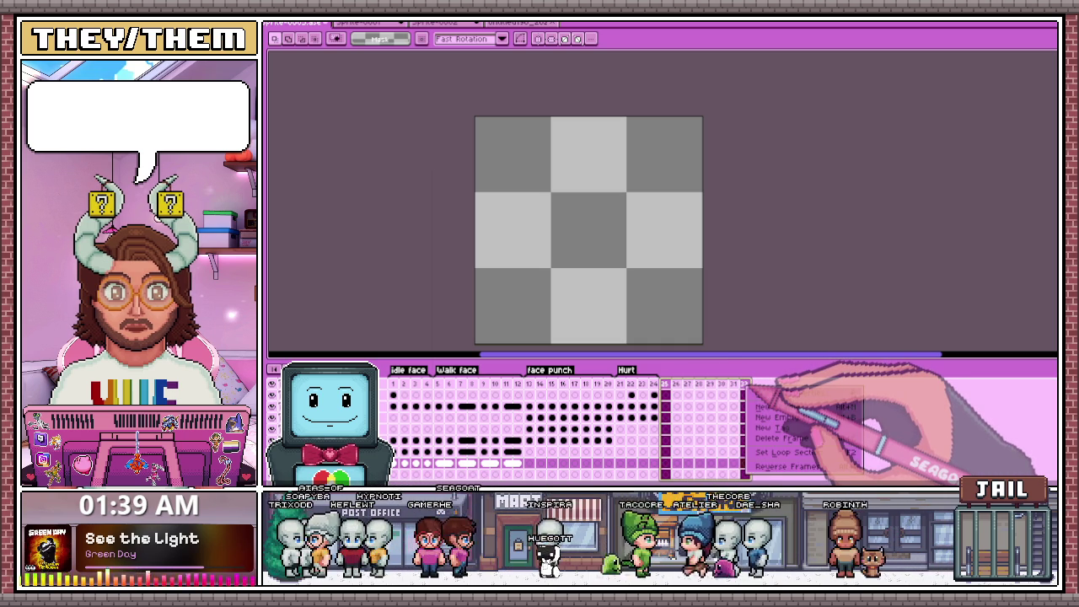
left_click(767, 428)
type("Shooting")
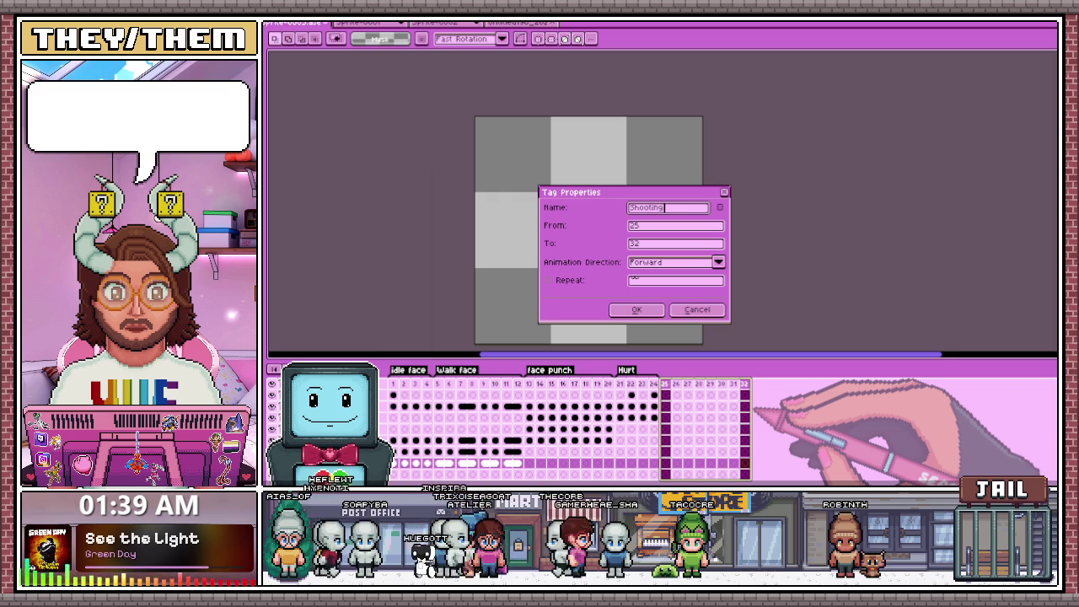
key("Return")
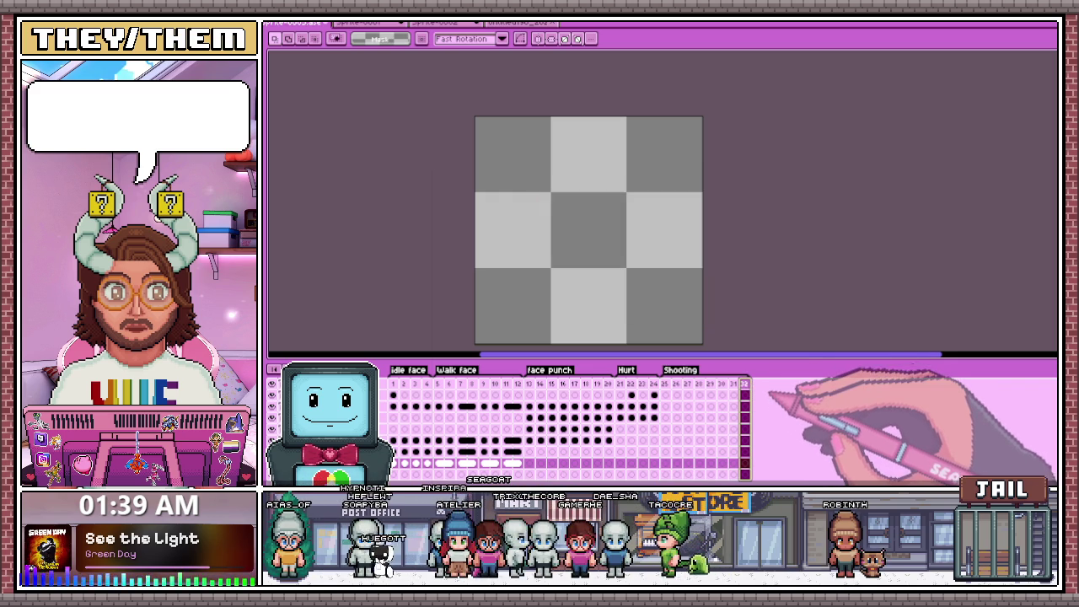
key("alt+n")
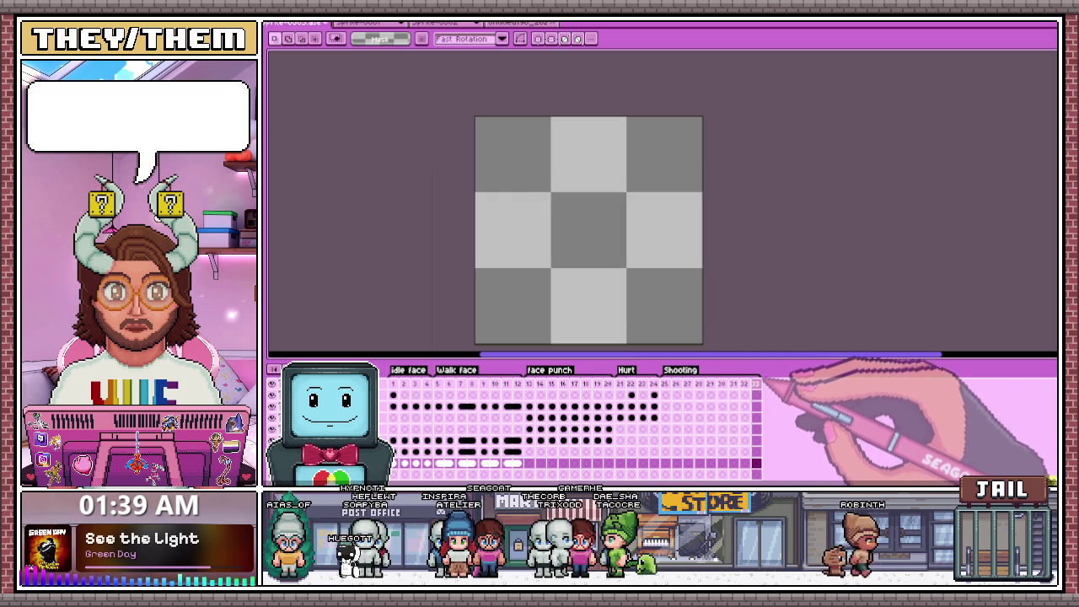
Add new frames after frame 33 and tag frames 33–40 as Sword attack.
left_click(699, 385)
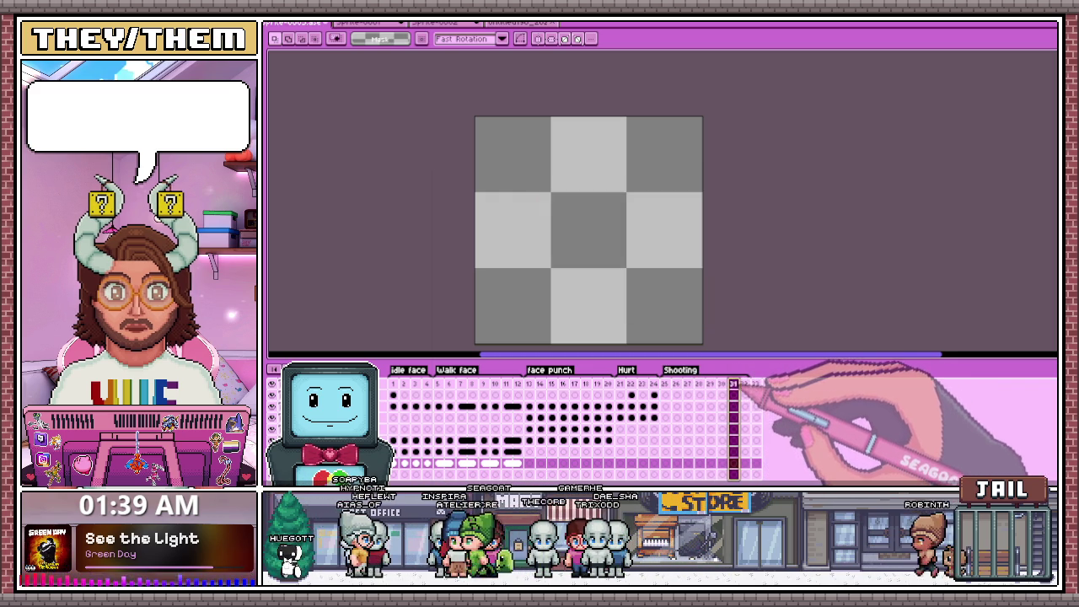
left_click(756, 385)
key("alt+n")
key("alt+n")
key("alt+n")
key("alt+n")
key("alt+n")
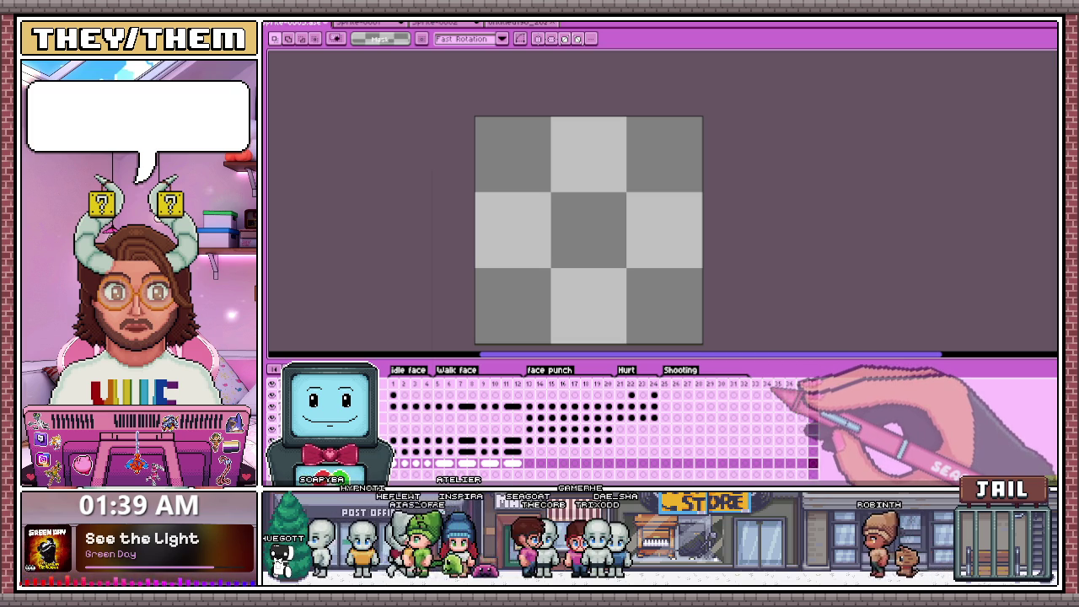
left_click_drag(756, 384, 802, 386)
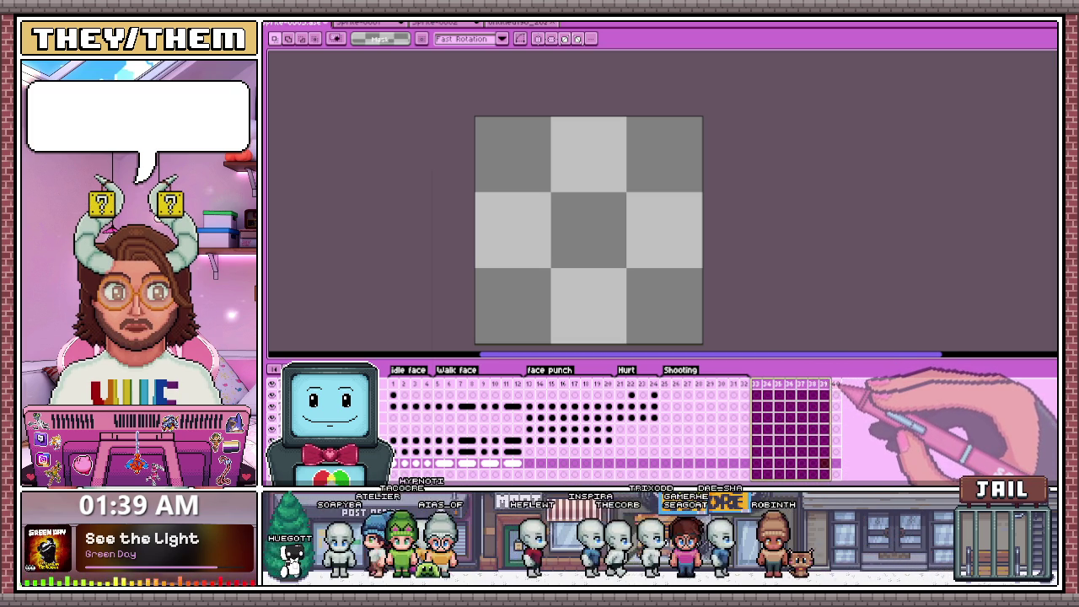
right_click(839, 386)
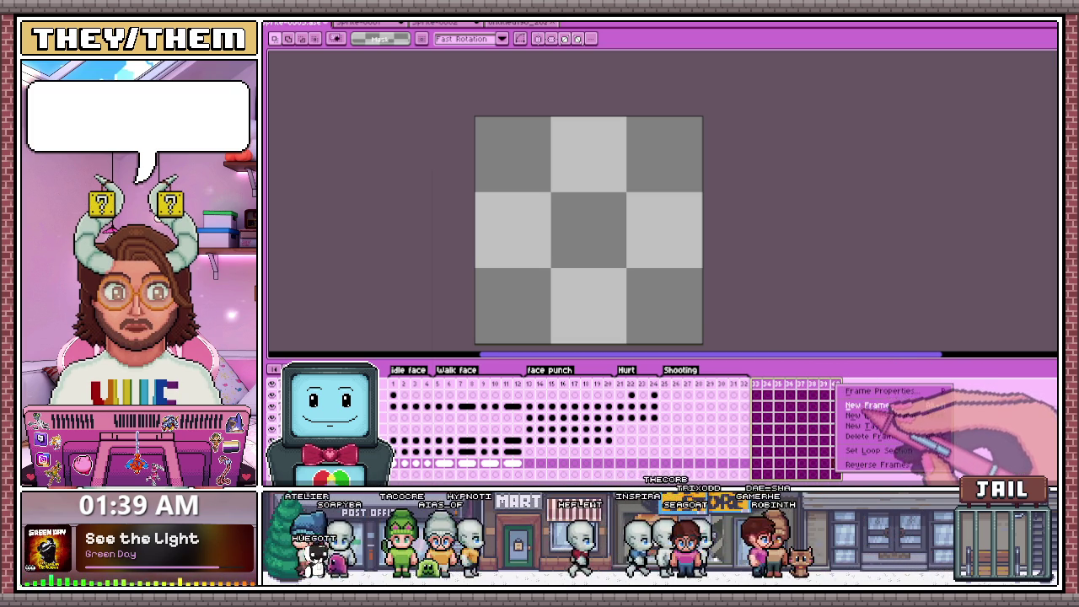
left_click(861, 426)
type("Sword attack")
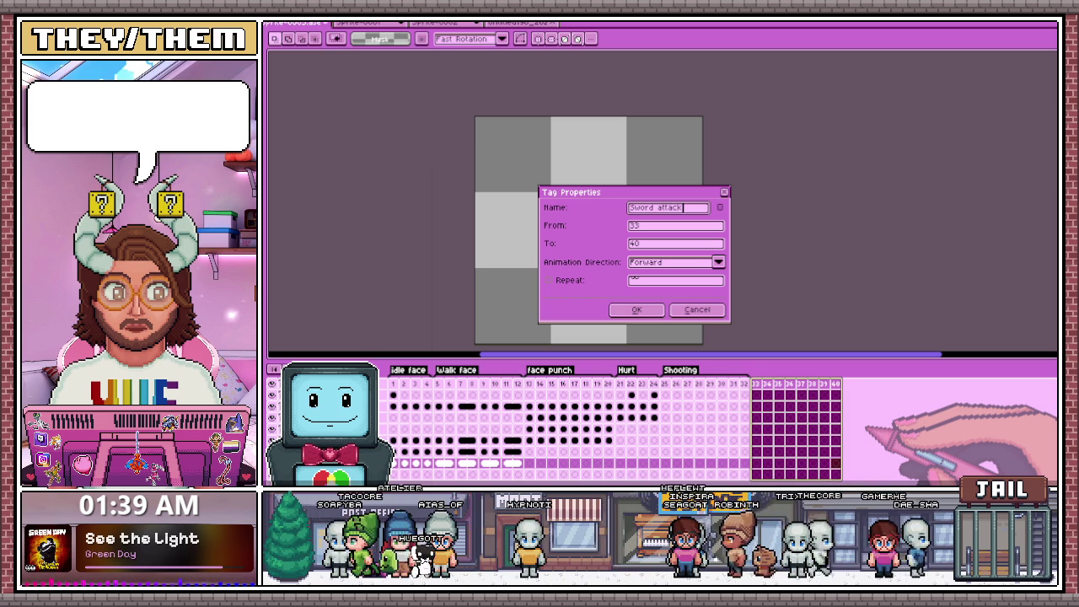
key("Return")
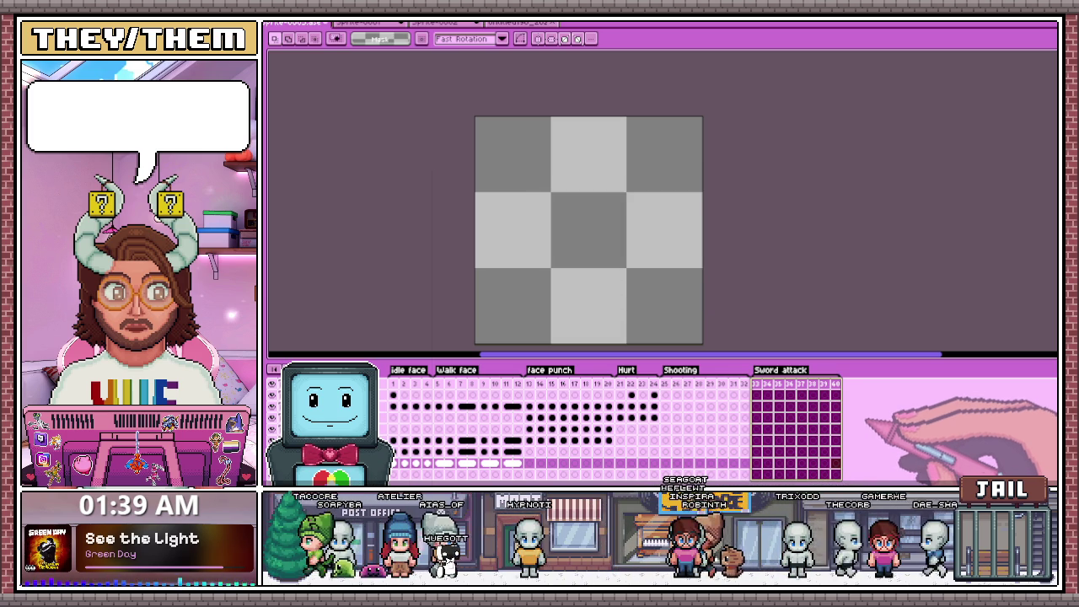
key("Escape")
Add more frames at the end and tag frames 41–48 as Sword Block.
key("alt+n")
key("alt+n")
key("alt+n")
key("alt+n")
key("alt+n")
key("alt+n")
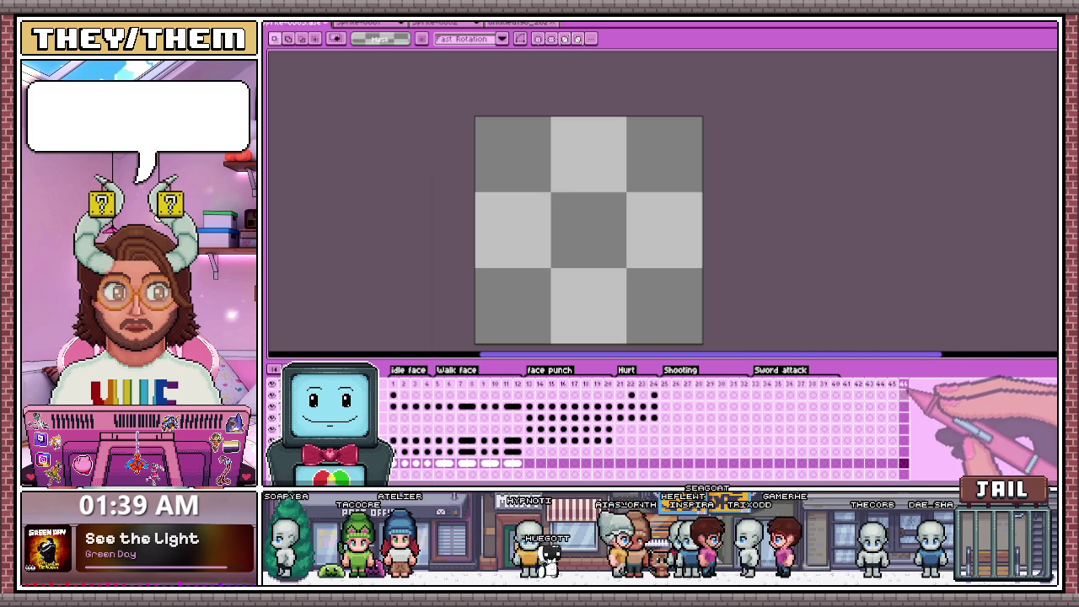
key("alt+n")
key("alt+n")
key("Left")
key("Left")
key("Left")
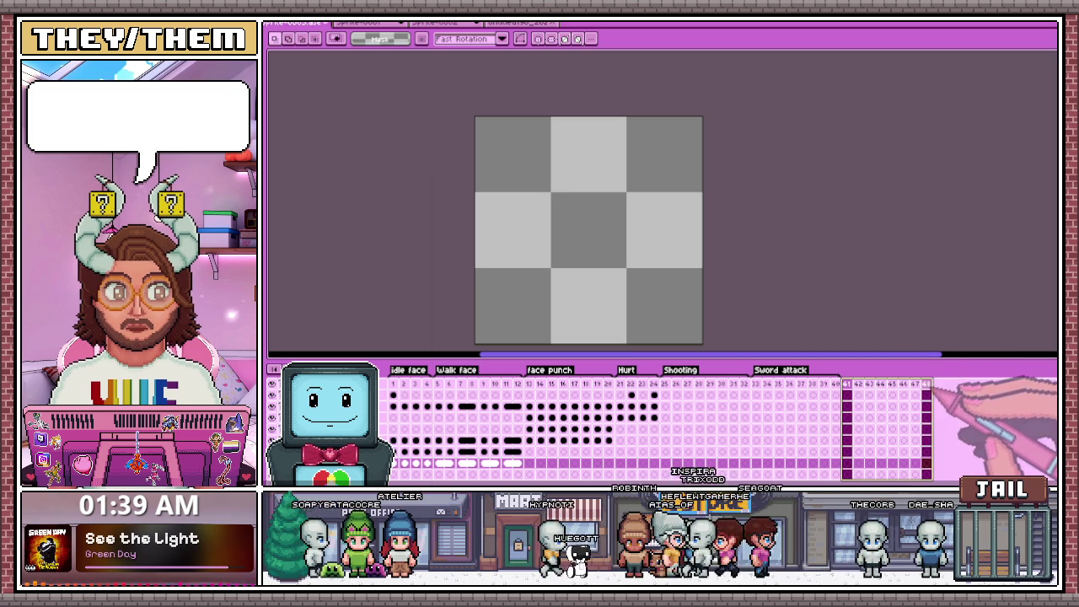
left_click_drag(847, 384, 926, 383)
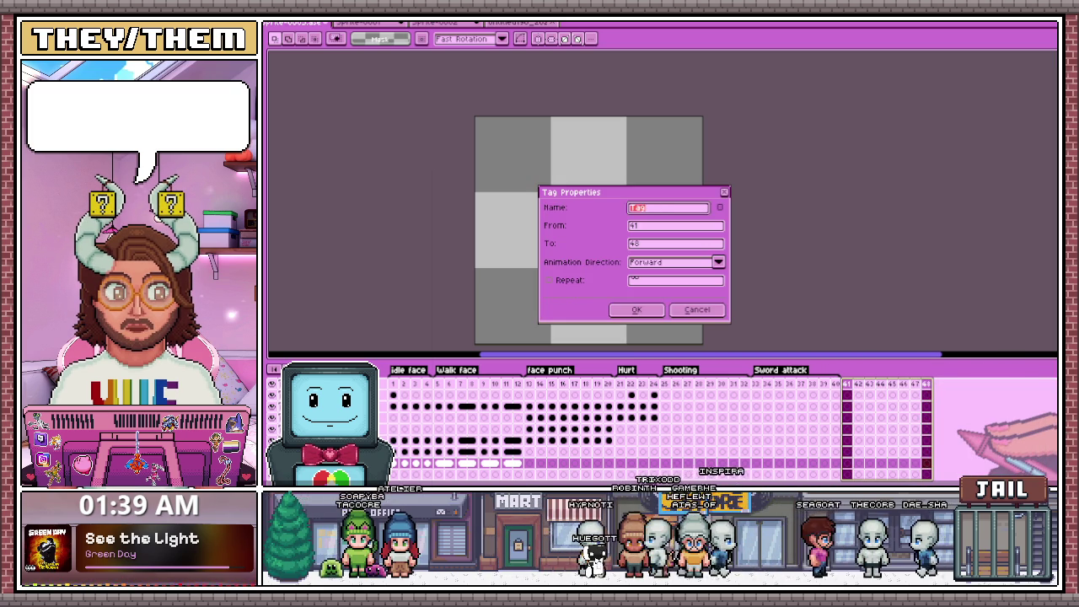
type("Swor")
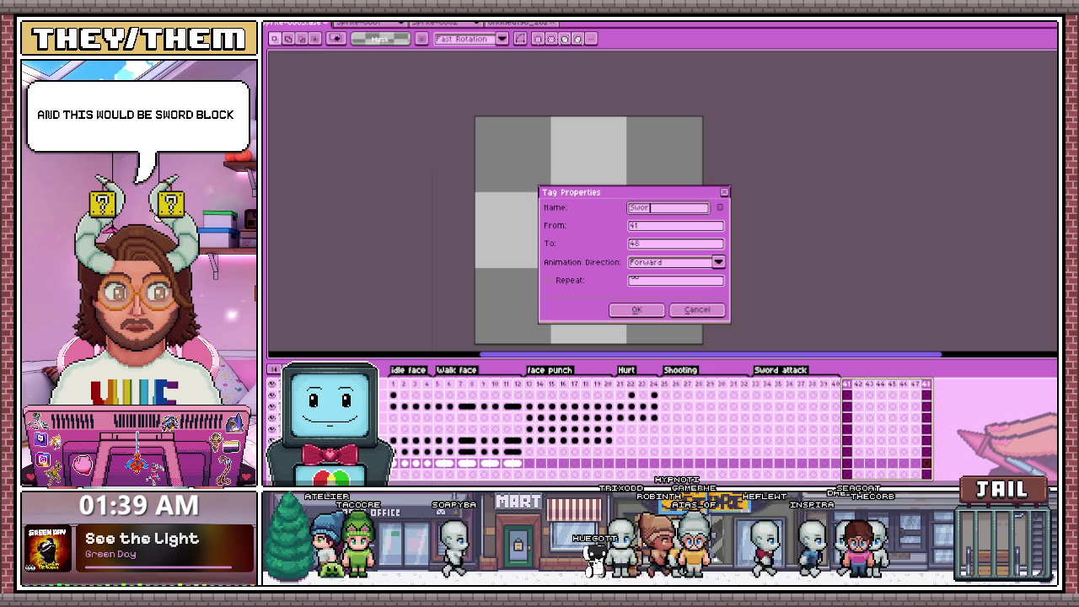
type("d Block")
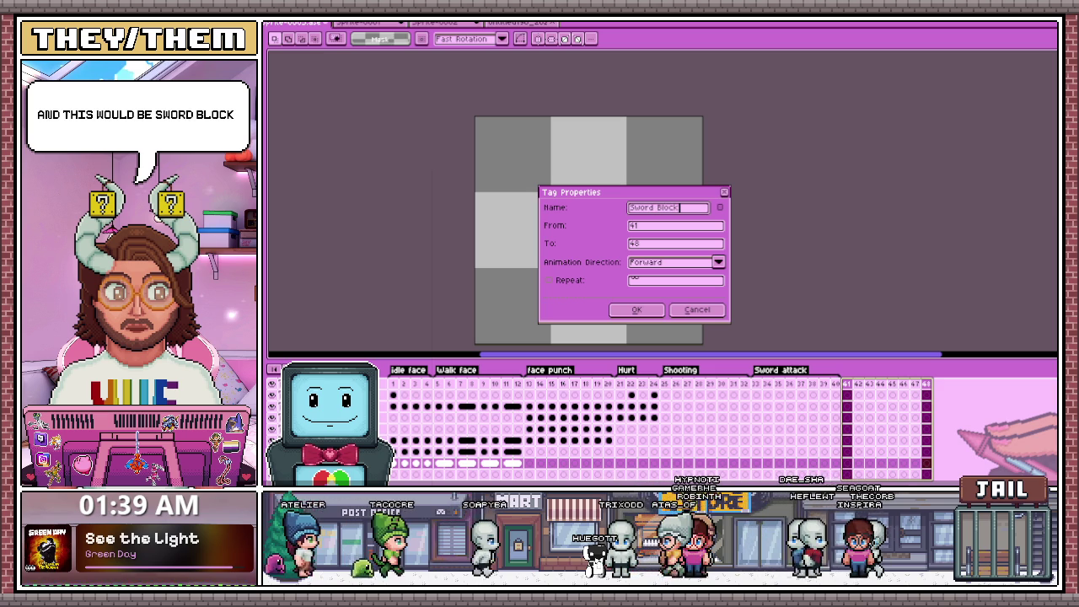
left_click(656, 311)
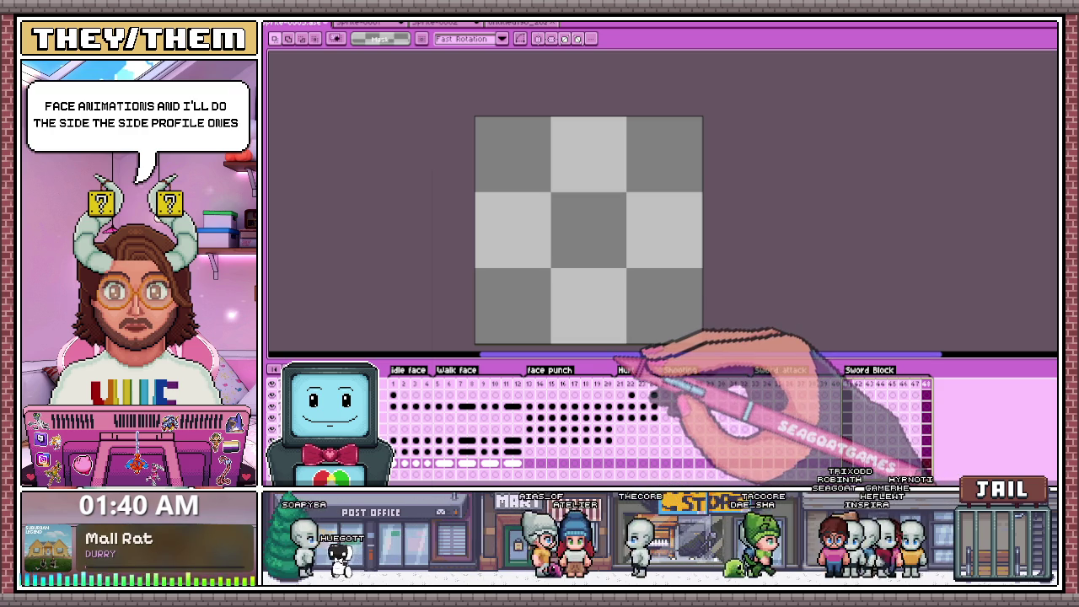
Drag the timeline splitter up to show layer rows, then browse to frames 25 and 13.
mouse_move(619, 356)
left_mouse_down()
mouse_move(591, 240)
mouse_move(606, 320)
left_mouse_up()
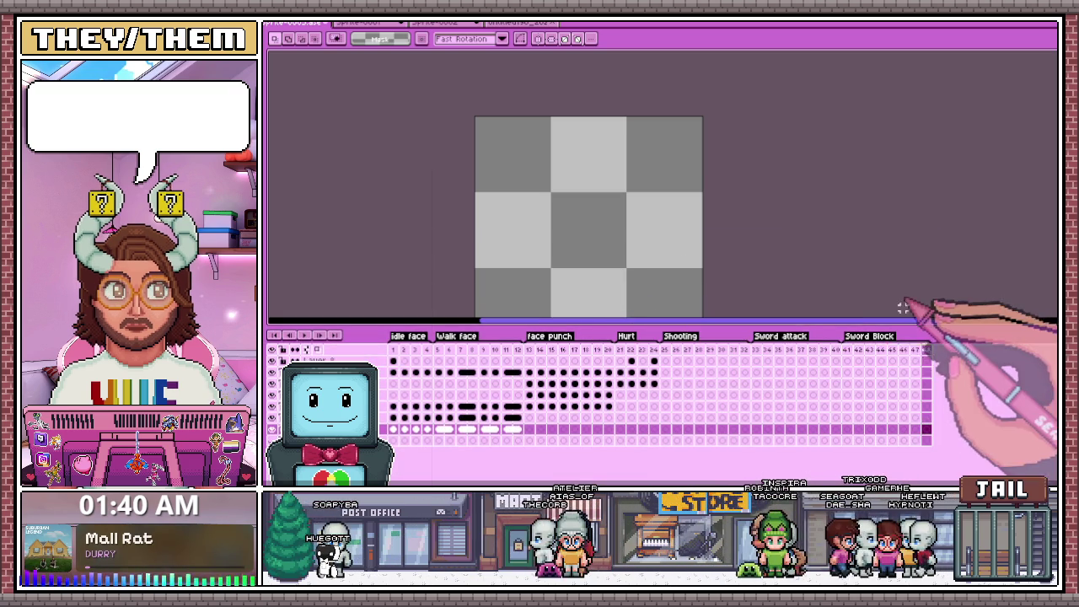
left_click(666, 370)
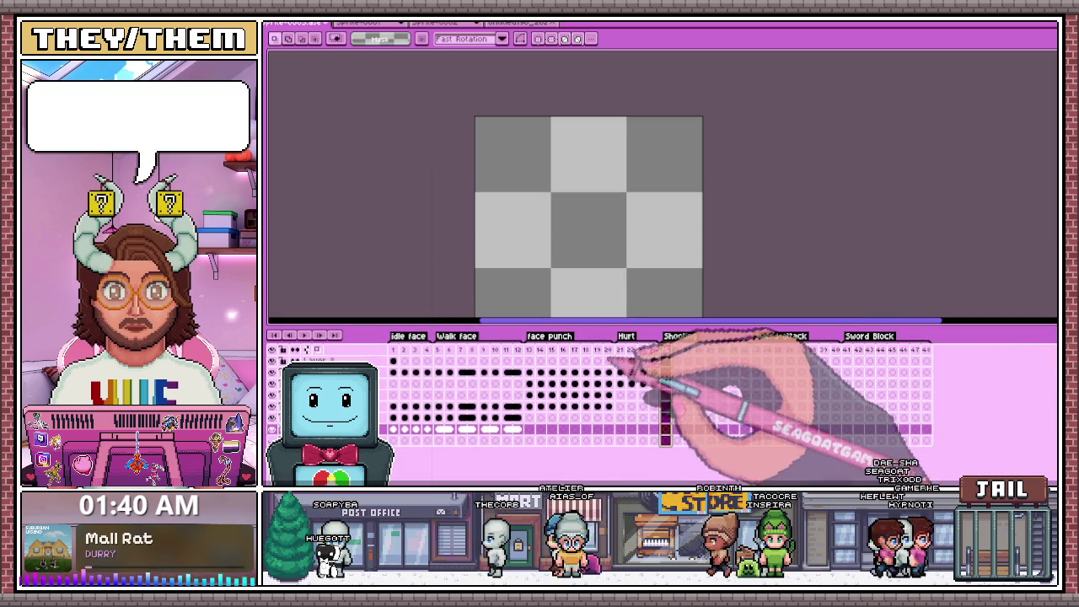
left_click(529, 363)
scroll(649, 257, "down", 2)
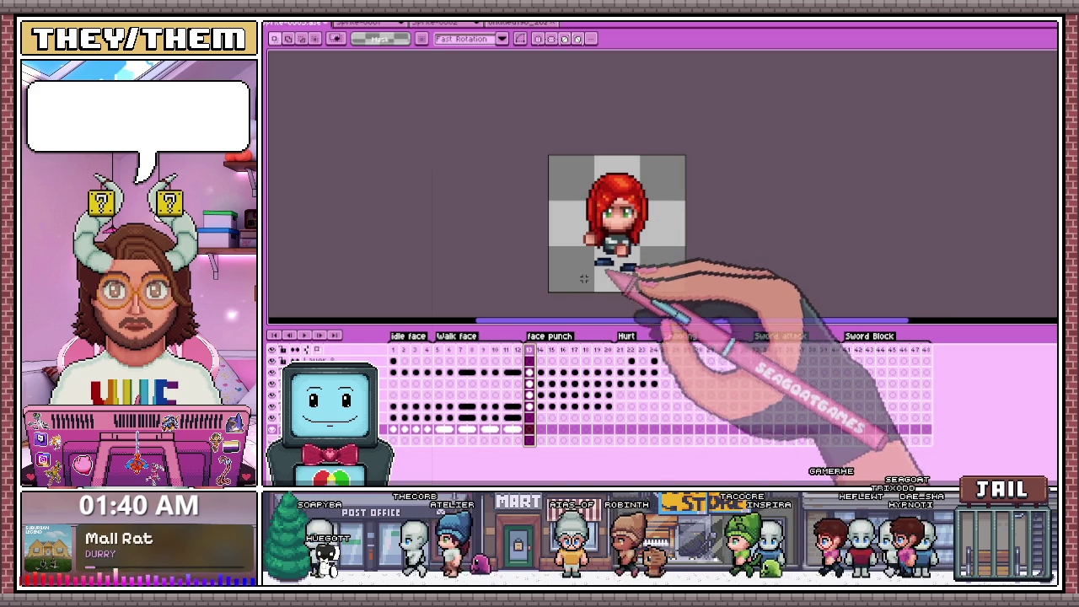
Move to the top layer at Sword attack frame 33.
left_click(383, 372)
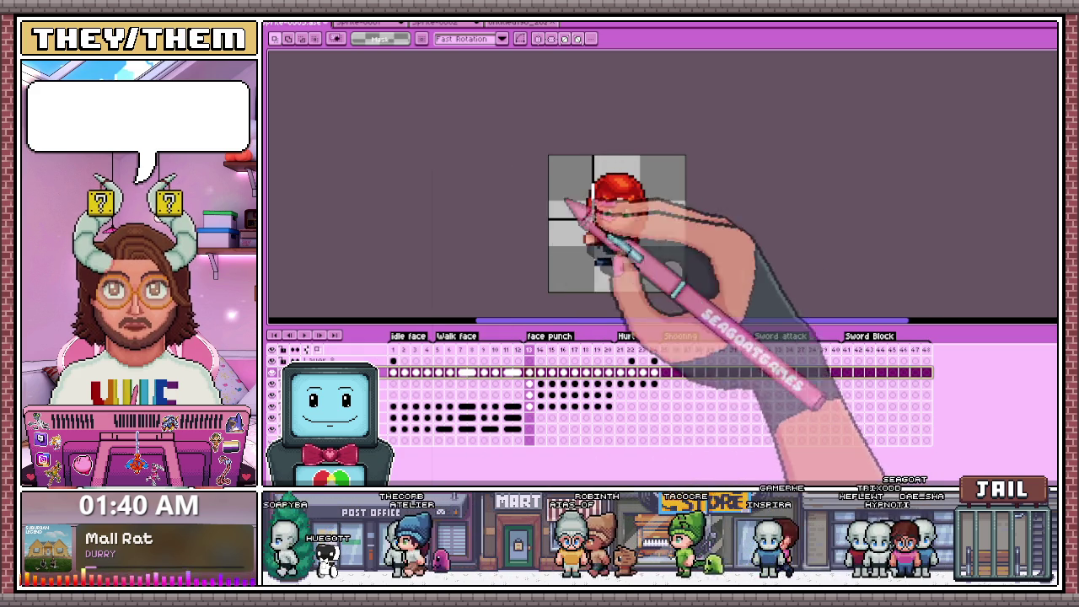
key("ctrl+a")
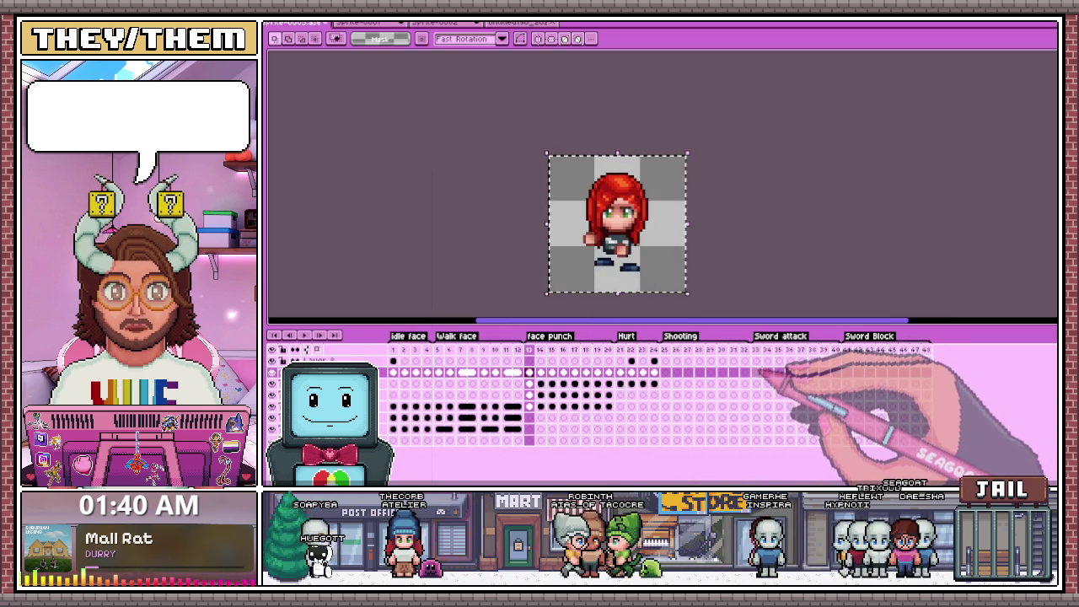
left_click(756, 371)
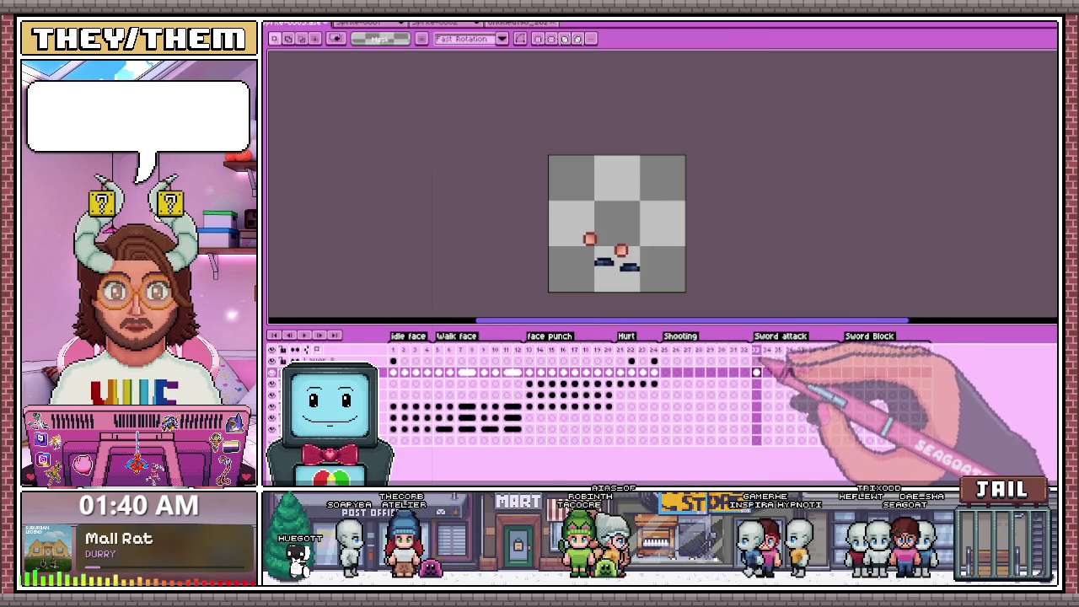
left_click(756, 361)
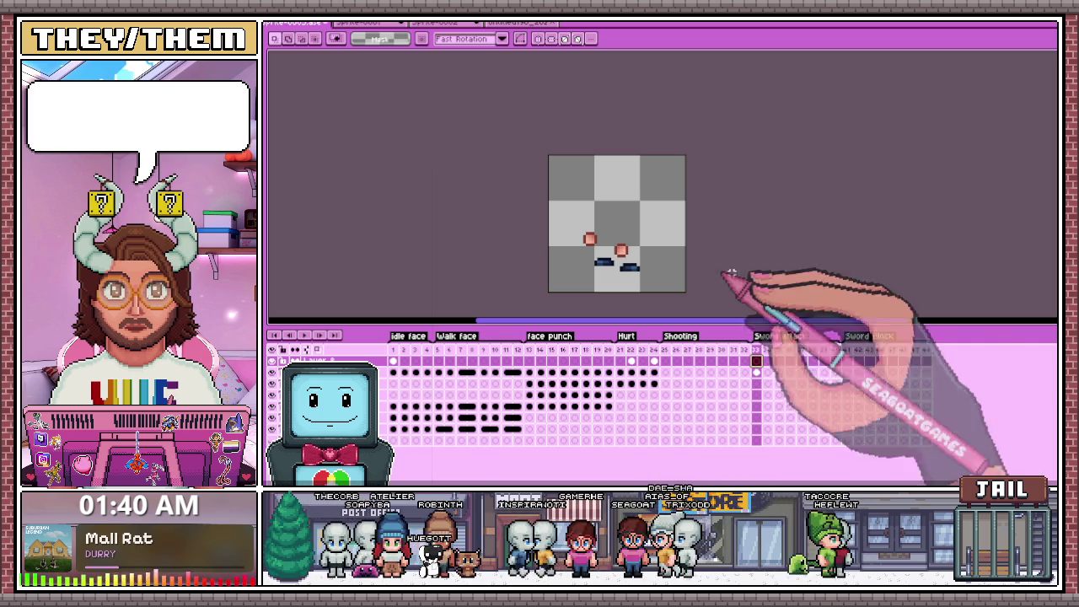
left_click(756, 372)
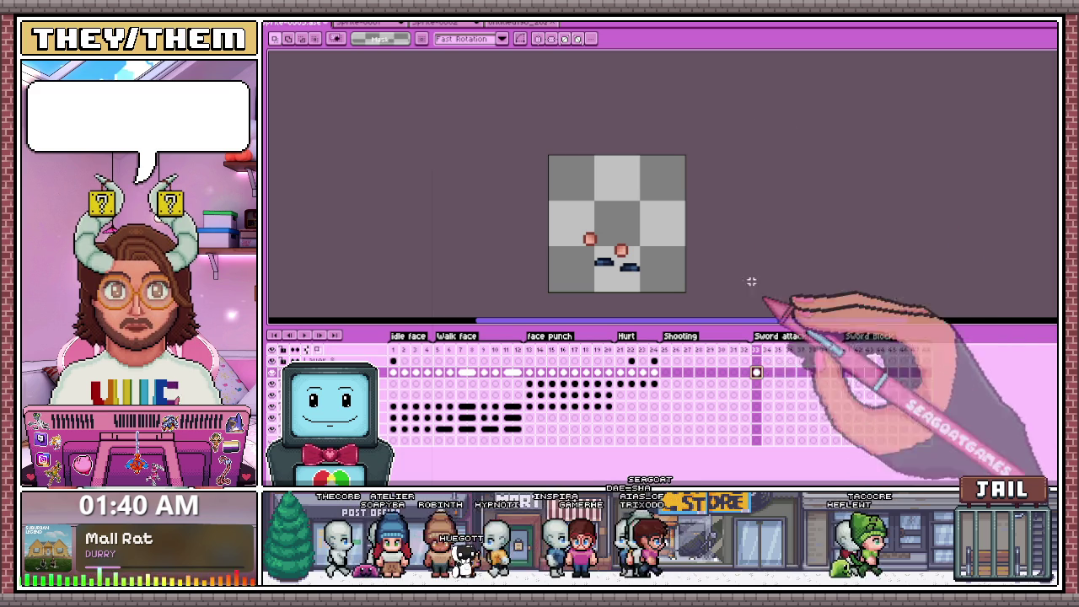
left_click(756, 361)
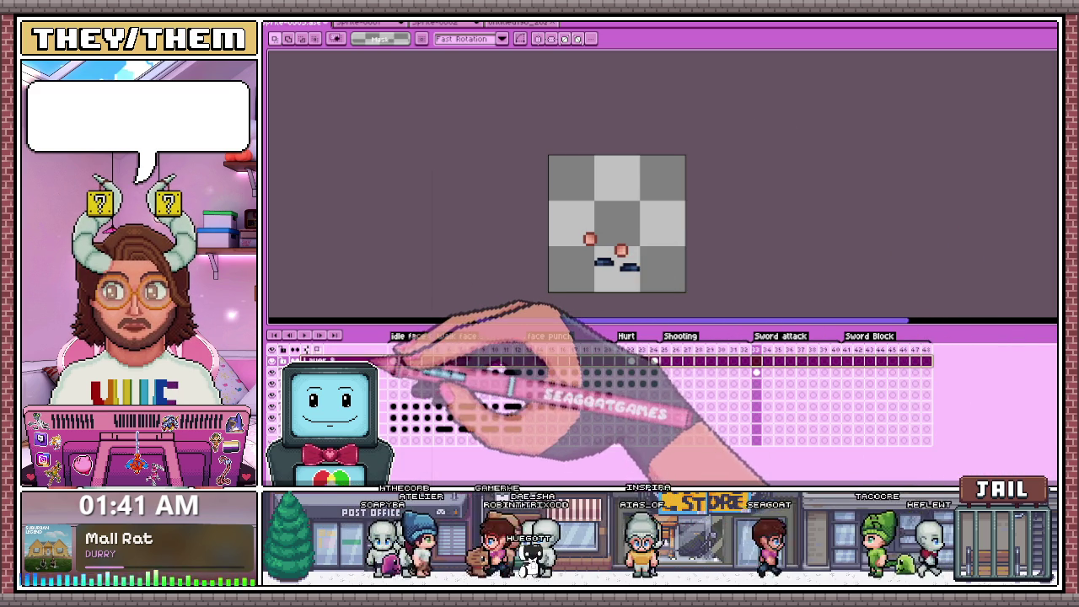
Add a new top layer and rename it Sword.
key("shift+n")
double_click(346, 360)
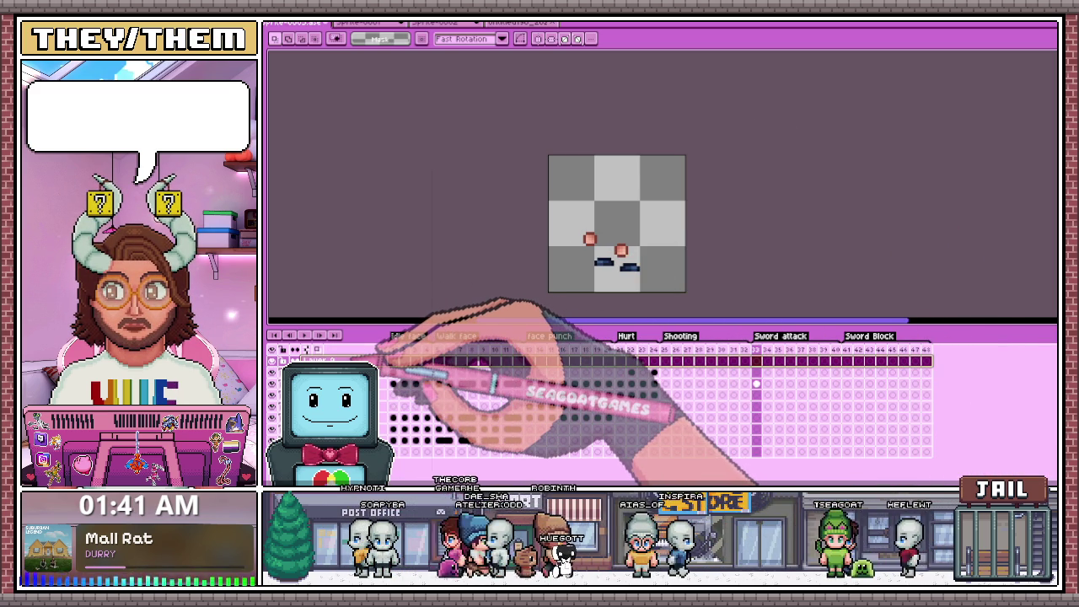
type("Sword")
key("Return")
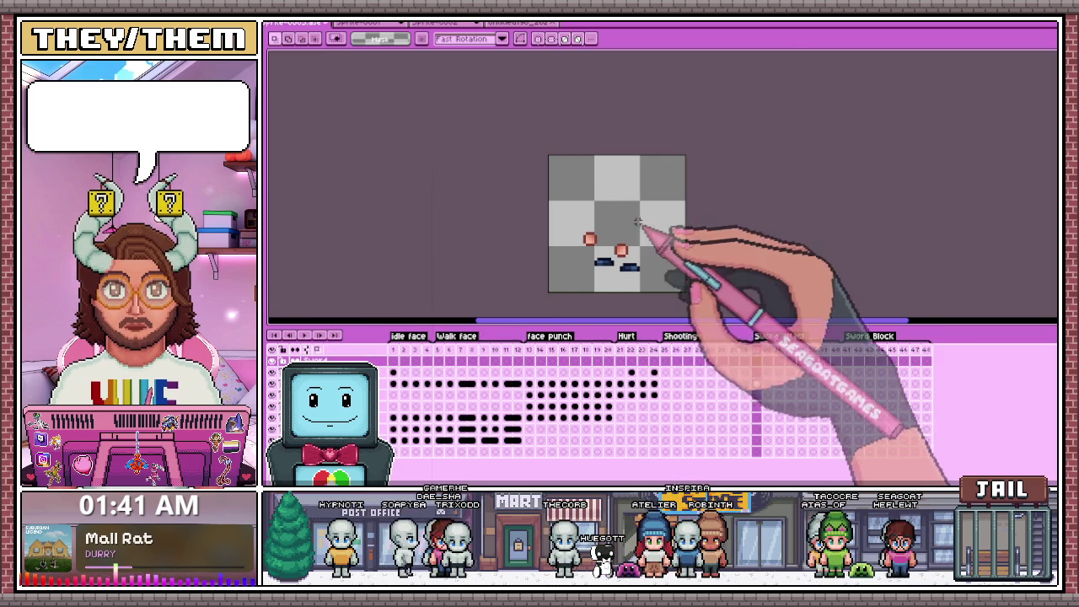
scroll(639, 227, "up", 3)
key("b")
mouse_move(536, 227)
left_mouse_down()
mouse_move(536, 181)
mouse_move(547, 219)
left_mouse_up()
left_click(525, 215)
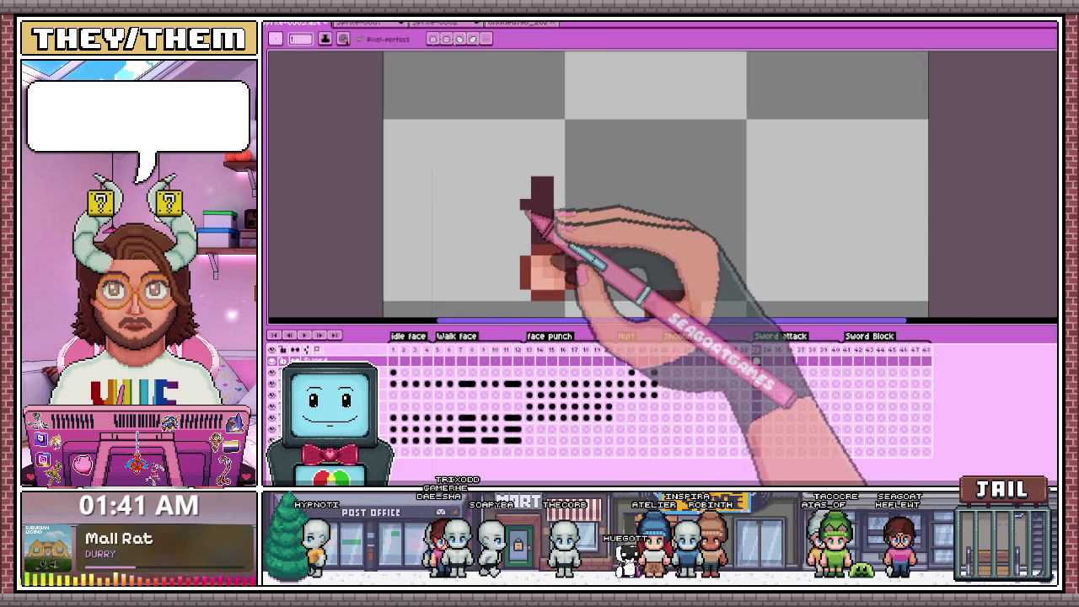
scroll(527, 215, "down", 2)
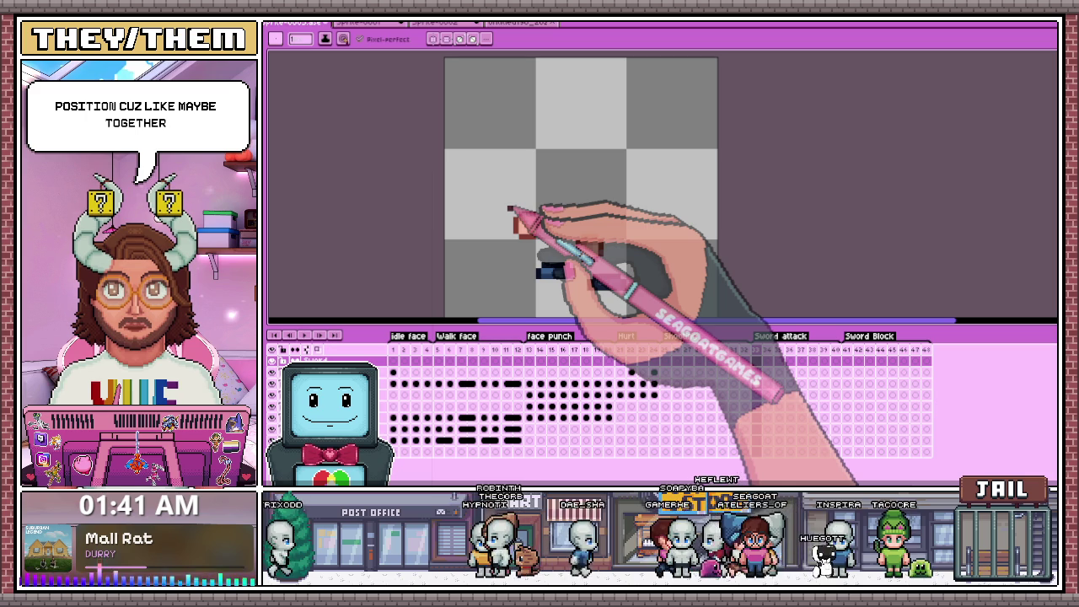
scroll(628, 266, "down", 1)
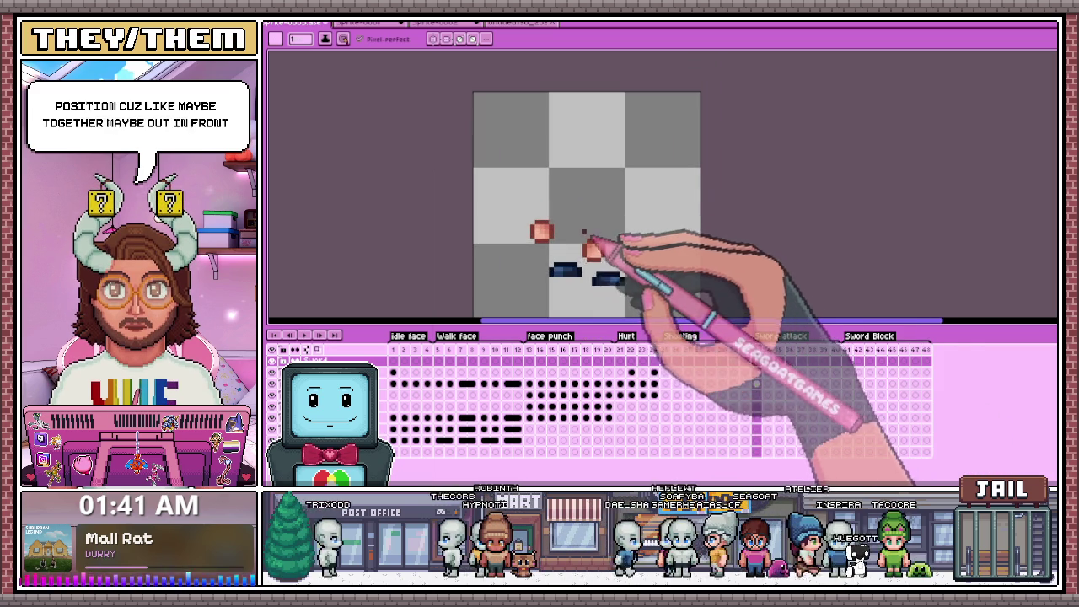
left_click_drag(588, 188, 571, 245)
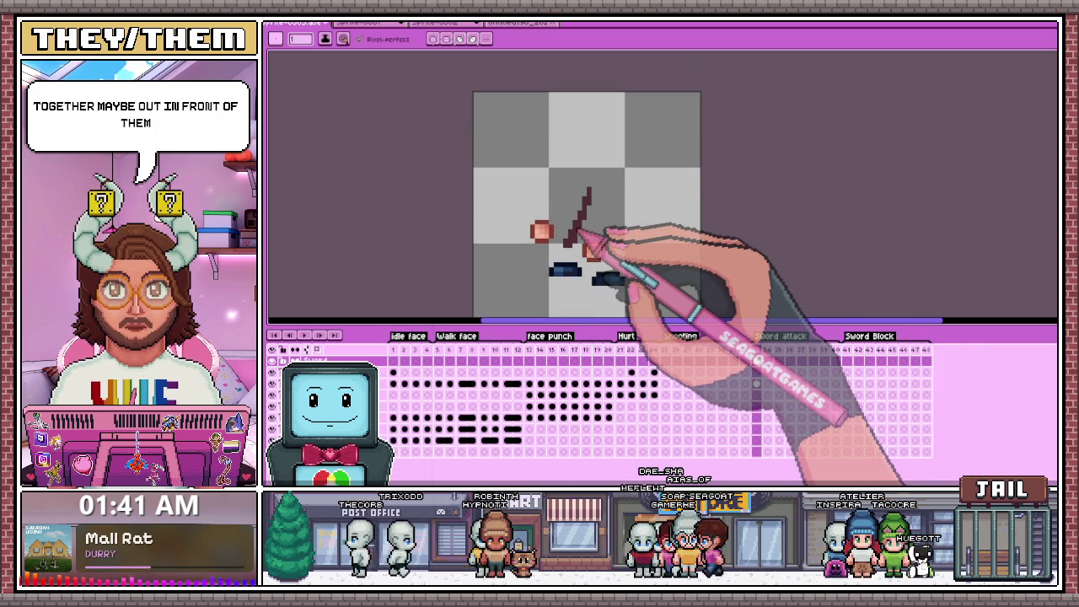
key("ctrl+z")
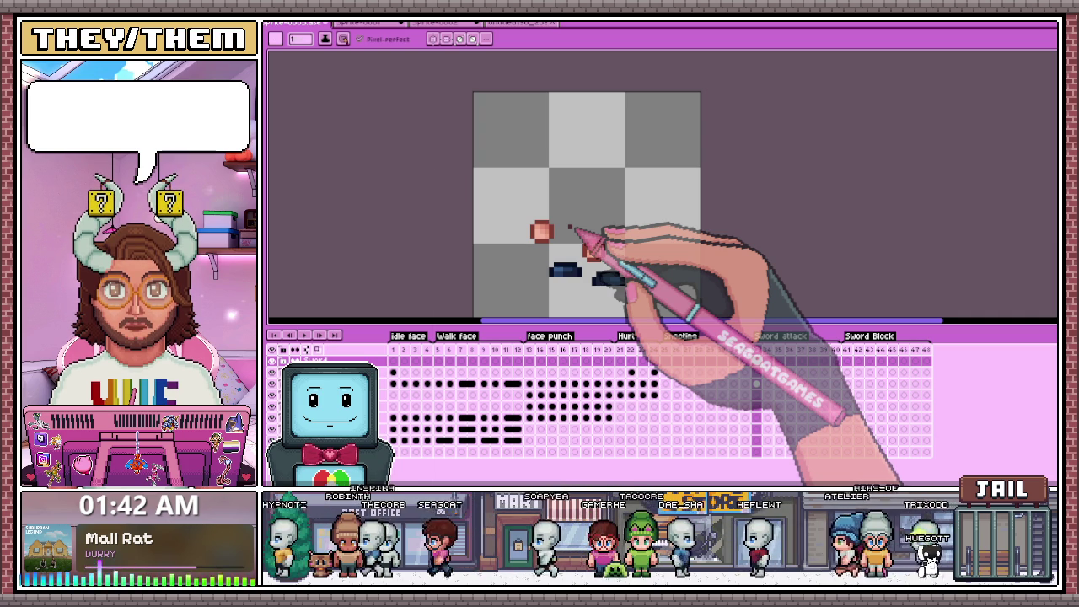
left_click(783, 361)
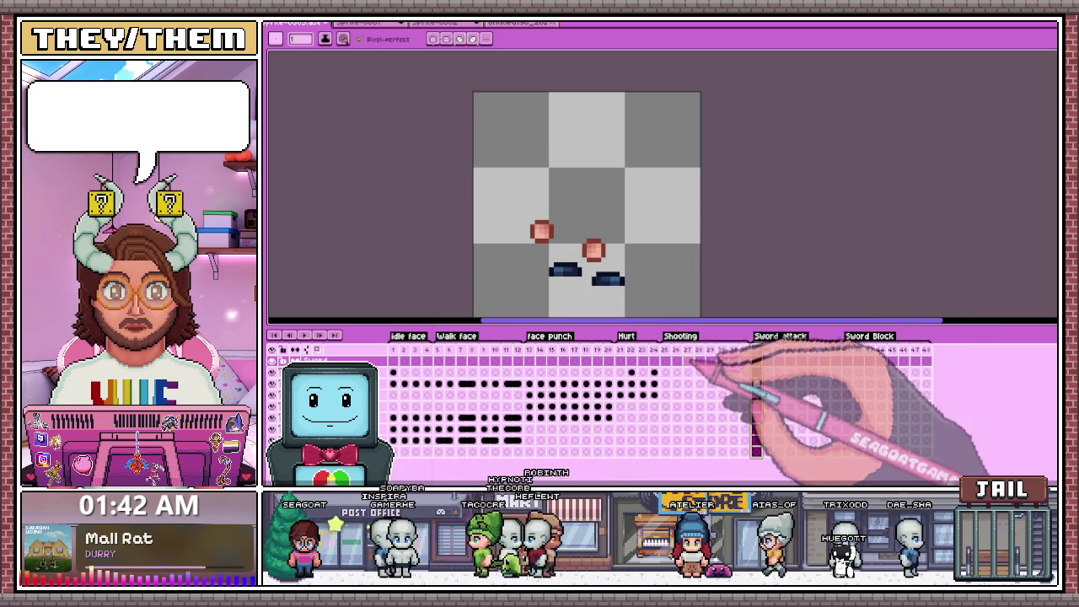
Select the left foot with the marquee and place a copy beside it.
scroll(566, 228, "down", 4)
scroll(570, 245, "up", 2)
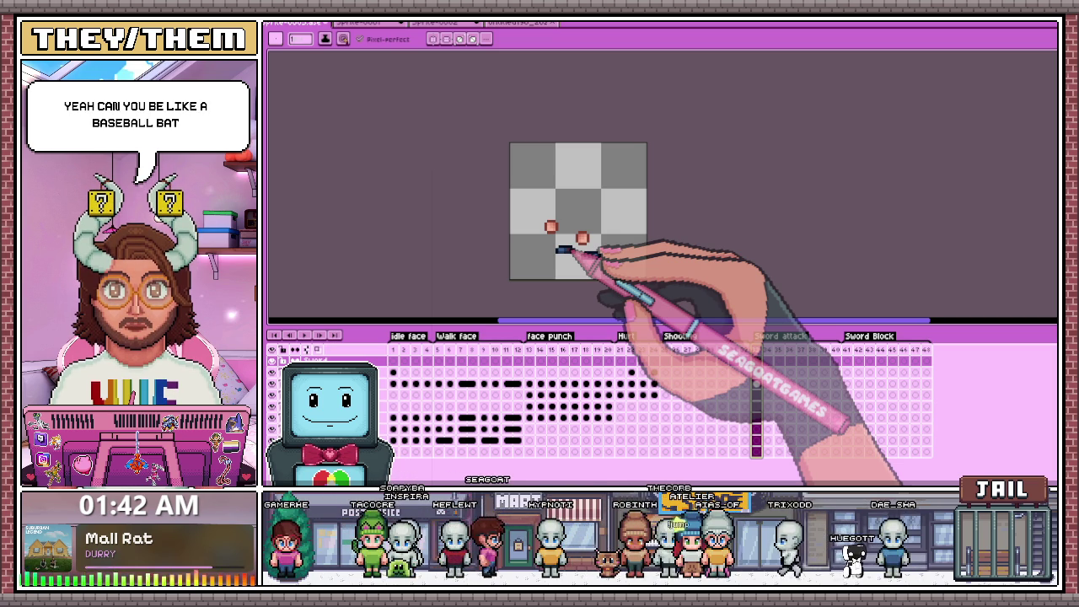
scroll(570, 279, "up", 1)
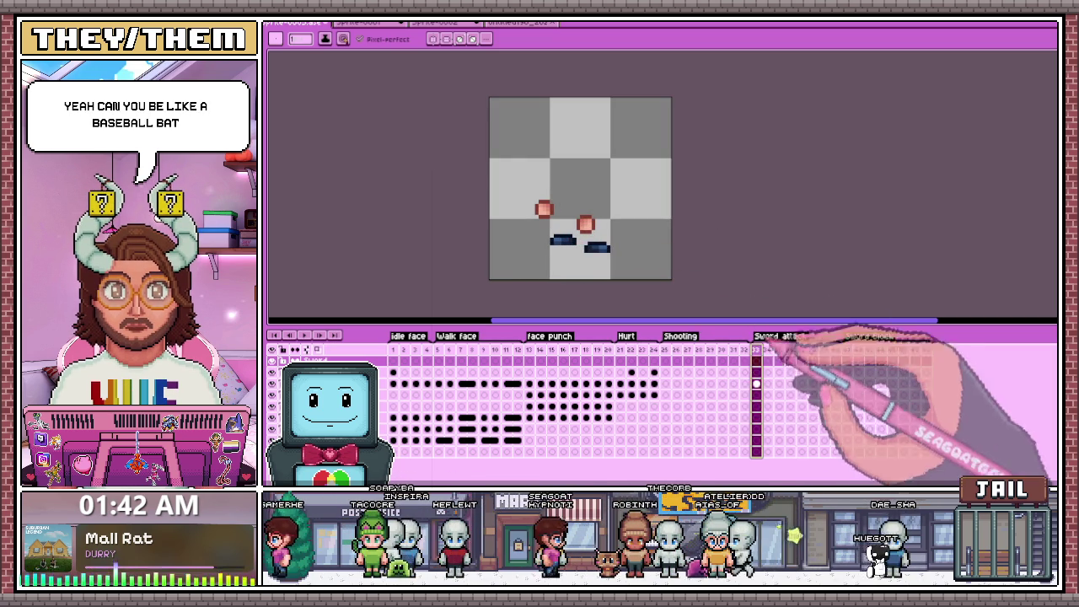
key("m")
scroll(553, 242, "up", 1)
left_click_drag(541, 232, 578, 257)
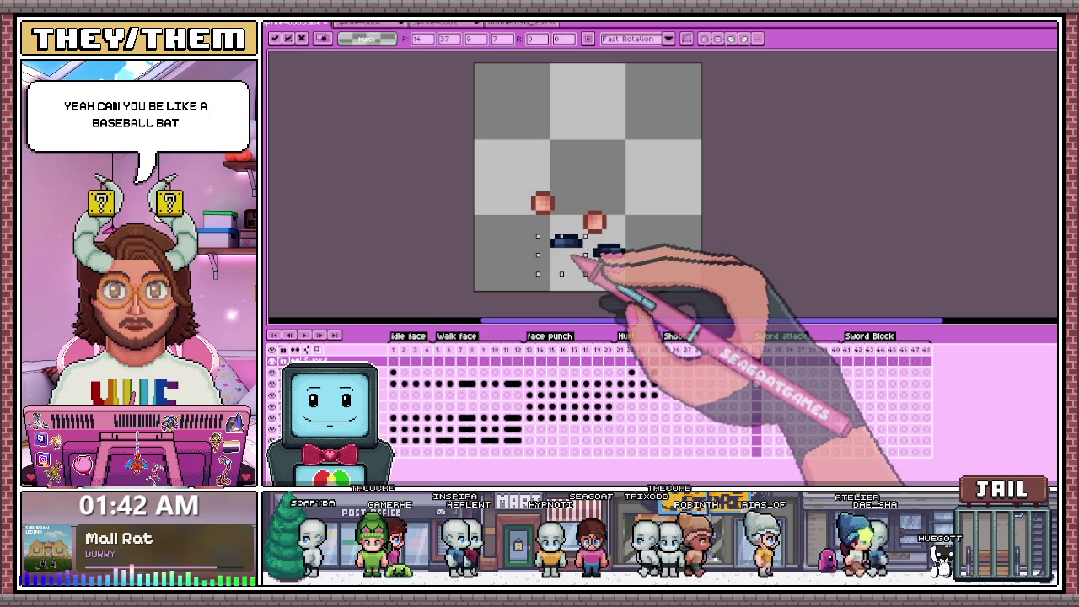
left_click(756, 385)
scroll(576, 248, "up", 2)
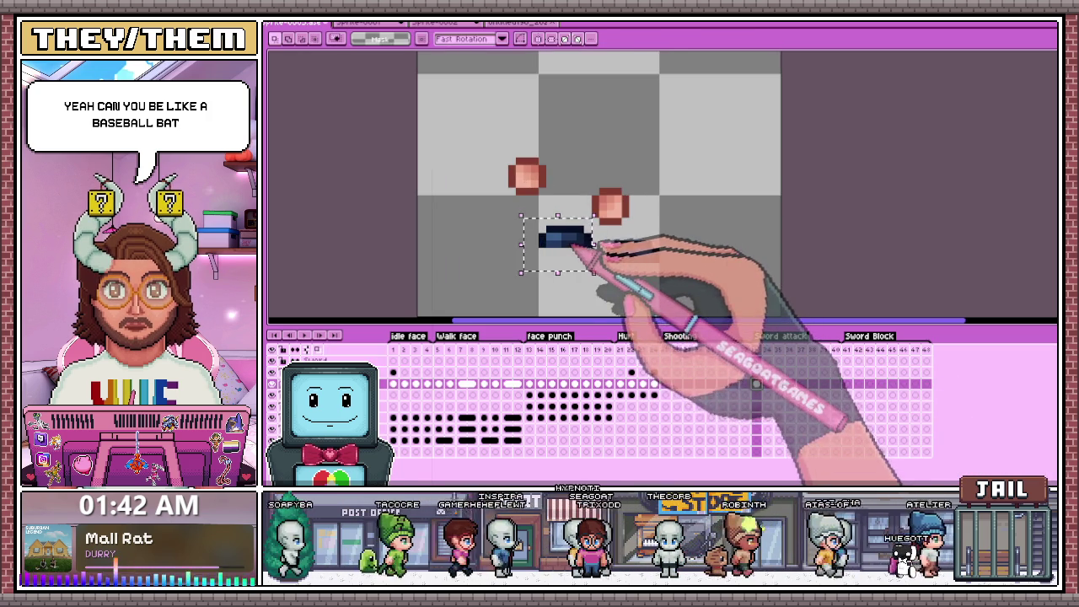
left_click_drag(590, 244, 657, 248)
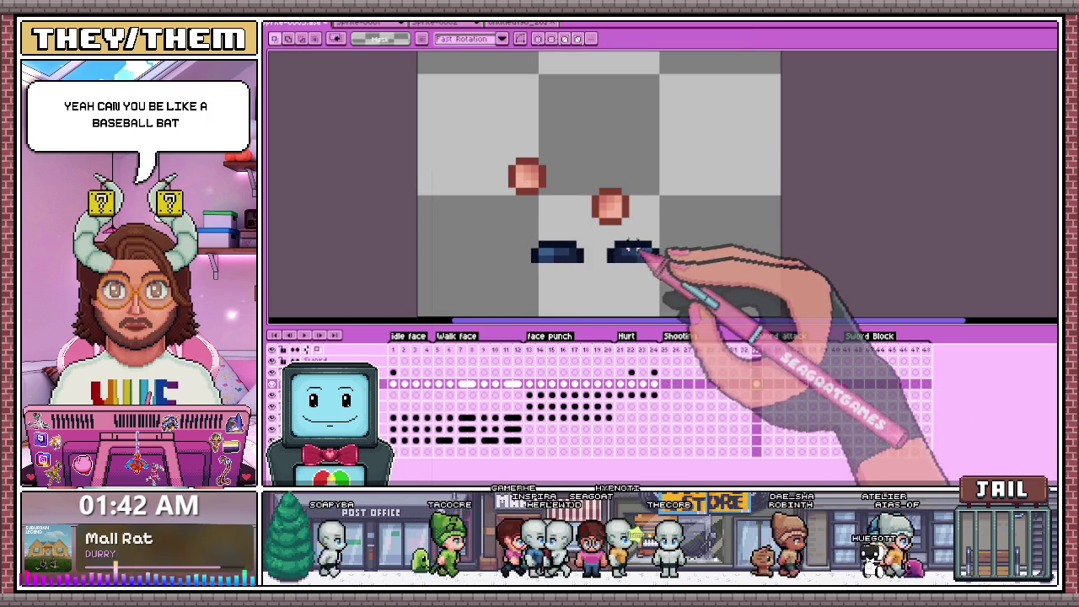
mouse_move(649, 257)
left_mouse_down()
mouse_move(560, 240)
mouse_move(657, 265)
left_mouse_up()
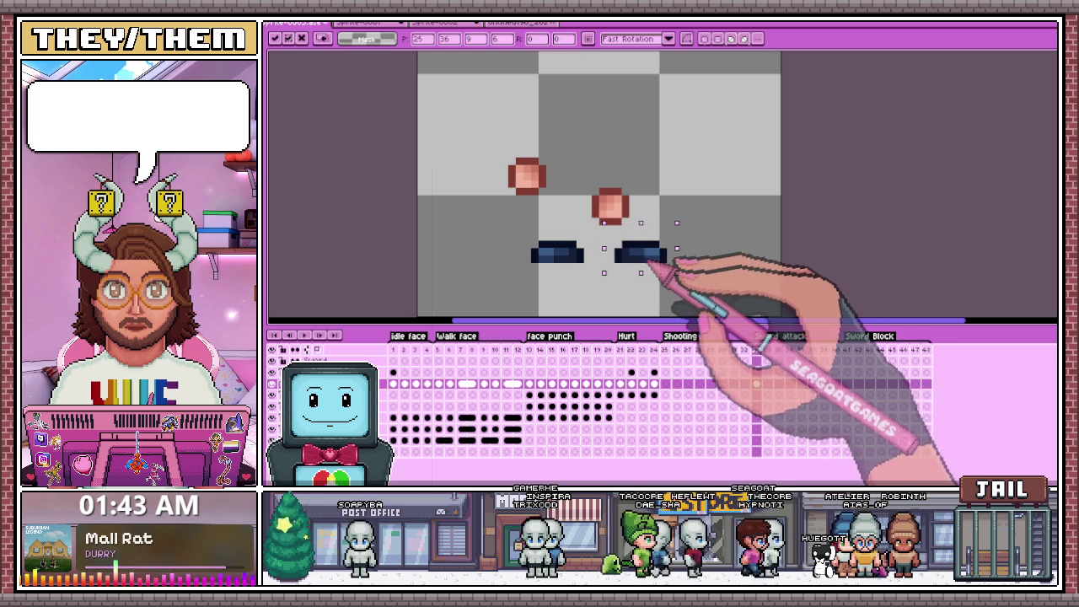
Move the right fist onto the left fist so the hands are clasped, undoing the last change.
left_click(607, 200)
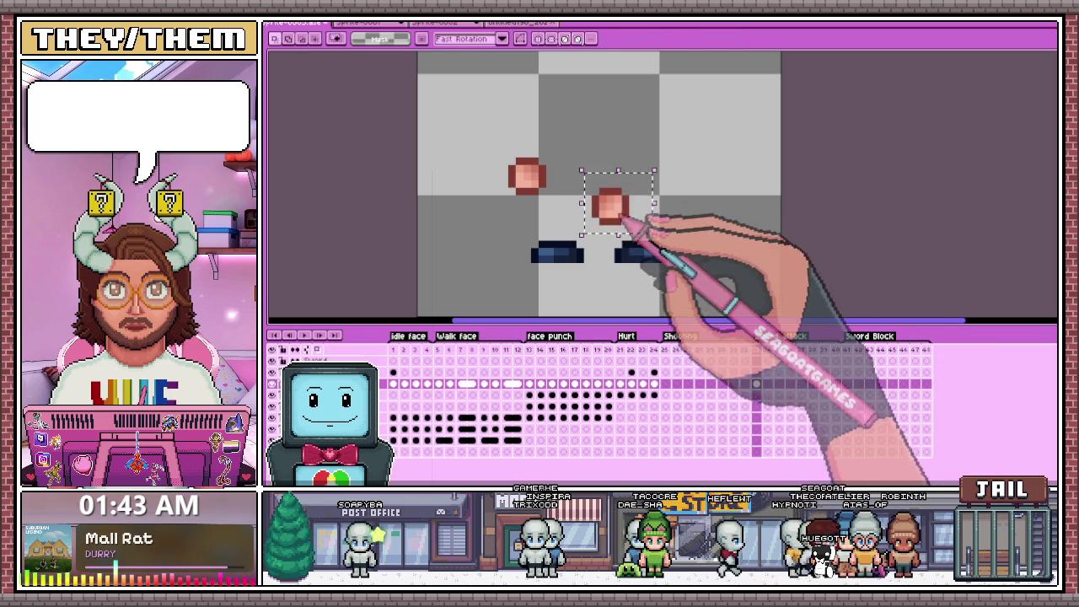
left_click_drag(600, 201, 537, 181)
key("Return")
scroll(590, 219, "down", 1)
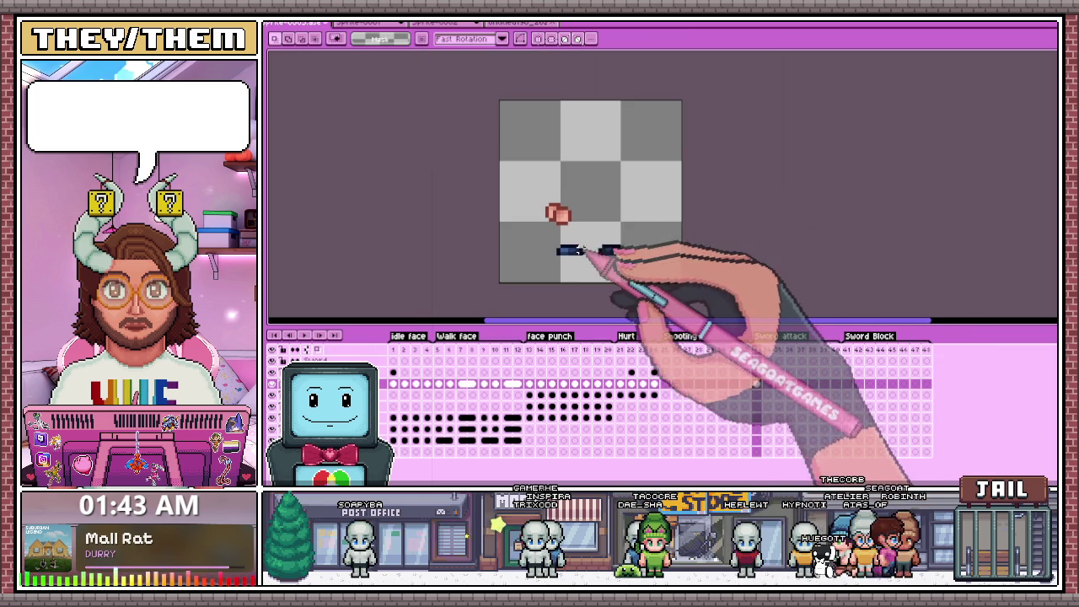
scroll(580, 223, "up", 1)
scroll(579, 223, "down", 1)
scroll(573, 219, "down", 1)
scroll(564, 215, "up", 1)
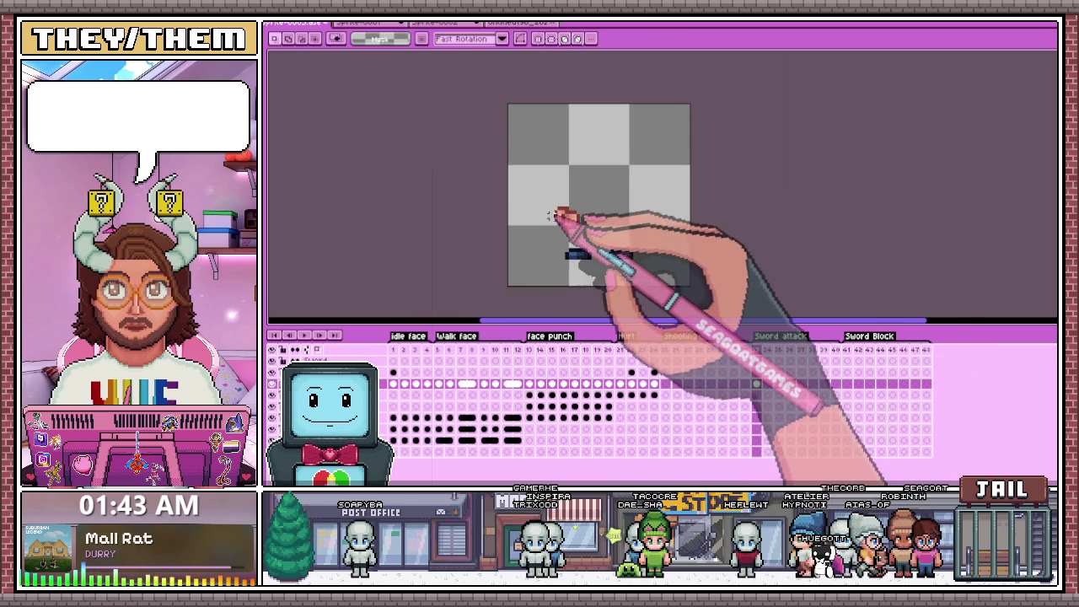
scroll(552, 206, "up", 1)
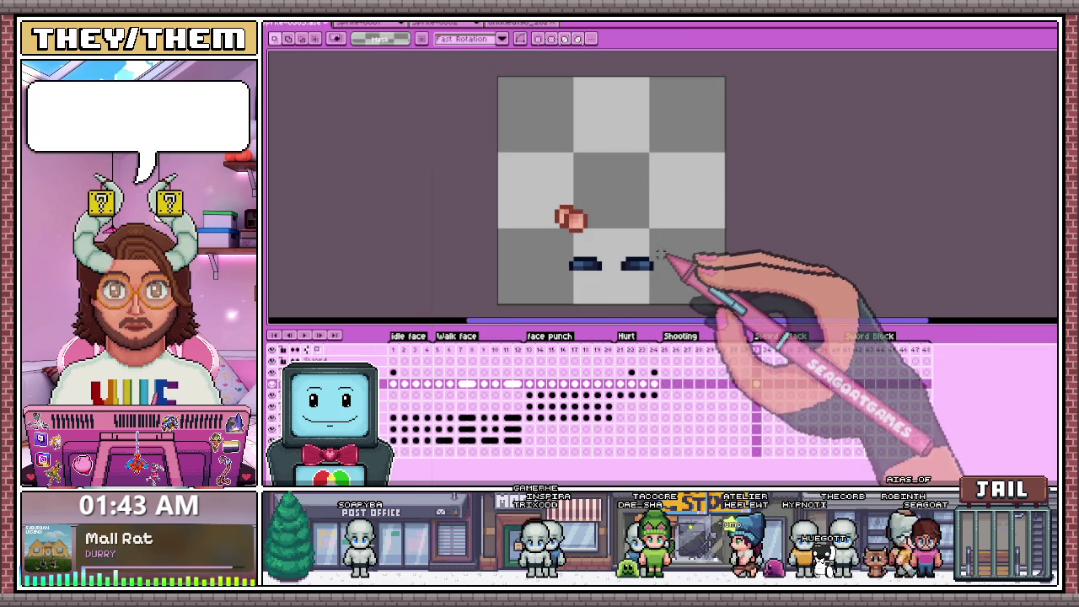
key("ctrl+z")
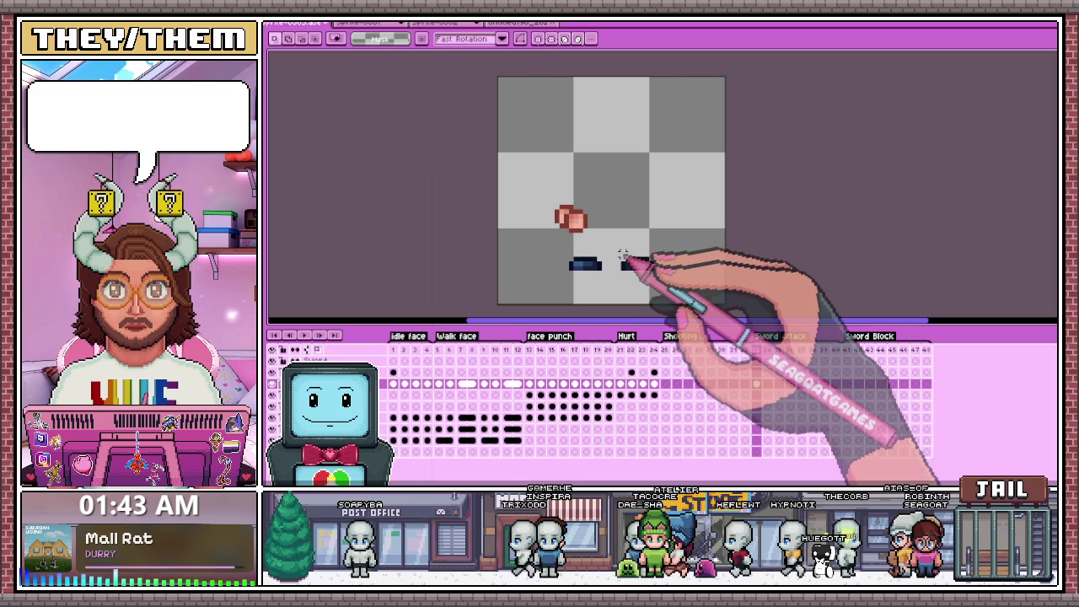
Paste the hands-and-feet pose into frames 34 and 35, nudging the fist and restoring the right foot.
left_click(767, 354)
key("ctrl+v")
mouse_move(527, 197)
left_mouse_down()
mouse_move(618, 258)
mouse_move(590, 232)
left_mouse_up()
left_click(773, 363)
left_click(778, 364)
key("ctrl+v")
scroll(575, 250, "up", 1)
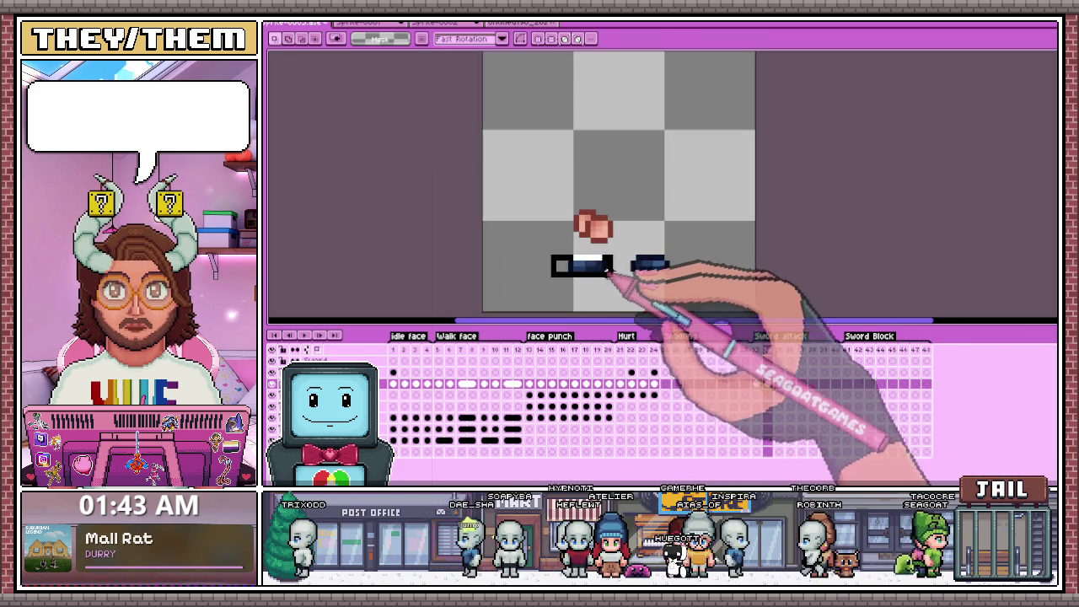
left_click(625, 252)
key("ctrl+v")
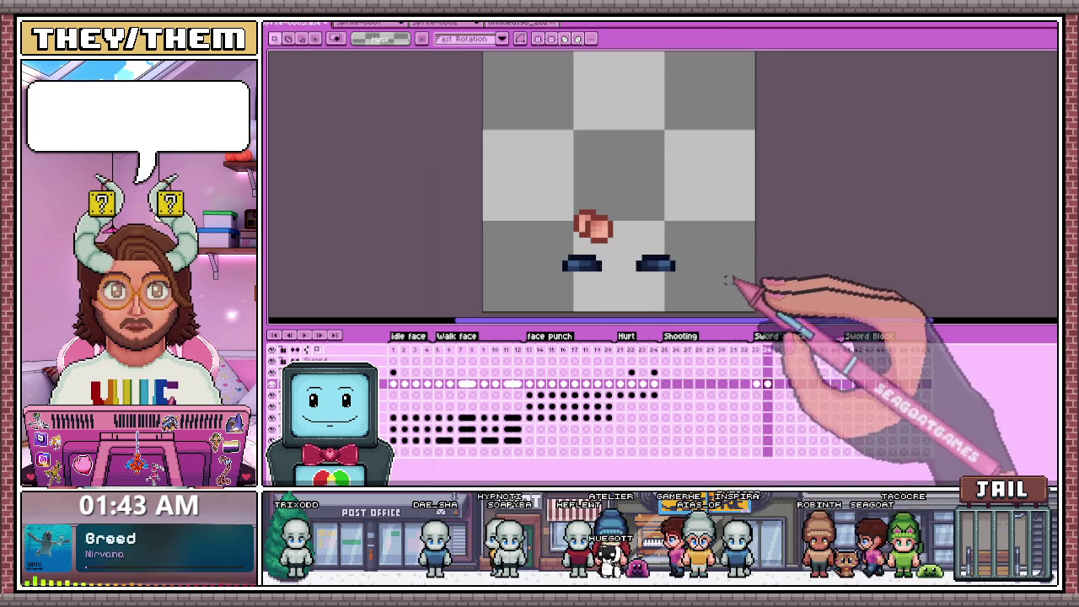
Shift the clasped fist to a new position on the next Sword attack frame.
left_click_drag(498, 162, 728, 308)
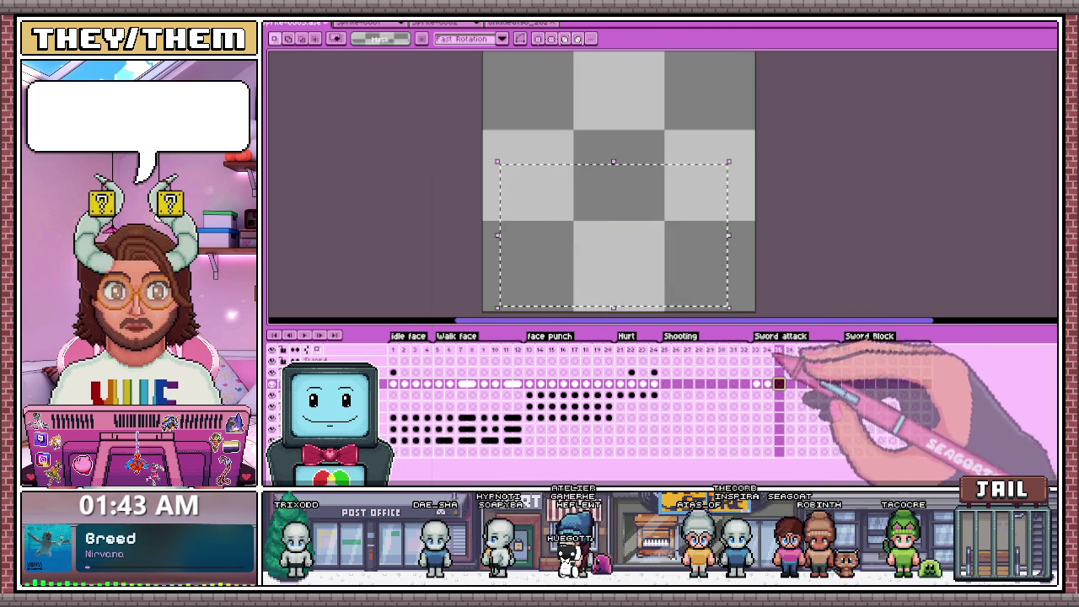
left_click(788, 364)
mouse_move(547, 183)
left_mouse_down()
mouse_move(617, 248)
mouse_move(632, 245)
left_mouse_up()
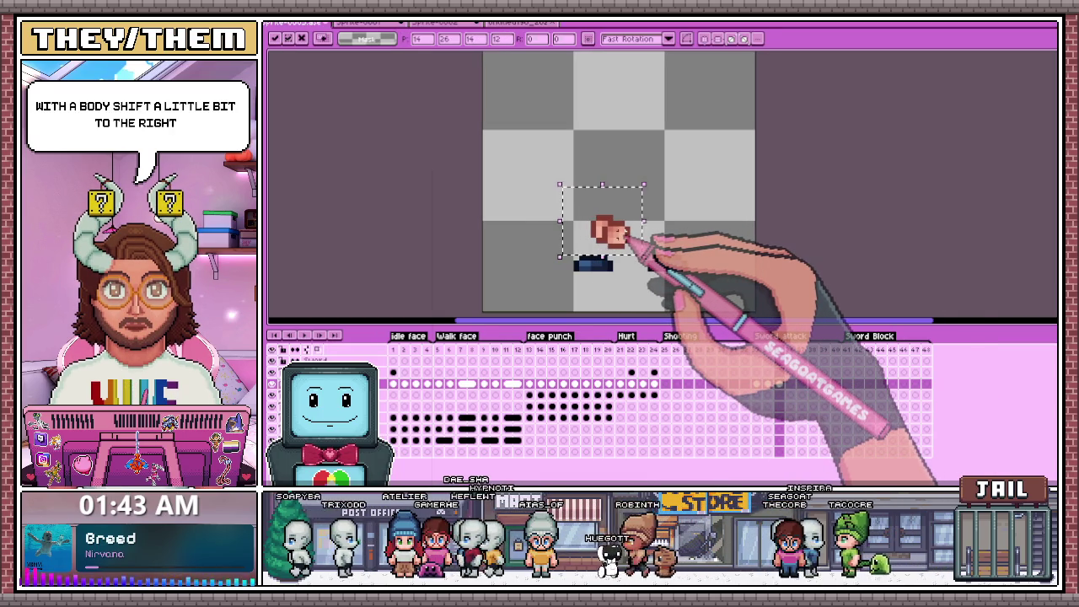
key("g")
key("ctrl+z")
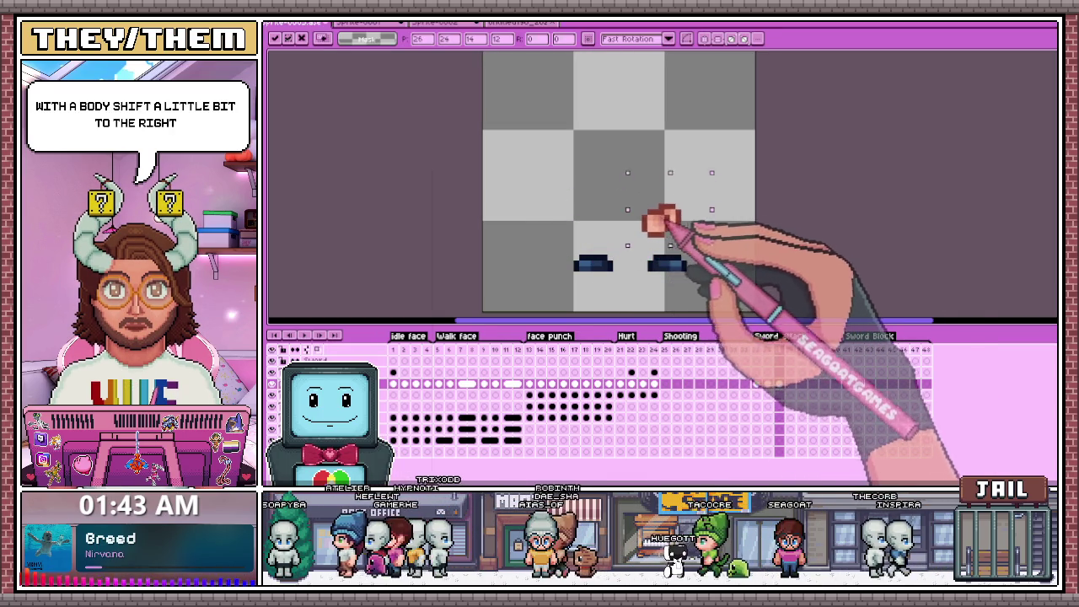
left_click_drag(666, 221, 636, 227)
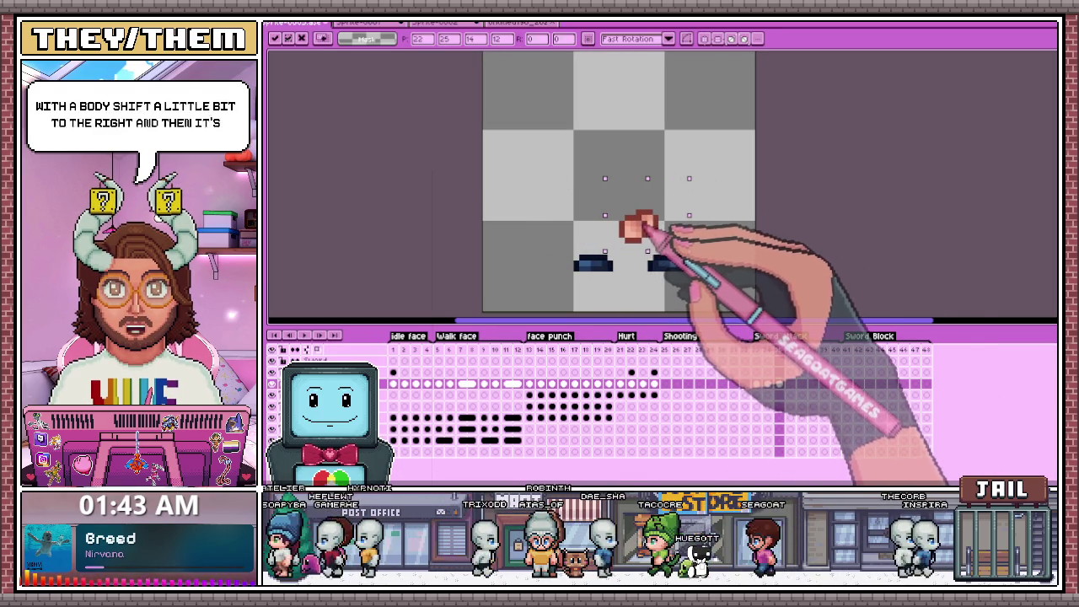
scroll(674, 232, "up", 1)
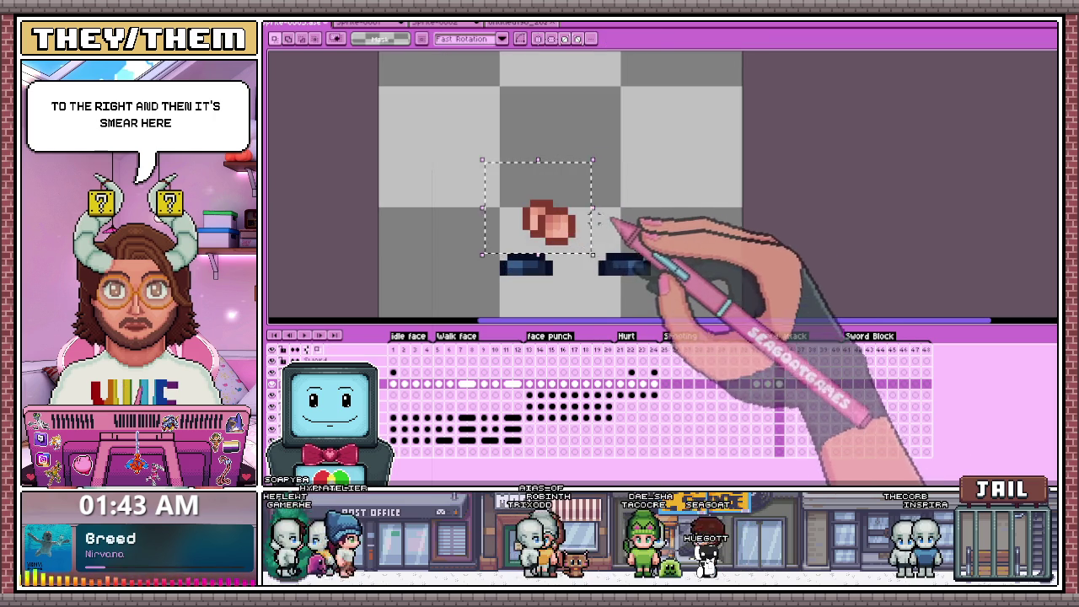
left_click_drag(560, 223, 600, 226)
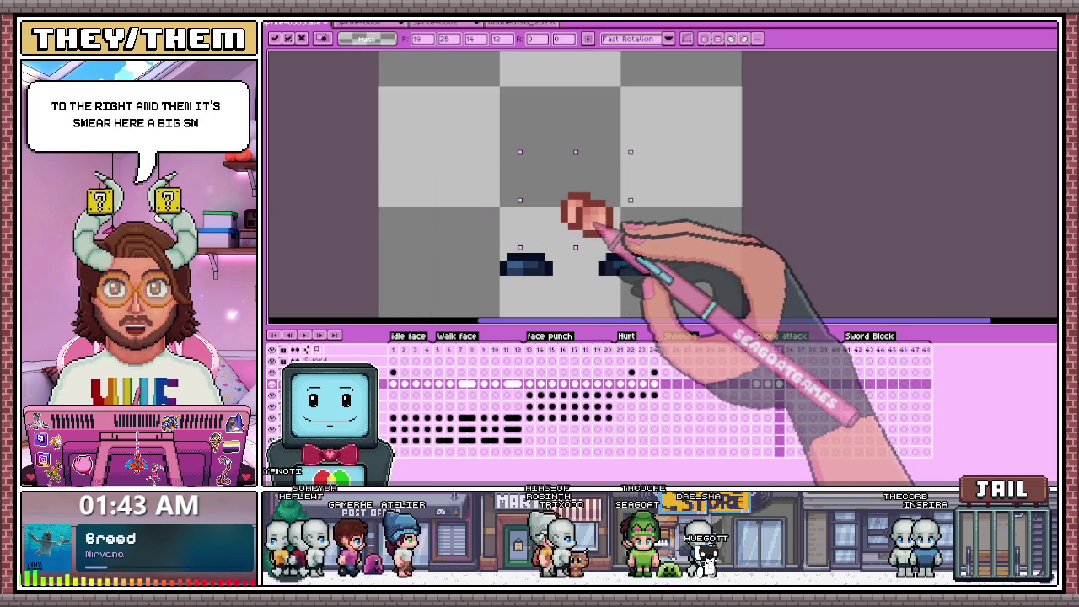
key("Return")
scroll(614, 194, "down", 2)
Paste the pose into frame 36 and mirror it horizontally.
left_click(756, 383)
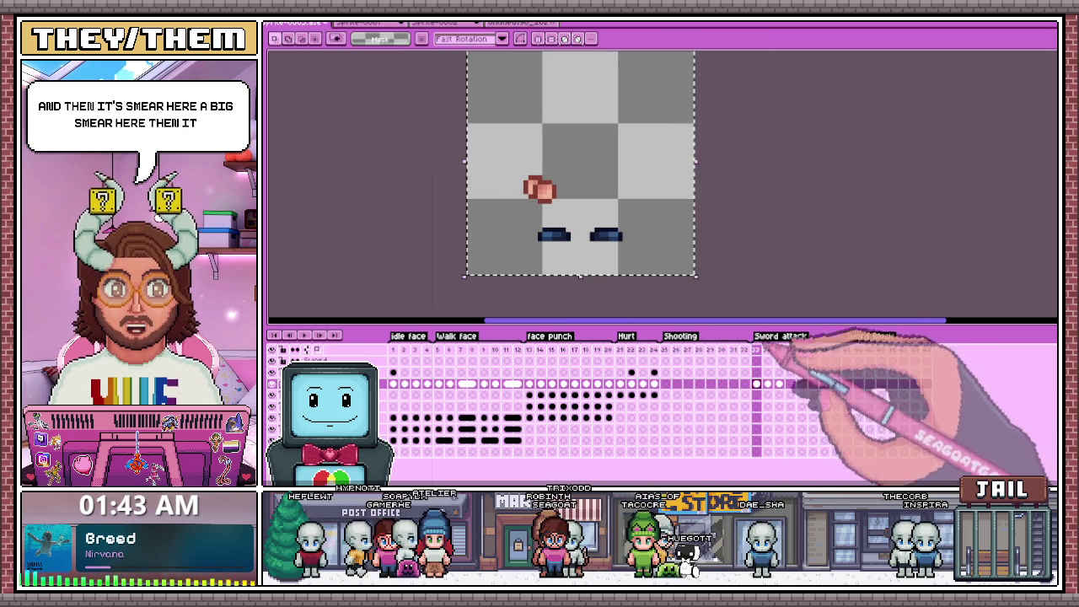
left_click(790, 383)
key("ctrl+v")
key("shift+h")
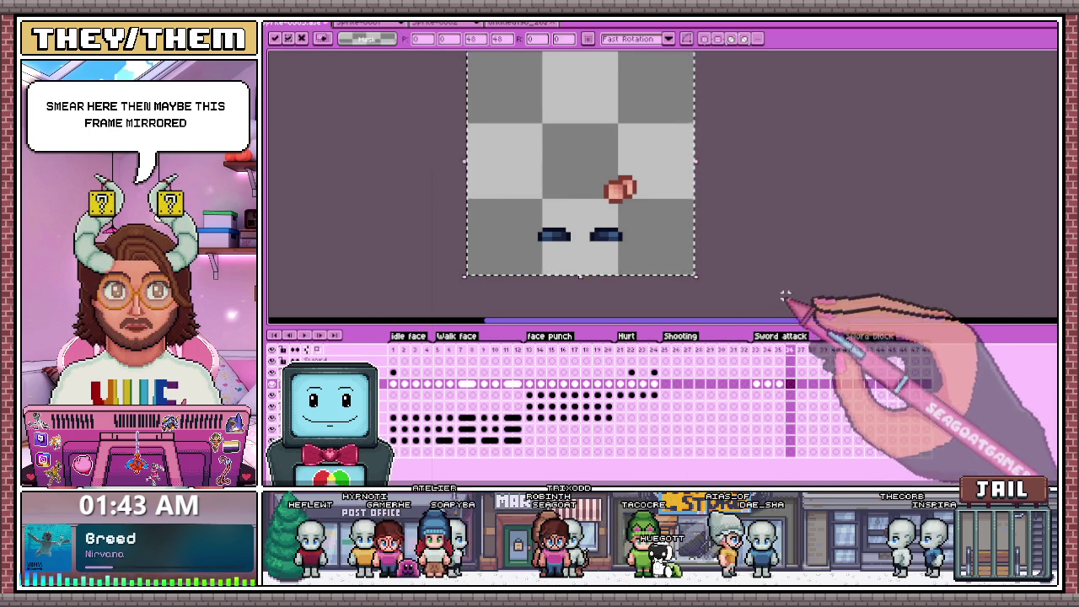
key("Return")
Step through Sword attack frames 33–36, then view Face Punch frame 12 with the full character.
left_click(767, 352)
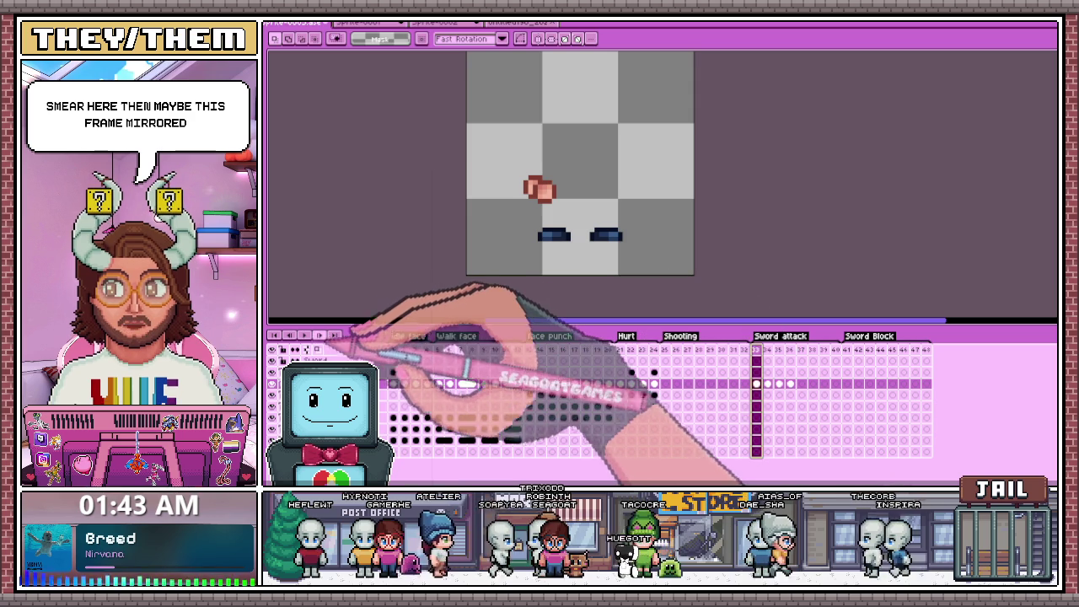
key("Right")
key("Right")
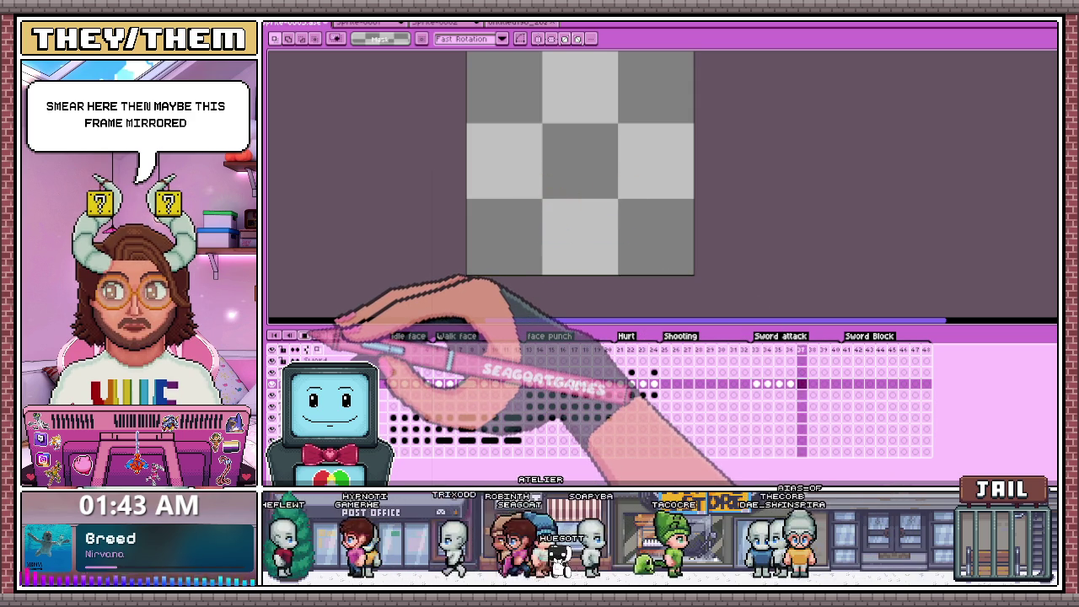
key("Left")
key("Left")
key("Left")
key("Left")
key("Left")
key("Left")
key("Right")
key("Right")
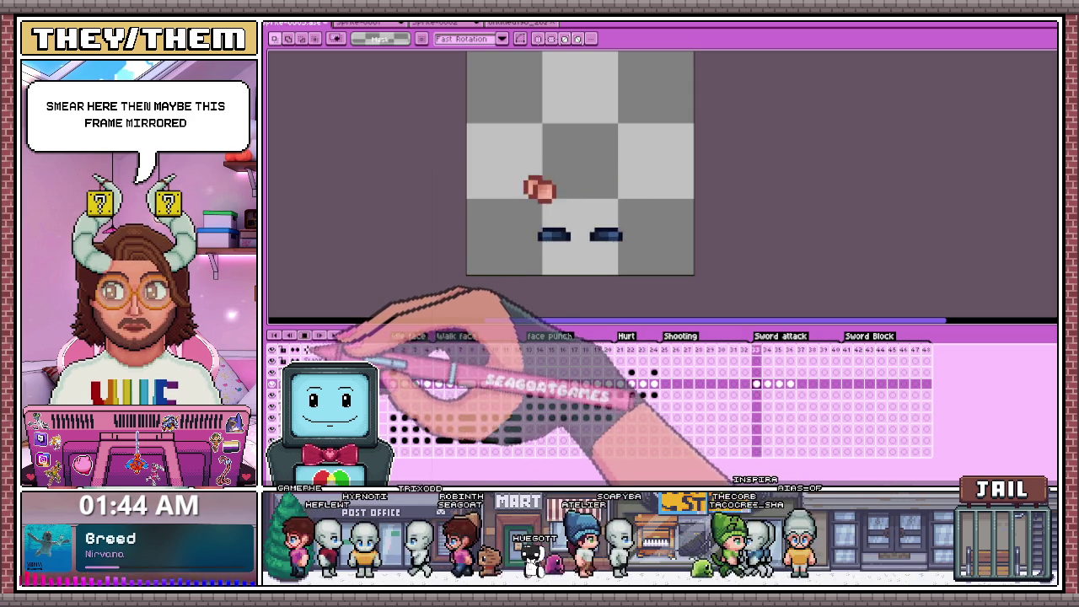
key("Left")
key("Left")
key("Left")
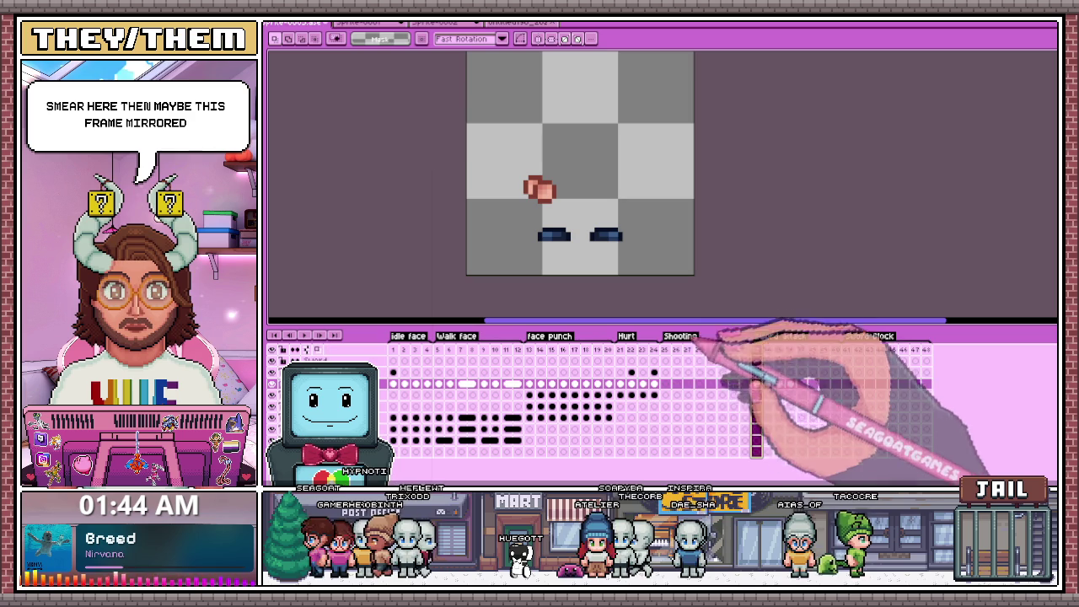
left_click(756, 361)
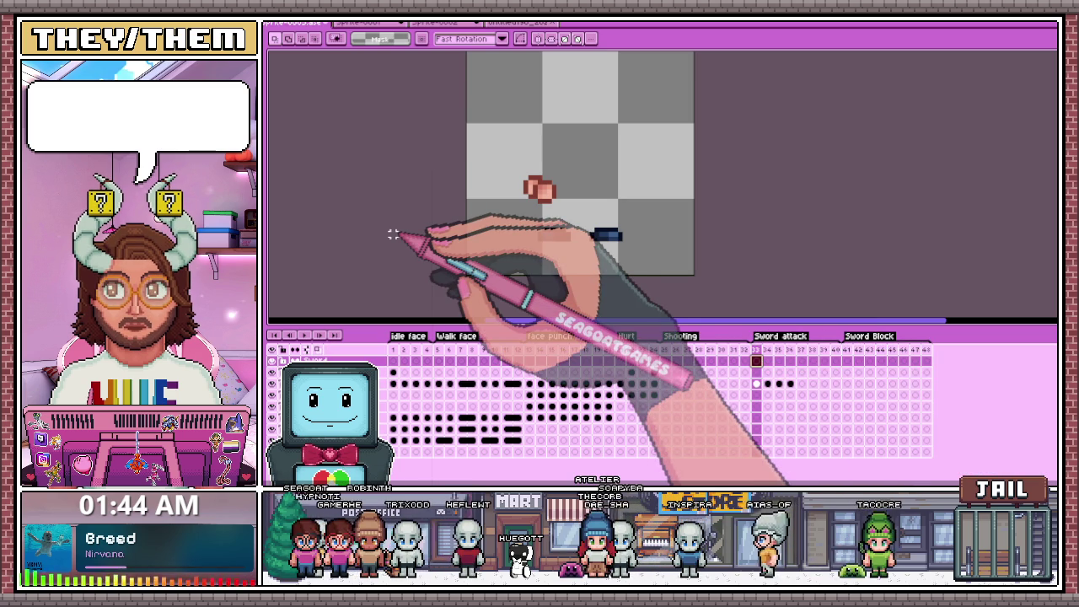
left_click(529, 361)
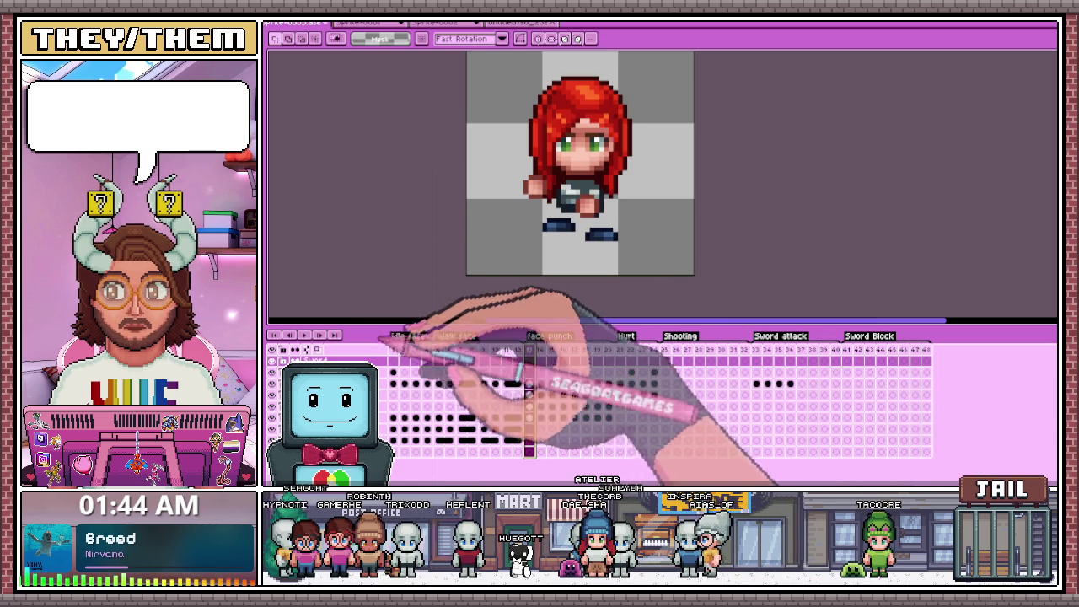
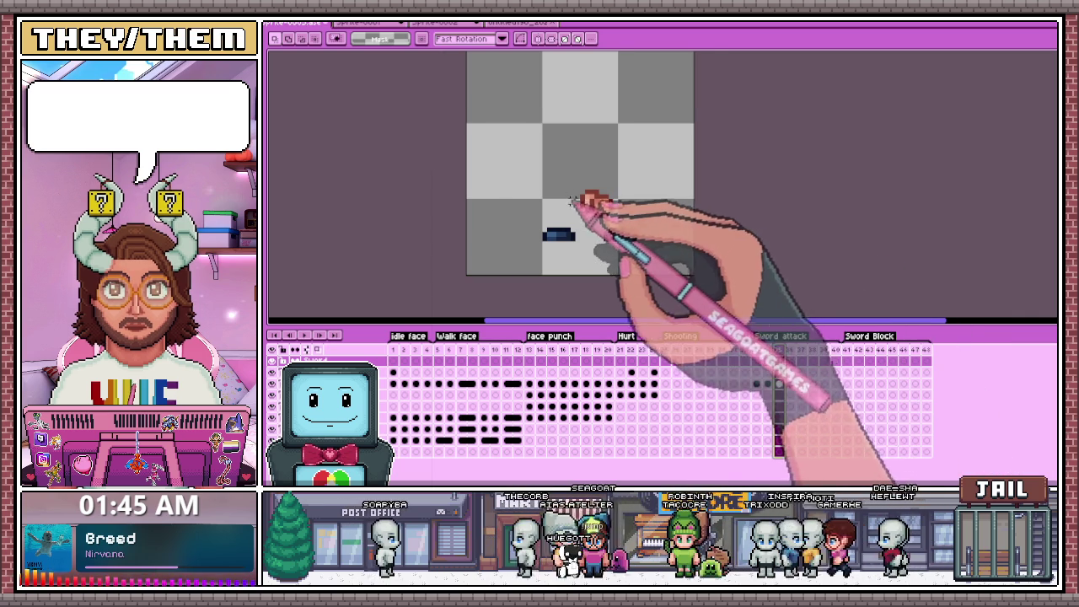
With the Pencil, place a dark brown pixel at the sword's base near the hand.
scroll(571, 200, "up", 1)
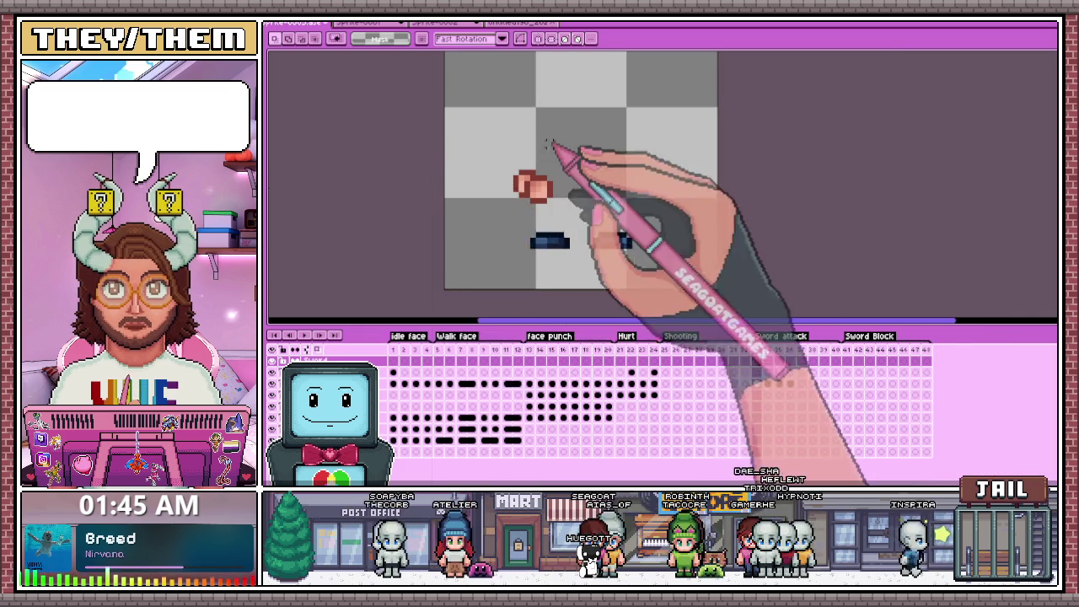
scroll(548, 145, "up", 2)
key("b")
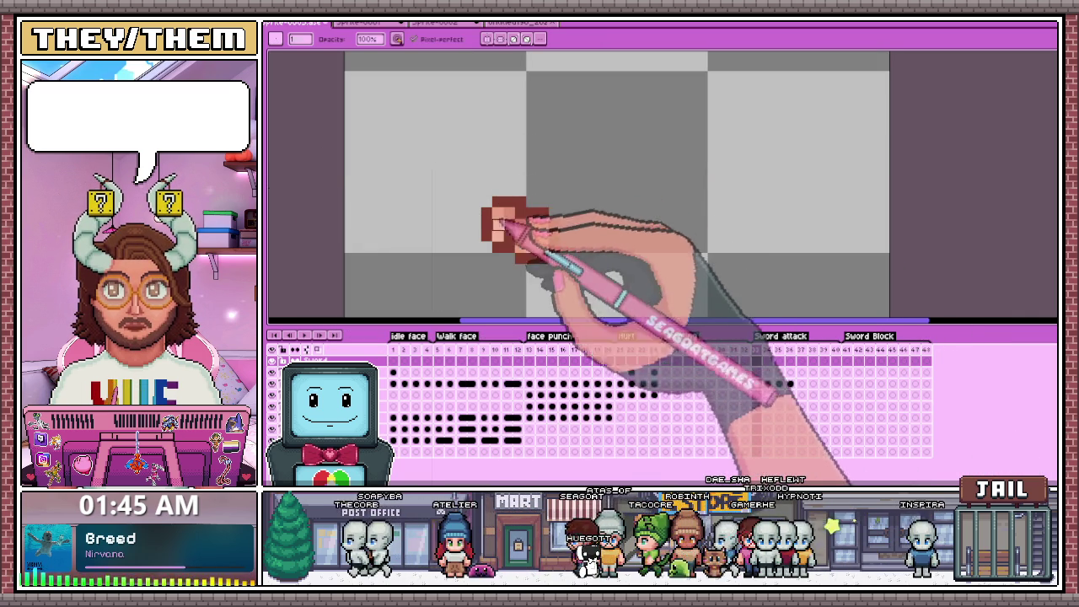
scroll(528, 193, "up", 2)
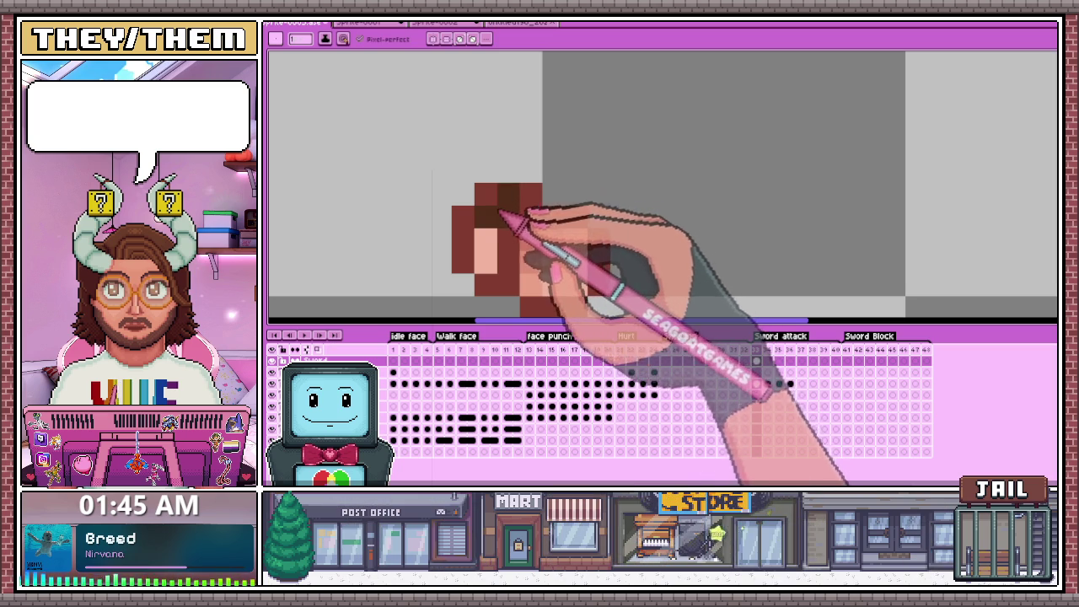
left_click(486, 194)
scroll(488, 170, "down", 1)
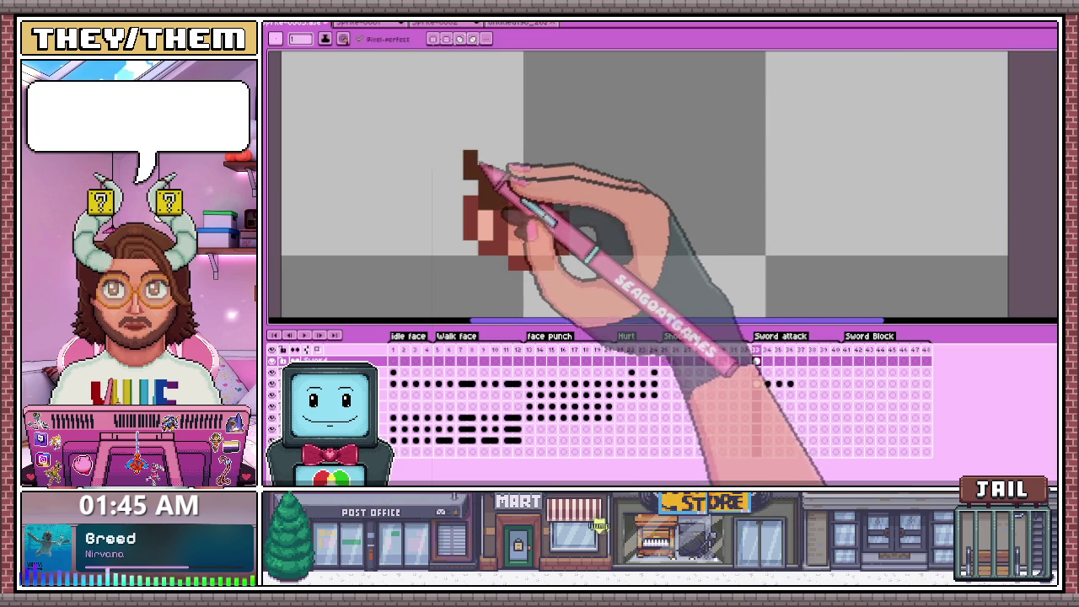
scroll(480, 168, "down", 1)
scroll(489, 175, "down", 1)
scroll(472, 173, "up", 1)
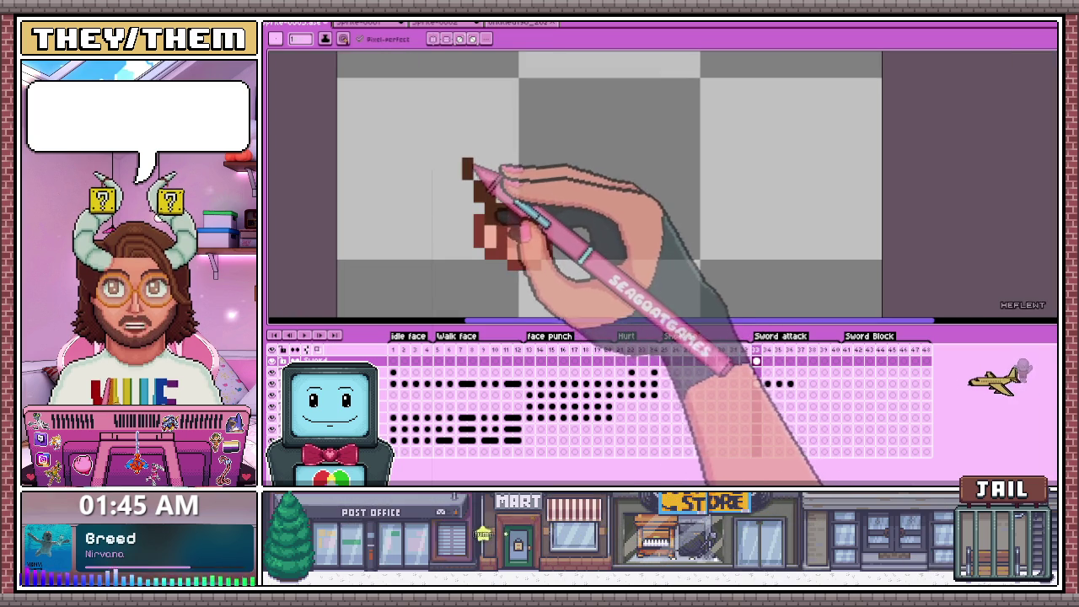
scroll(470, 178, "down", 2)
scroll(479, 216, "up", 2)
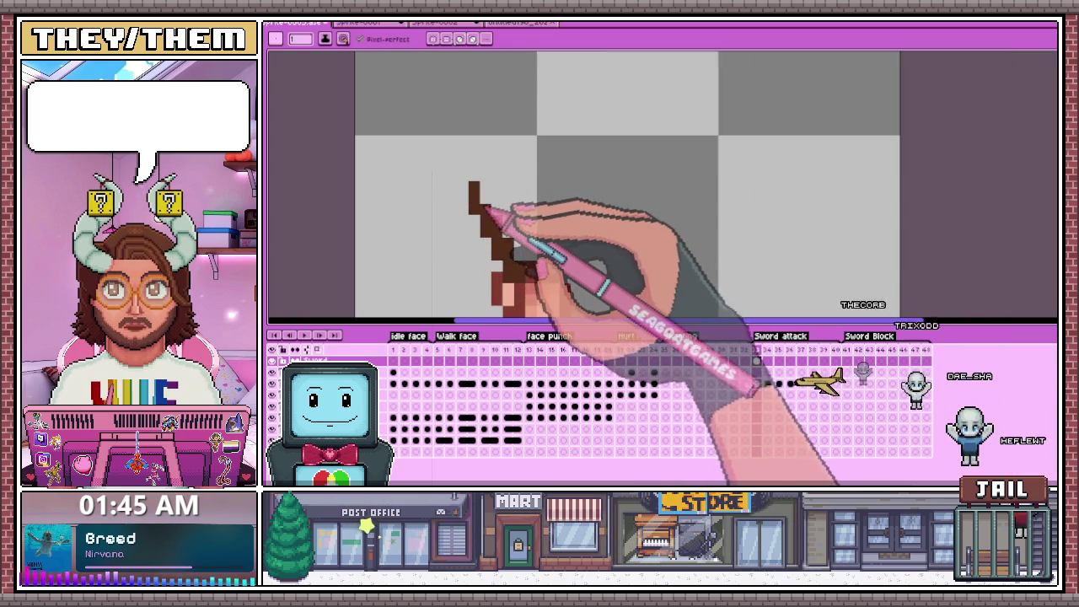
Add a dark pixel at the sword's upper end, then run the Smart Guides v1.1 script.
left_click(463, 178)
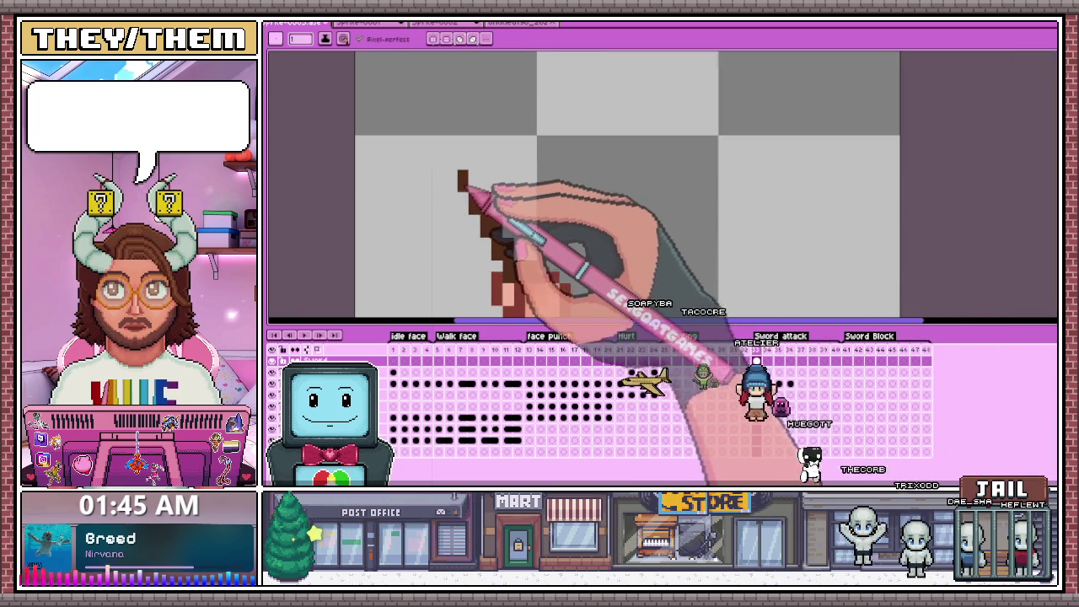
scroll(475, 186, "down", 1)
scroll(463, 173, "up", 2)
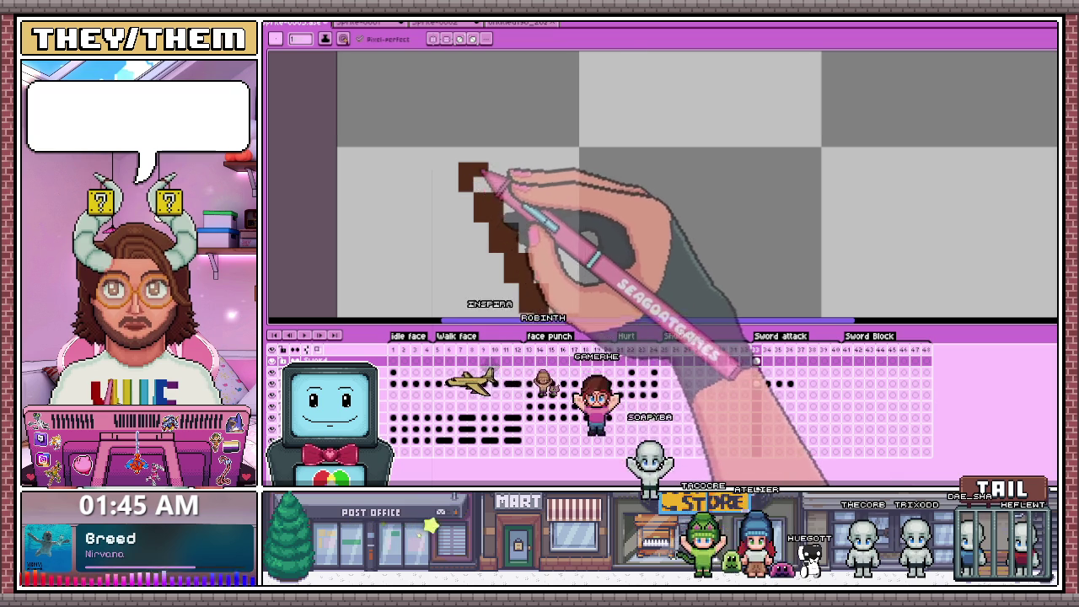
scroll(482, 177, "down", 2)
scroll(516, 168, "up", 2)
scroll(540, 194, "down", 3)
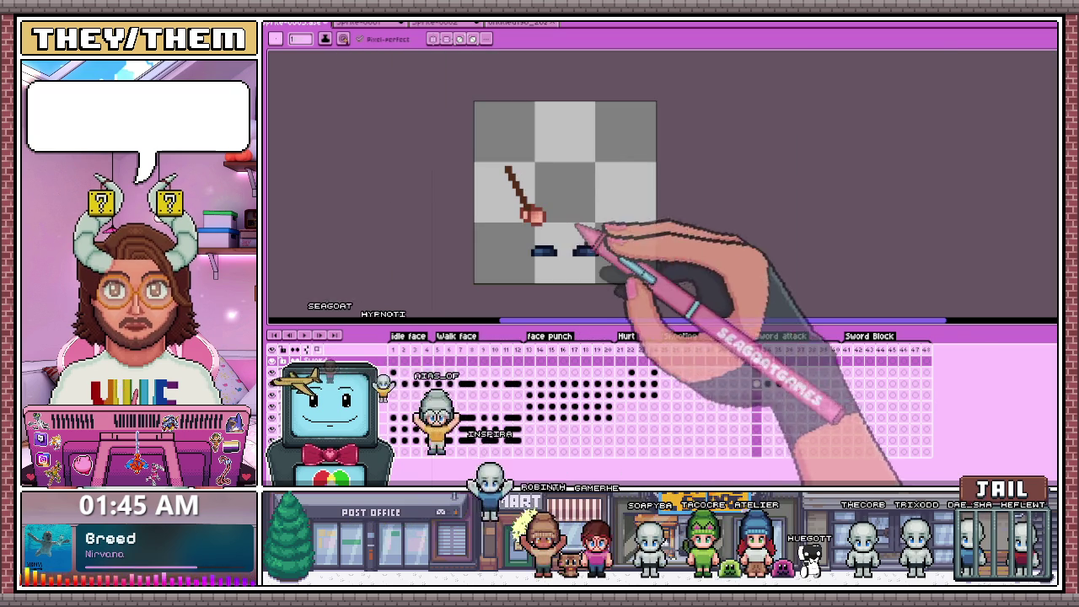
key("ctrl+g")
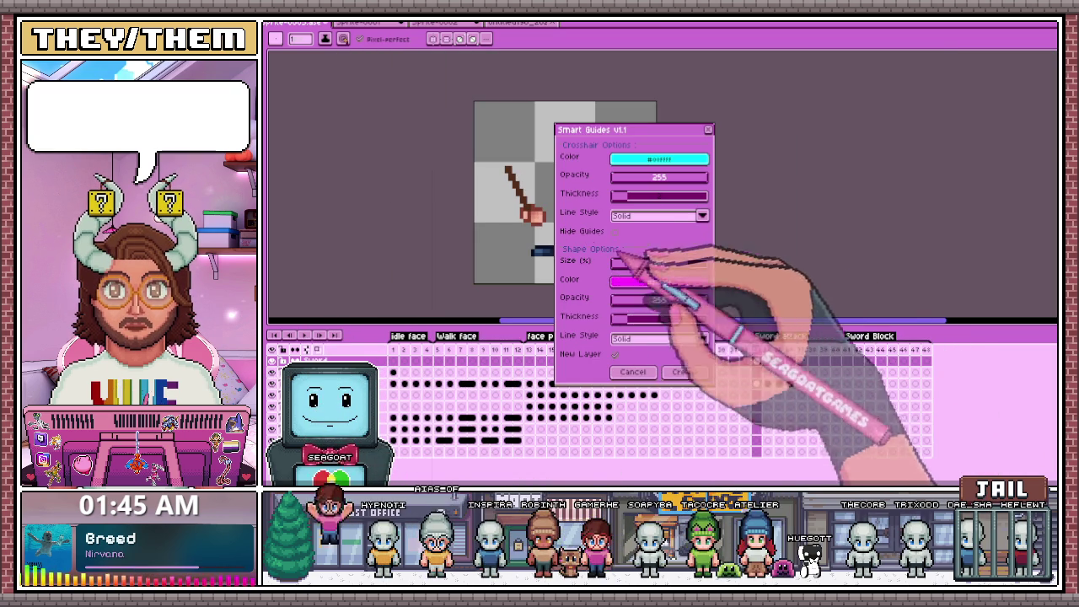
Apply the Smart Guides centre and border lines, undo them, and select the upper layer.
left_click(684, 371)
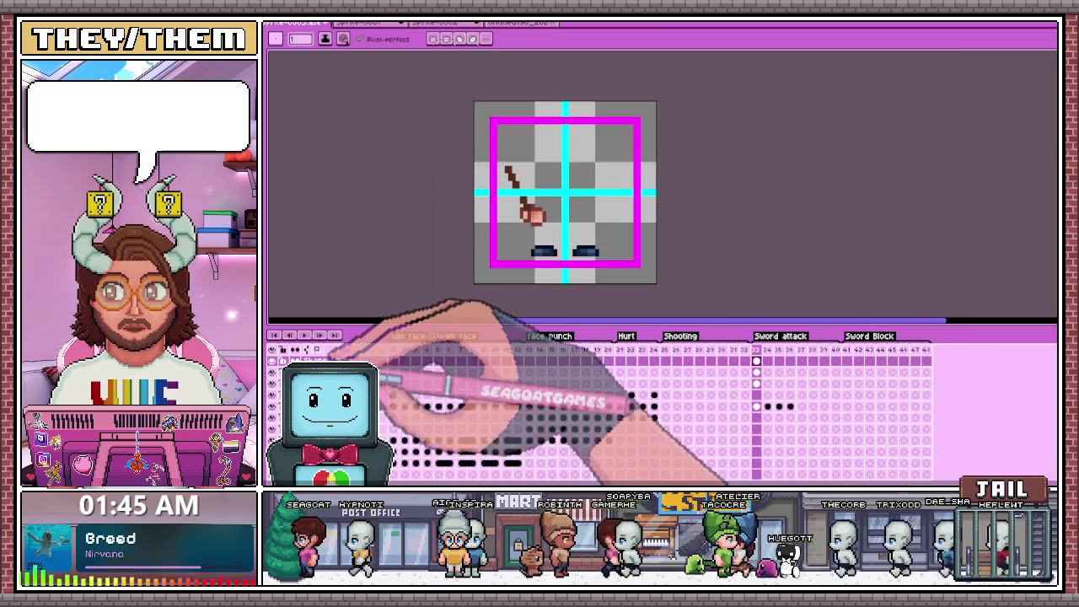
key("ctrl+z")
key("ctrl+z")
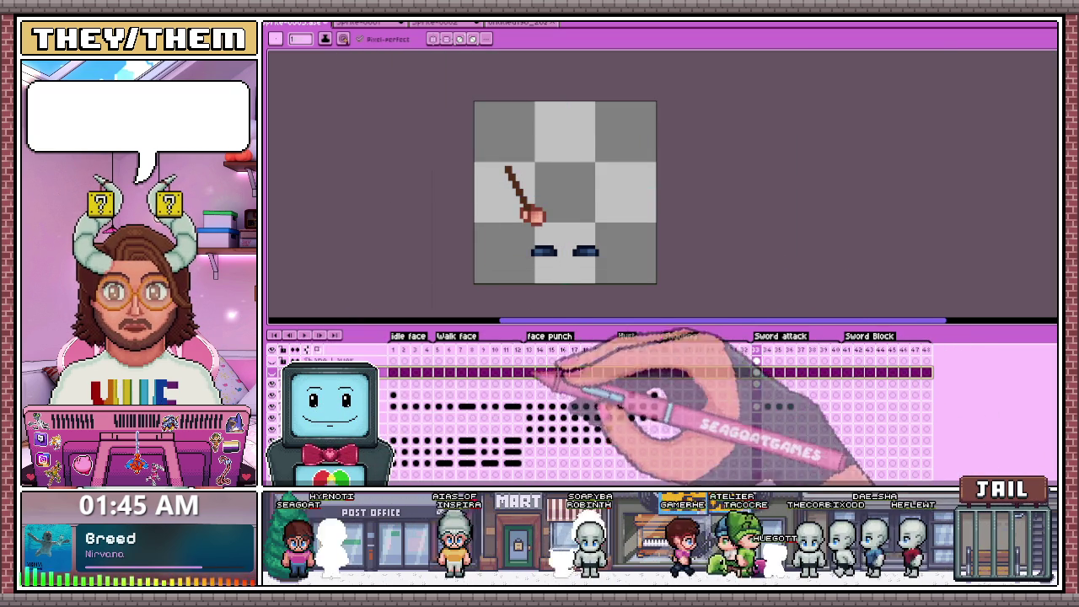
left_click(393, 361)
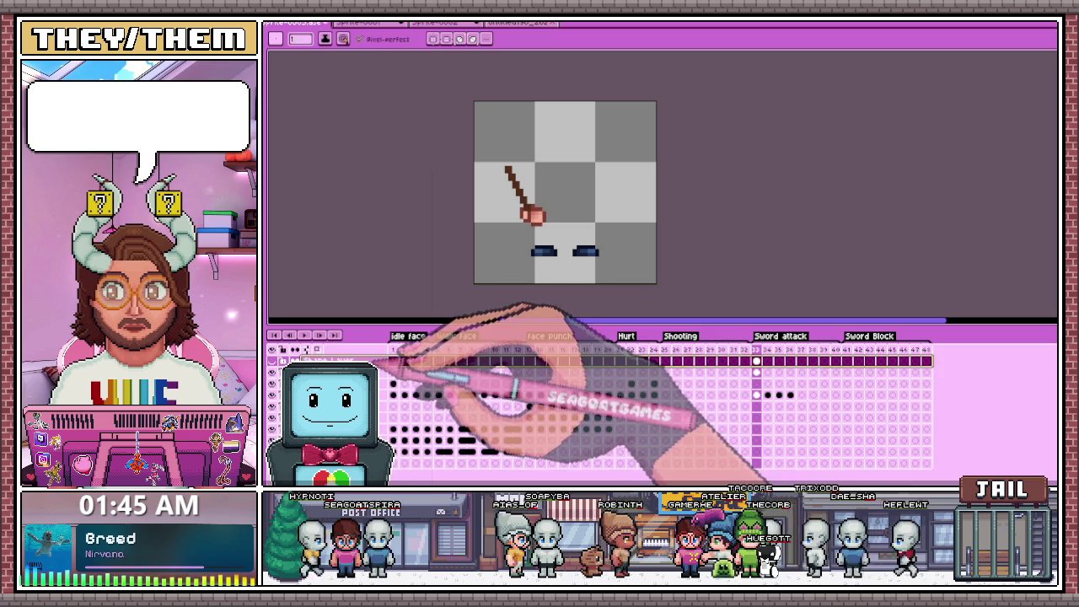
Copy the frame 33 sword with a rectangle selection, paste it into another frame, then discard it.
left_click(758, 361)
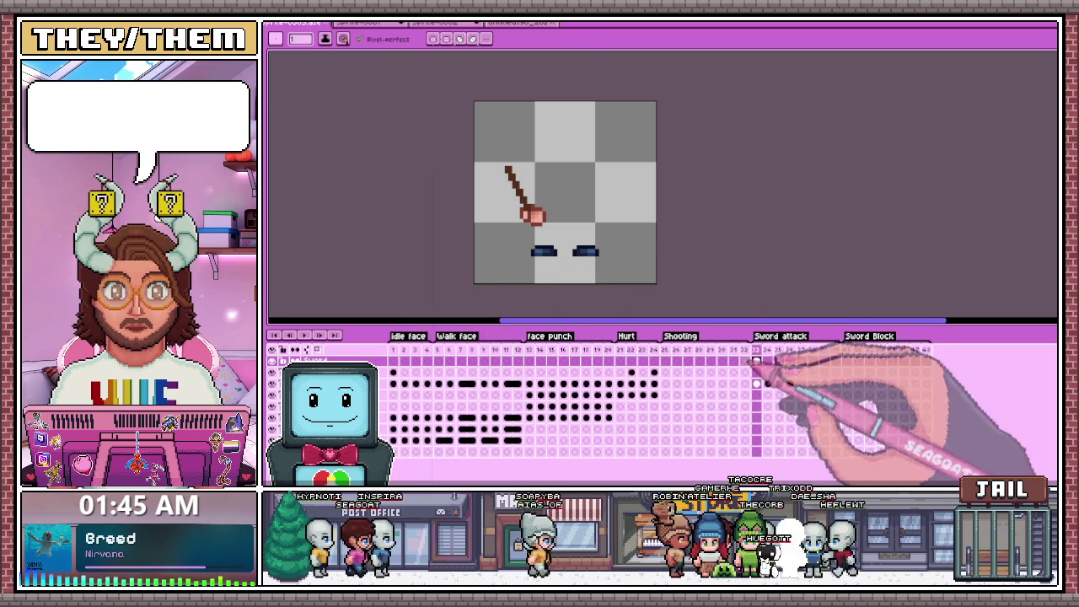
key("m")
left_click_drag(479, 149, 574, 239)
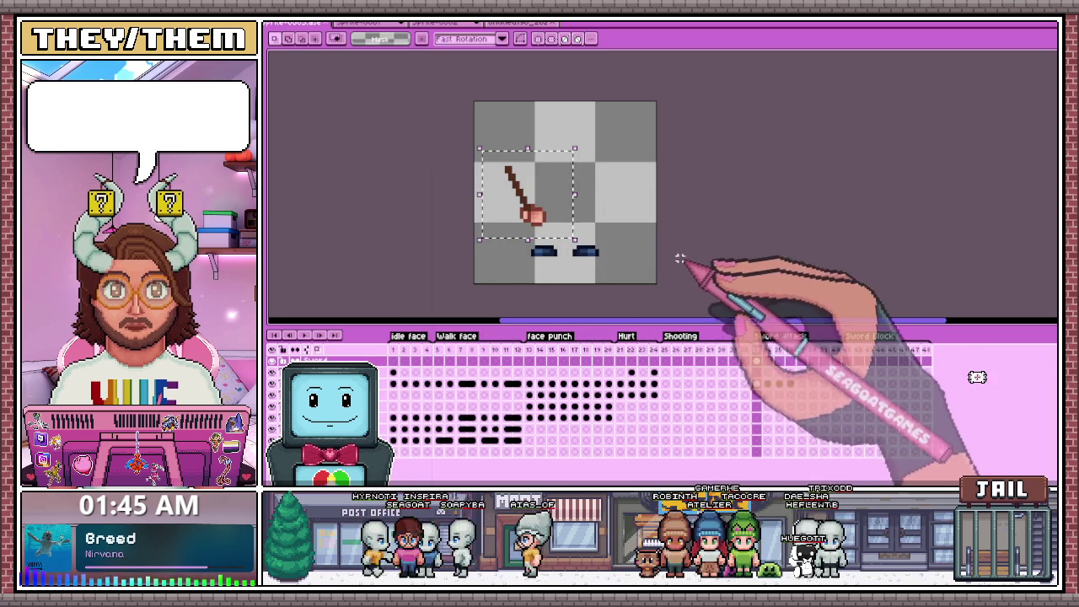
key("ctrl+c")
left_click(767, 361)
key("ctrl+v")
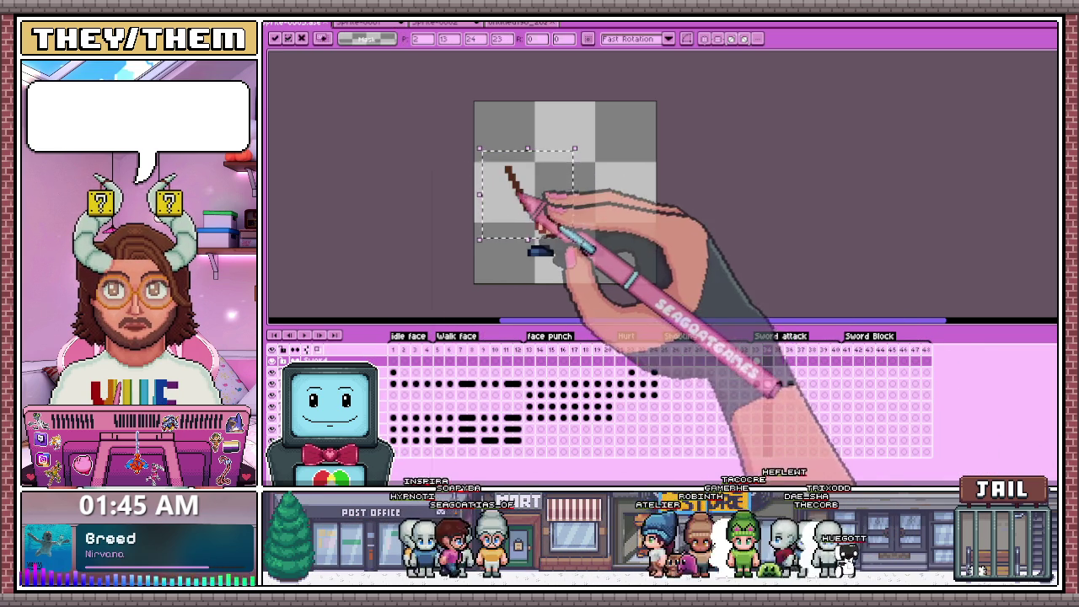
scroll(541, 212, "up", 2)
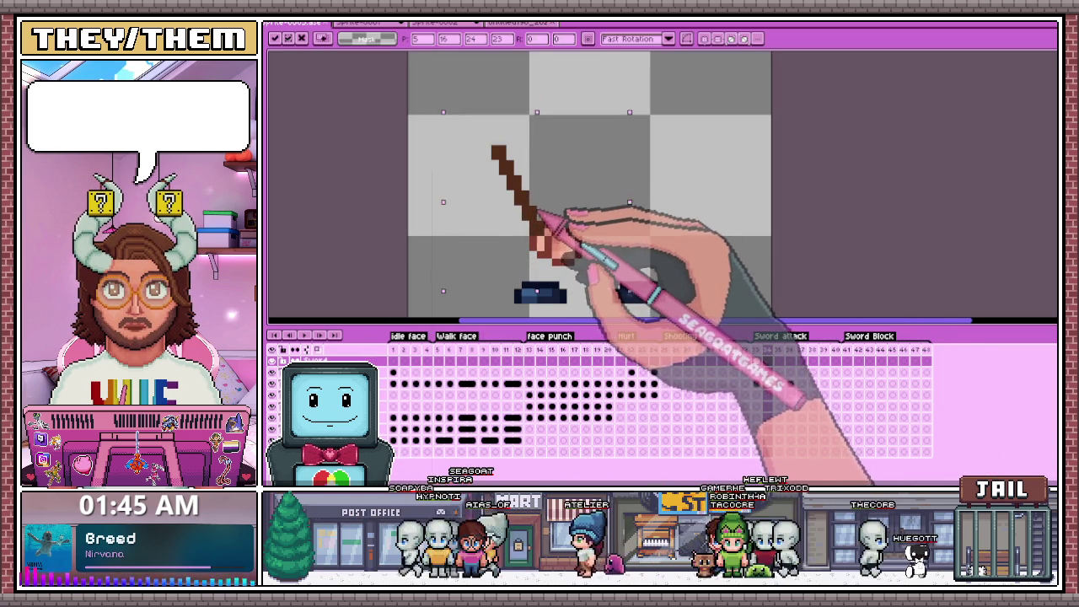
key("Escape")
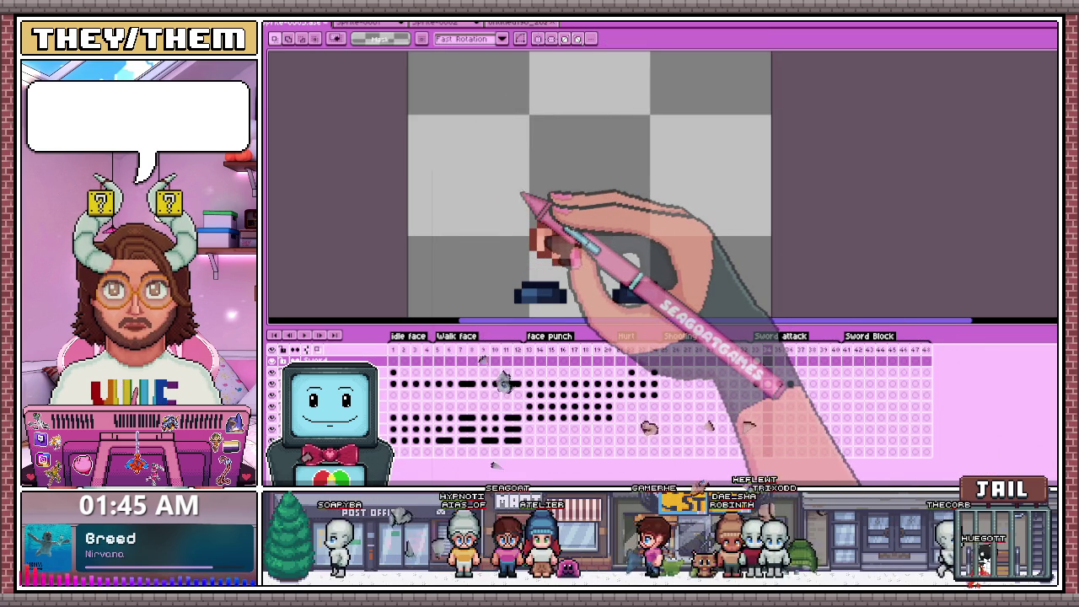
On frame 34, pencil a longer diagonal brown sword blade from the hand, comparing against frame 33.
key("b")
scroll(544, 236, "up", 1)
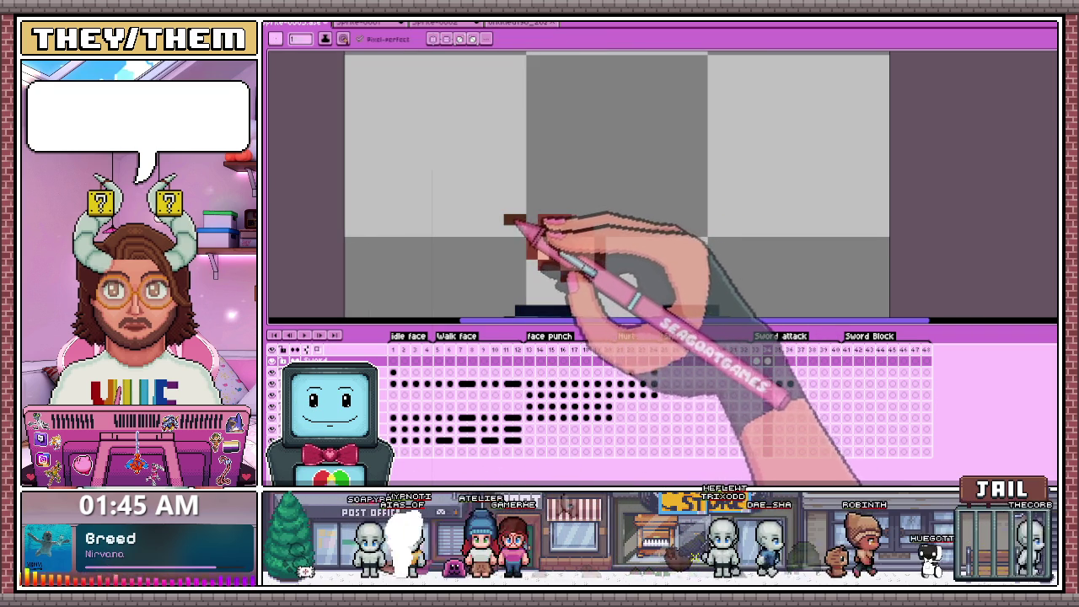
key("Right")
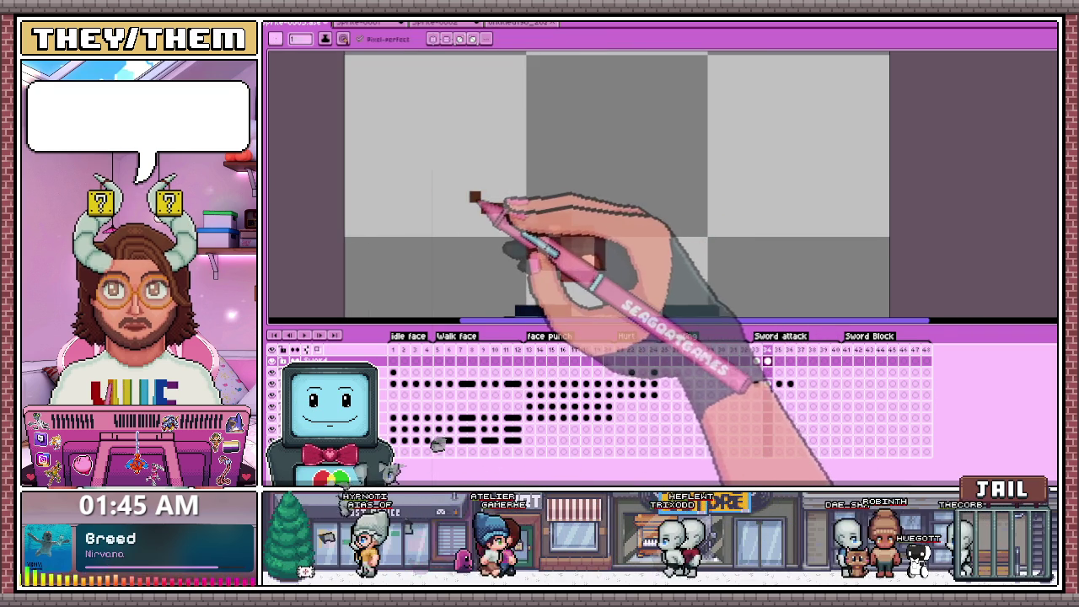
key("Left")
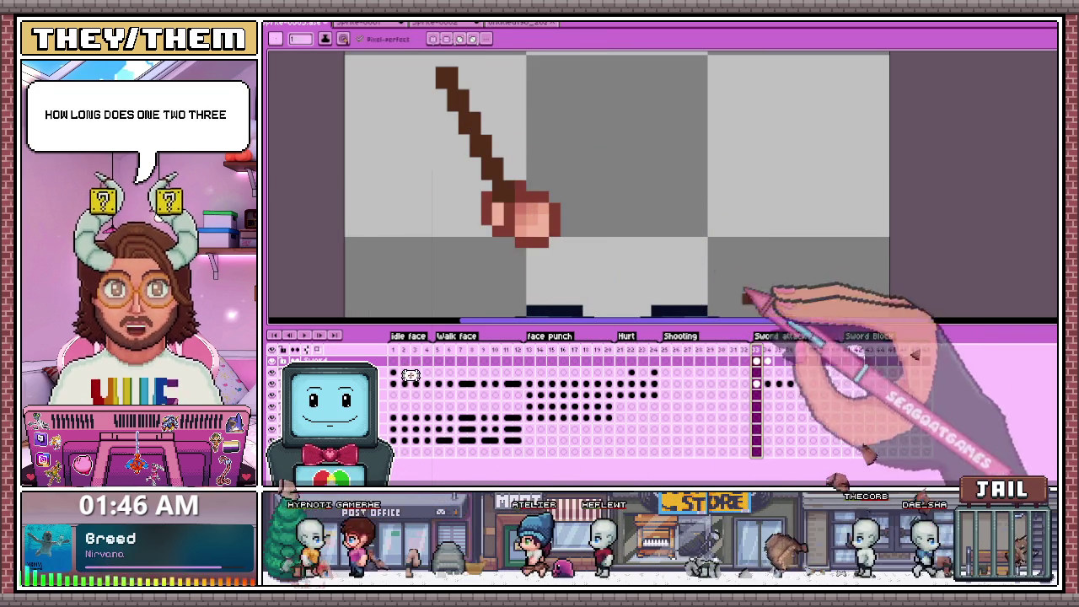
key("Right")
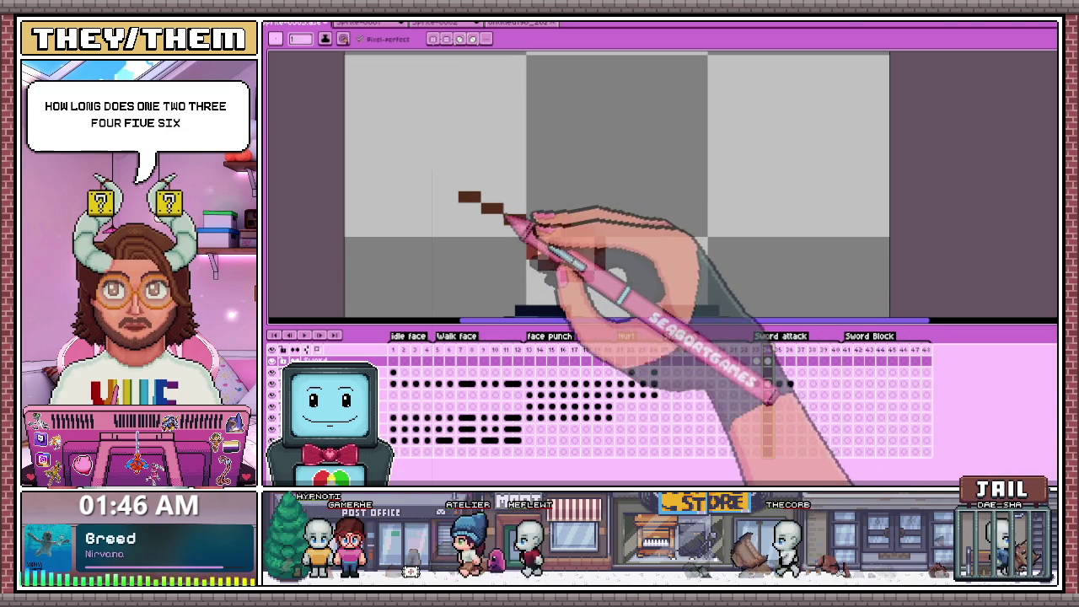
left_click_drag(470, 199, 422, 181)
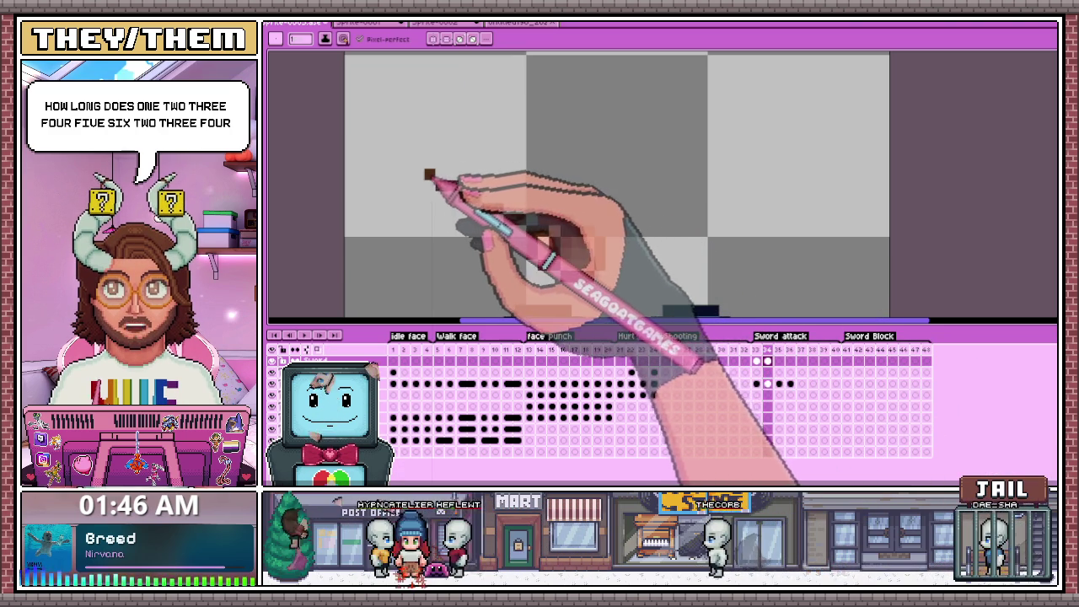
left_click_drag(423, 181, 510, 221)
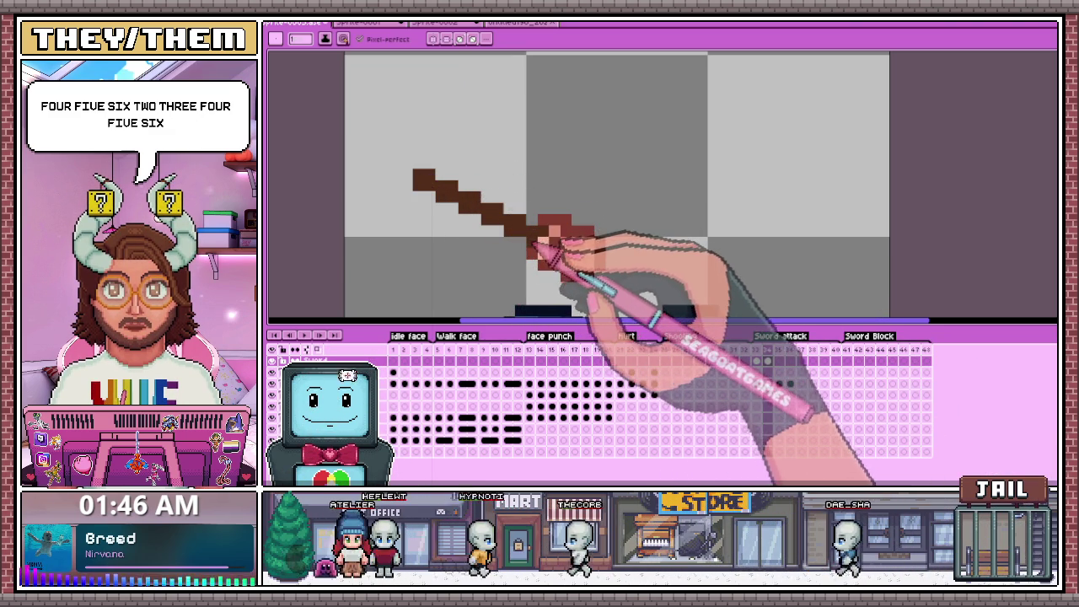
scroll(531, 246, "down", 2)
scroll(598, 236, "down", 2)
left_click(756, 350)
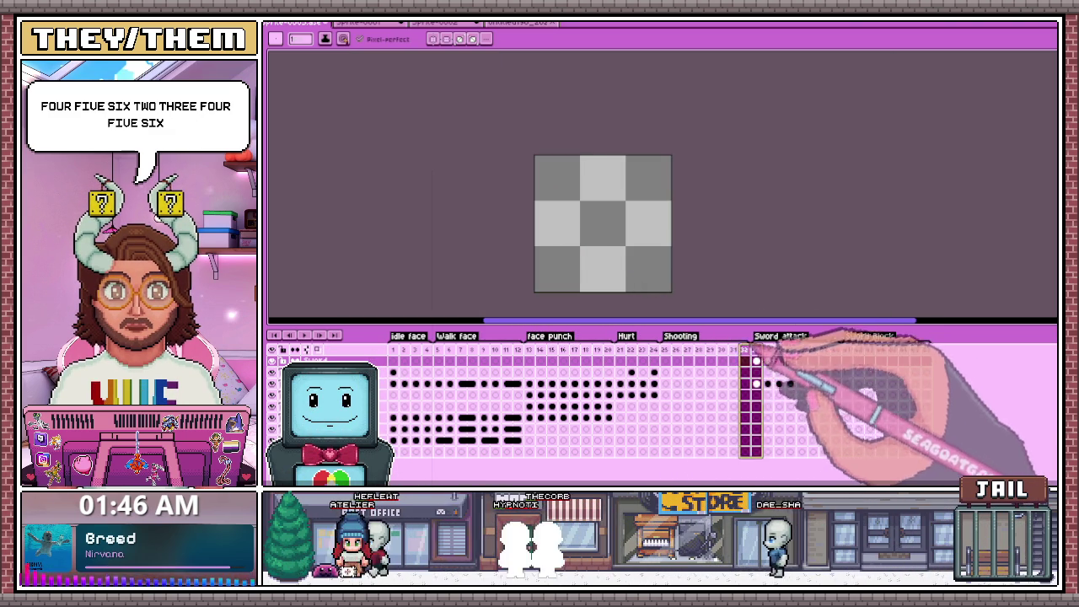
Select frame 26, jump ahead to a later empty frame, and dismiss the Frame menu.
left_click(677, 350)
key("Return")
scroll(730, 258, "up", 1)
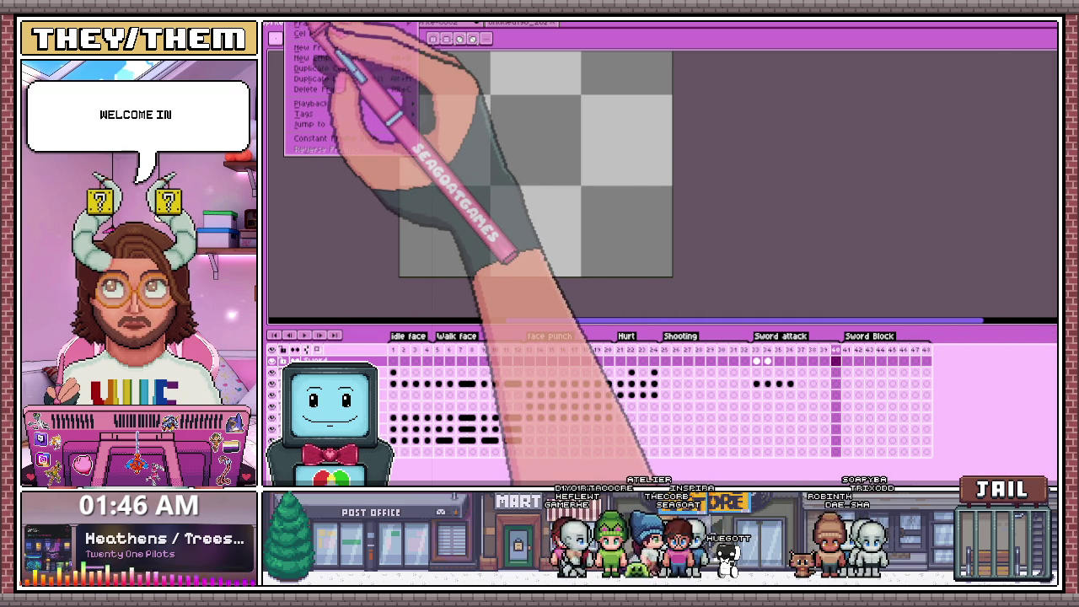
key("Escape")
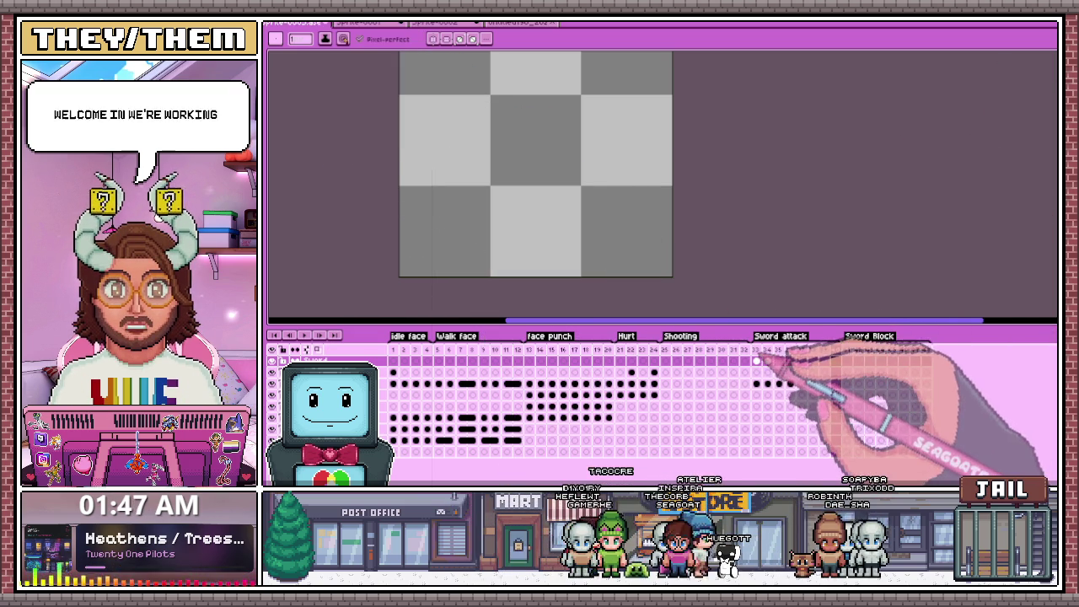
Tag new empty frames after Sword attack as 'Sword Block', then view Sword attack frame 34.
key("Left")
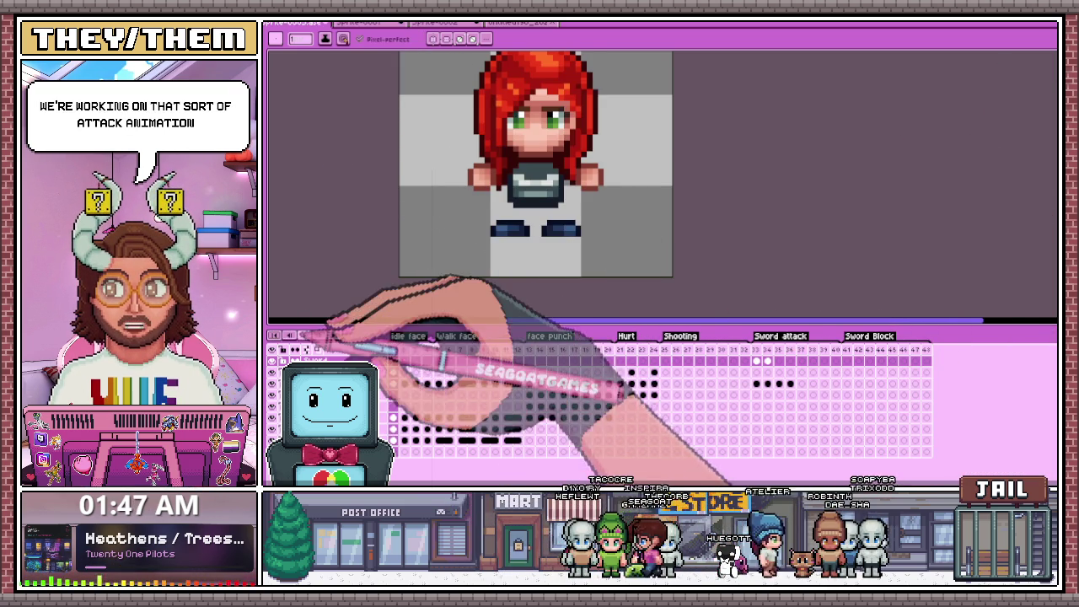
scroll(345, 324, "down", 2)
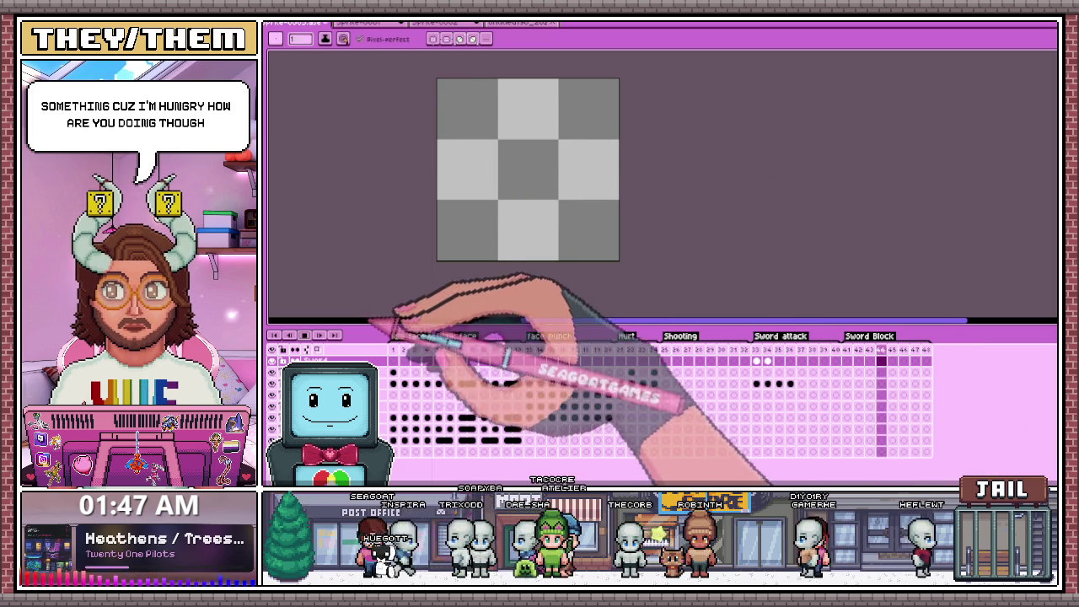
left_click(768, 350)
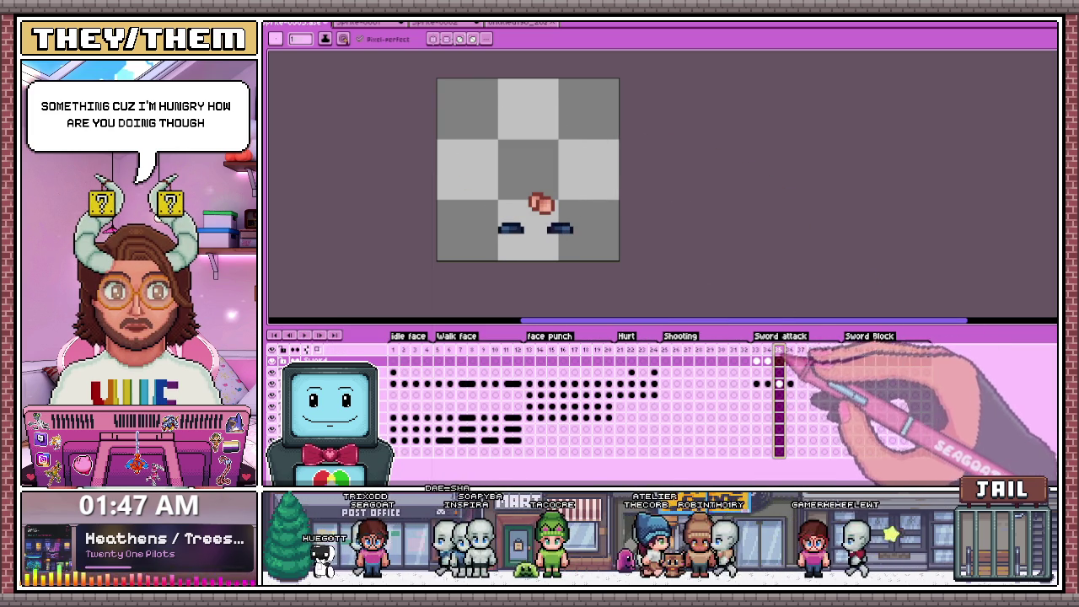
Return to frame 33 and adjust its sword contents with a rectangle selection.
left_click(757, 350)
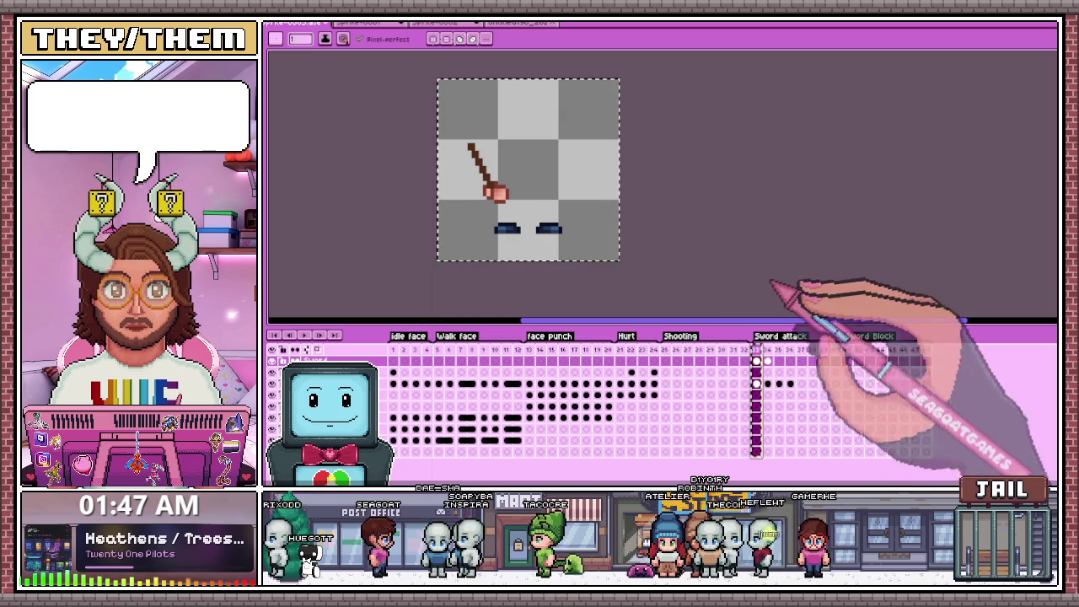
key("m")
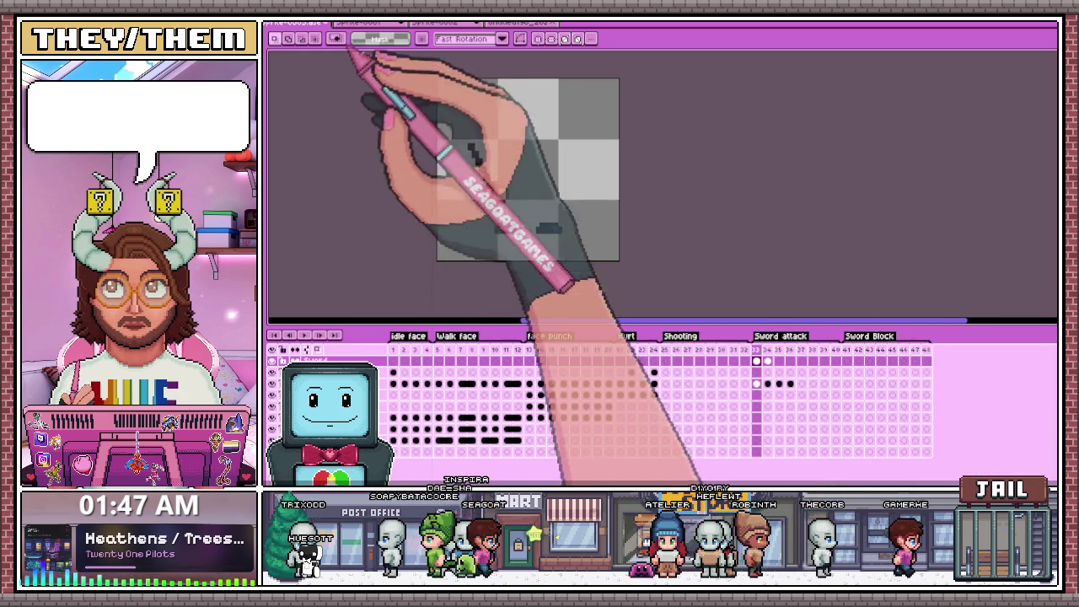
left_click(797, 350)
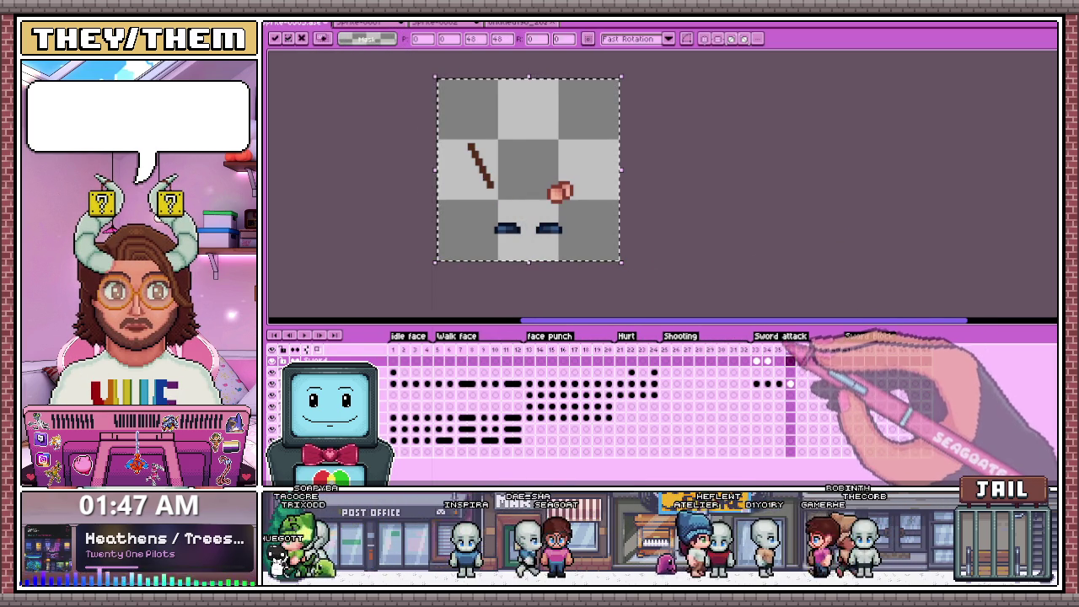
left_click(797, 348)
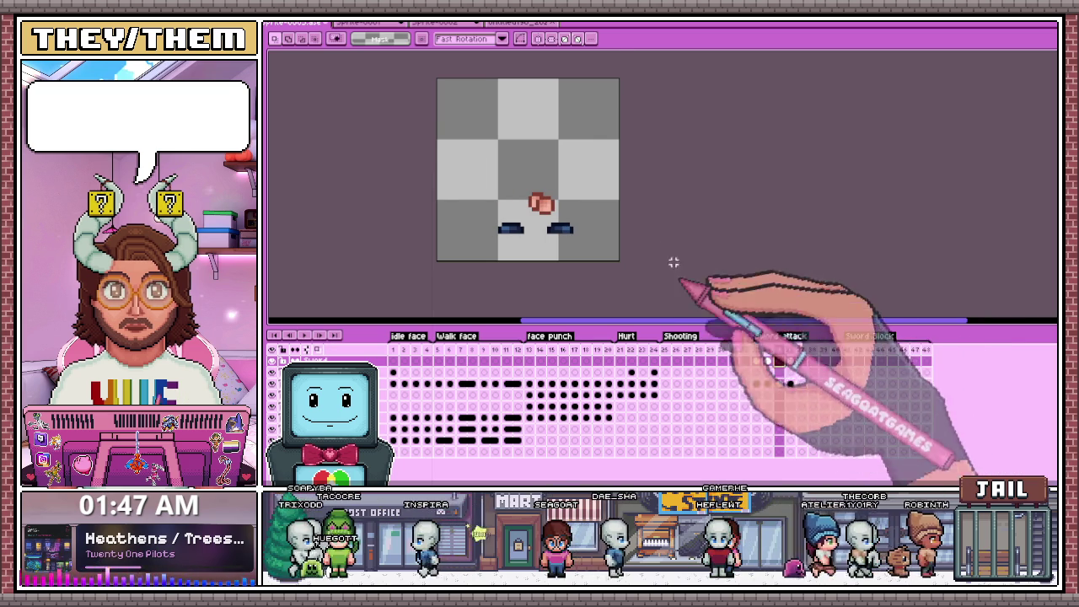
scroll(691, 272, "up", 1)
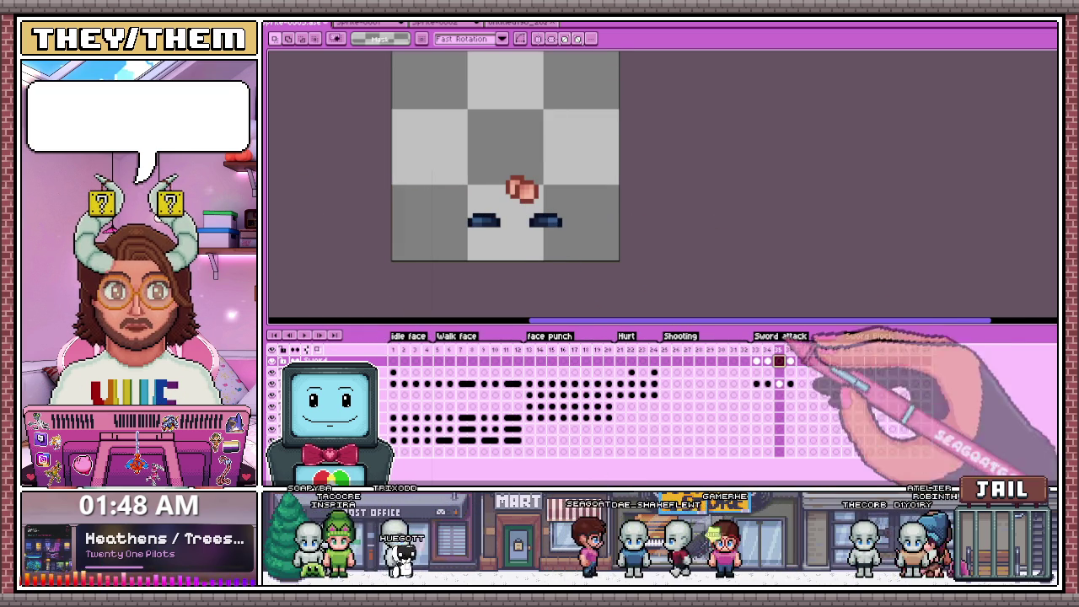
Review the frame 34 sword pose, then move to frame 35 to rough in the sword.
left_click(767, 361)
scroll(498, 195, "up", 2)
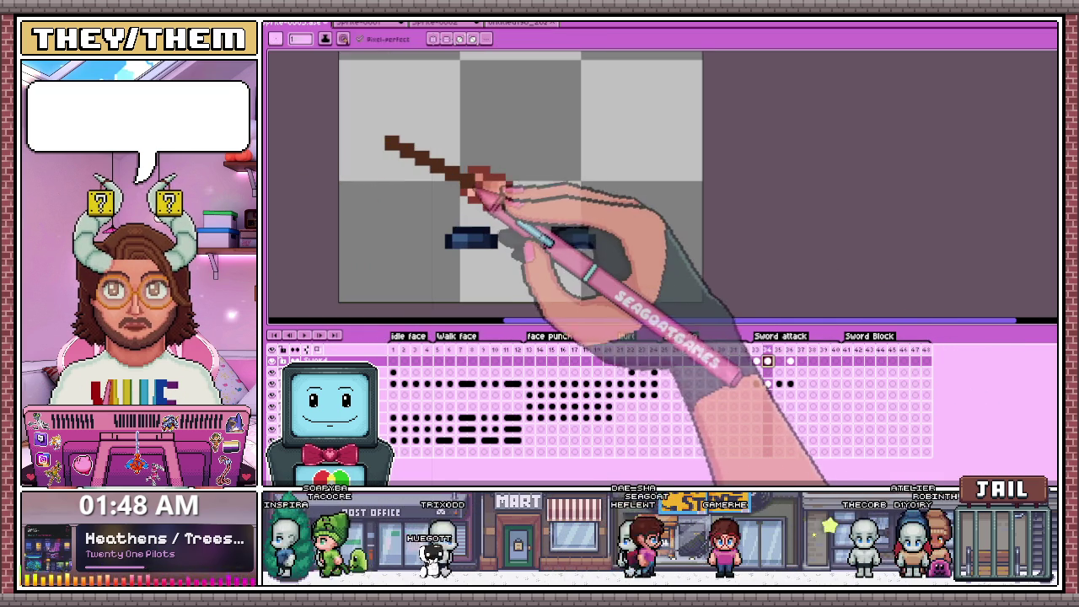
left_click(777, 361)
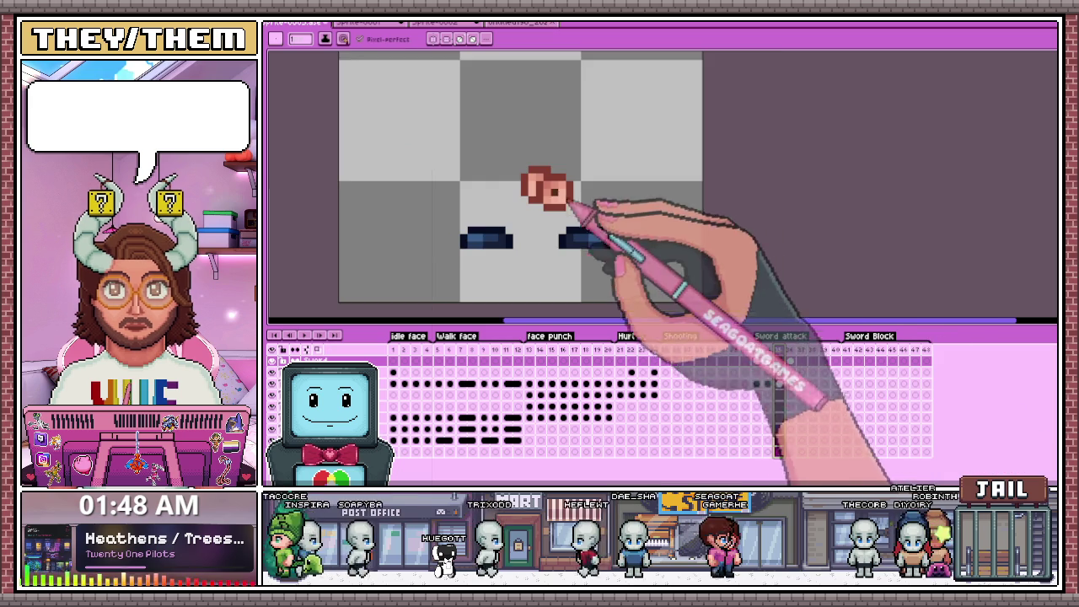
scroll(540, 202, "up", 1)
scroll(552, 175, "down", 2)
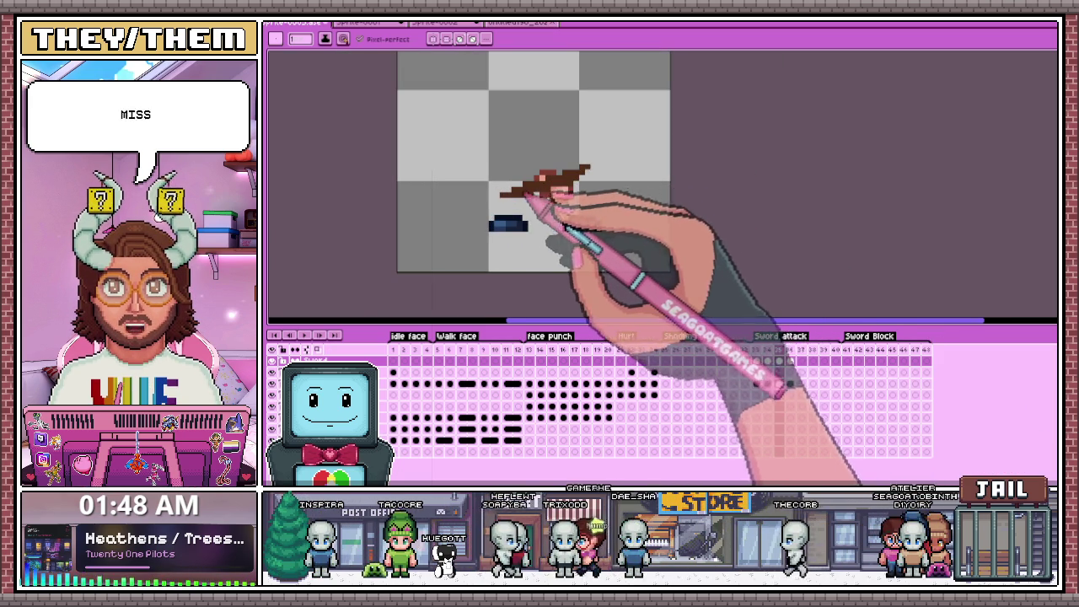
Pencil a curved brown smear arc across frame 35, thickening its middle and touching up the right side.
mouse_move(577, 179)
left_mouse_down()
mouse_move(605, 157)
mouse_move(619, 100)
left_mouse_up()
left_click_drag(474, 179, 431, 150)
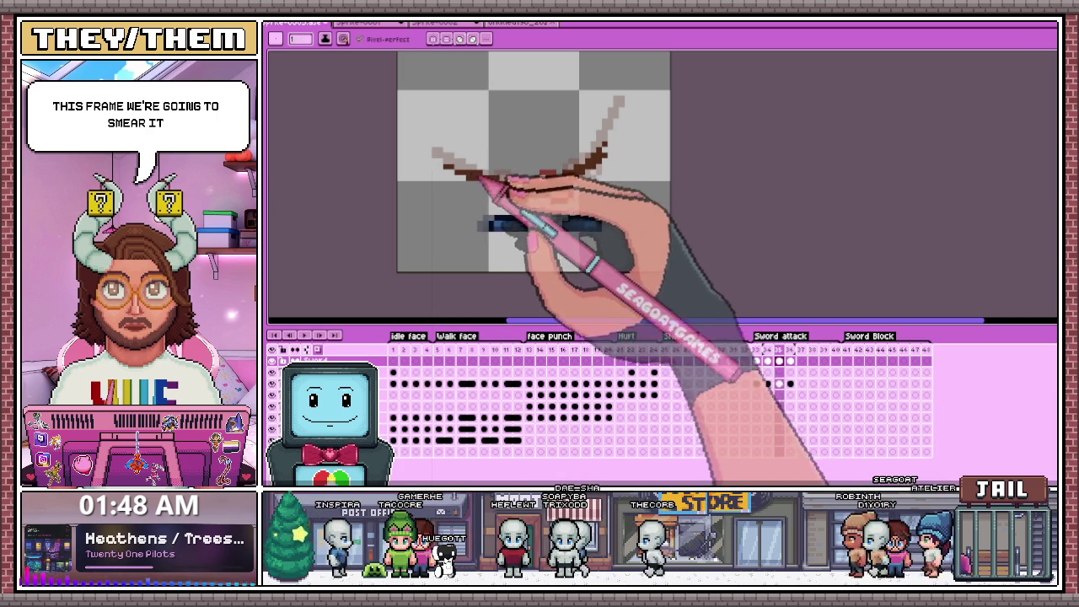
mouse_move(474, 177)
left_mouse_down()
mouse_move(556, 197)
mouse_move(605, 165)
left_mouse_up()
key("e")
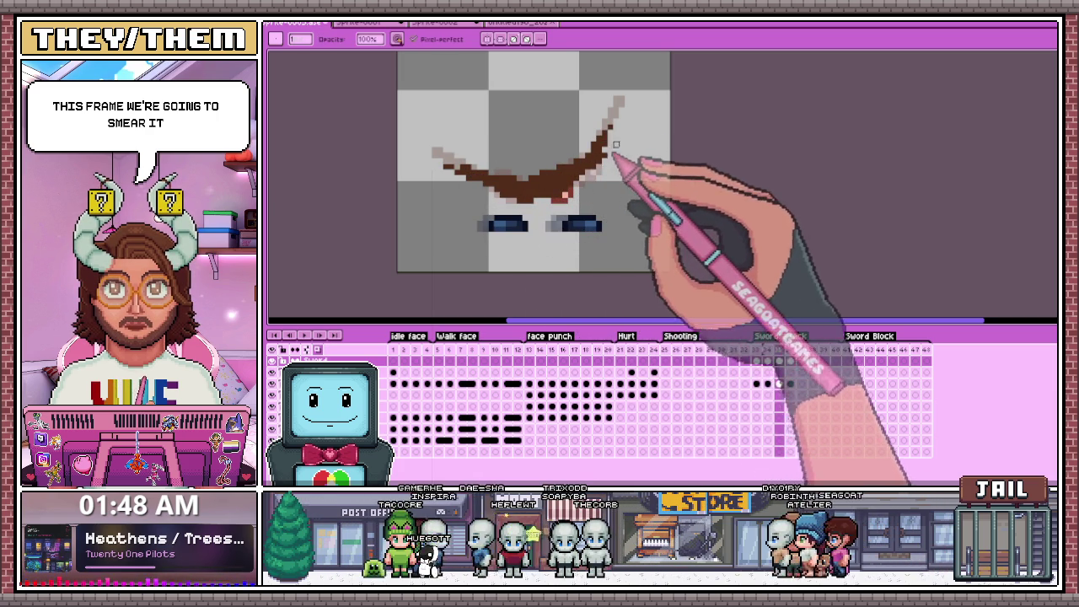
key("b")
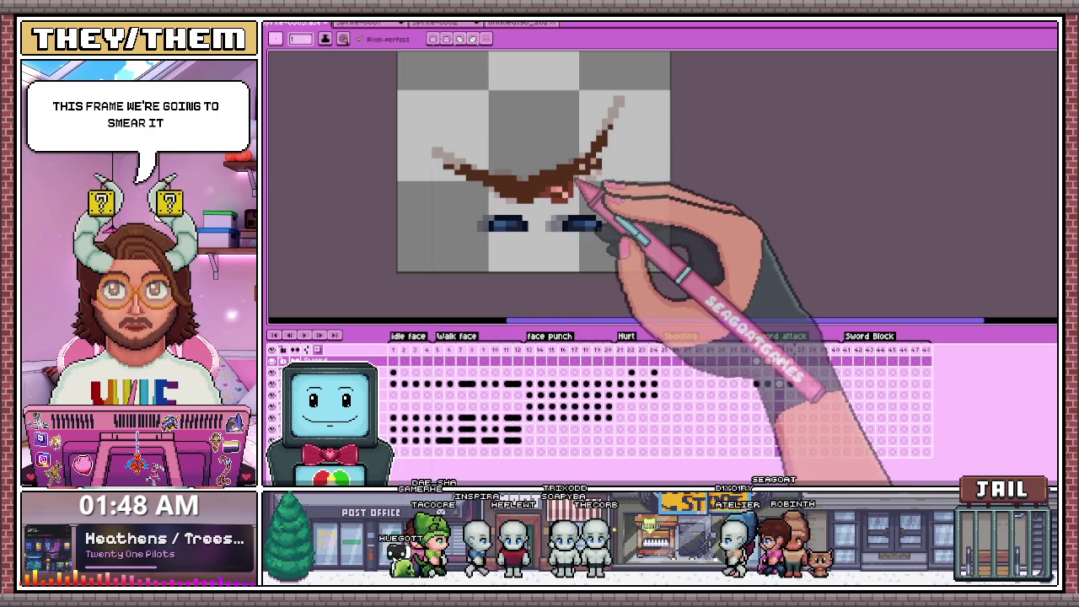
left_click_drag(590, 183, 611, 156)
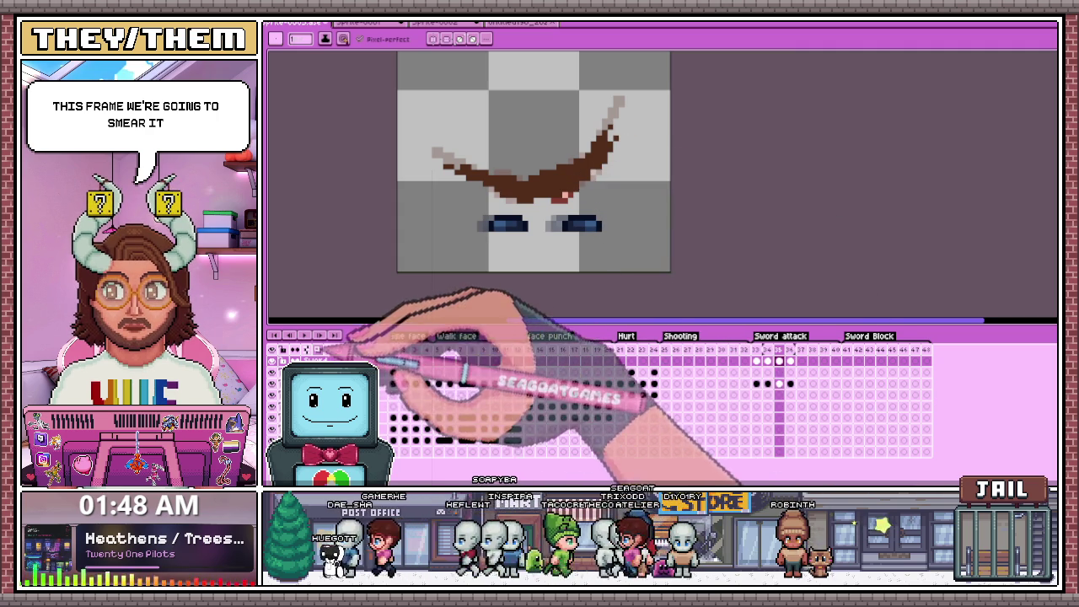
left_click(756, 361)
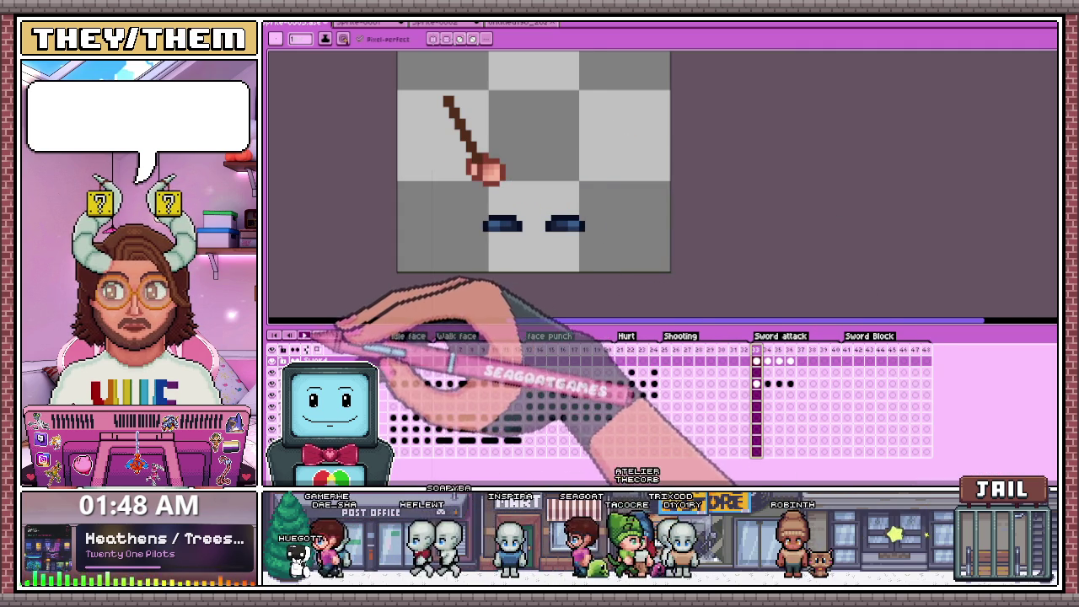
Play through the Sword attack frames, then pencil a jagged brown smear trail along frame 34's blade.
key("Right")
key("Right")
key("Right")
key("Right")
key("Right")
key("Right")
key("Right")
key("Right")
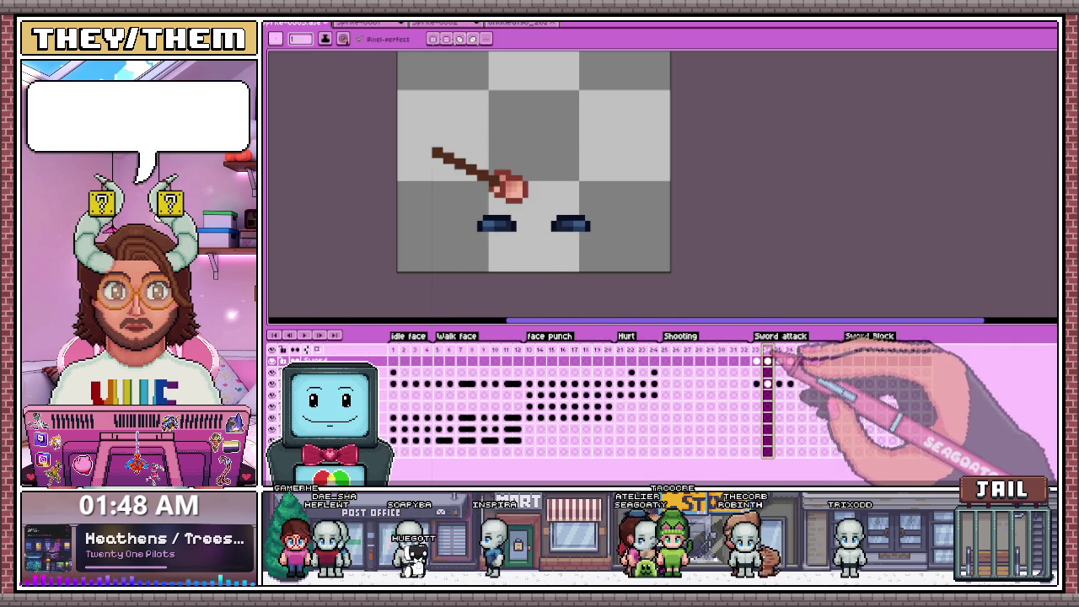
key("Left")
key("Right")
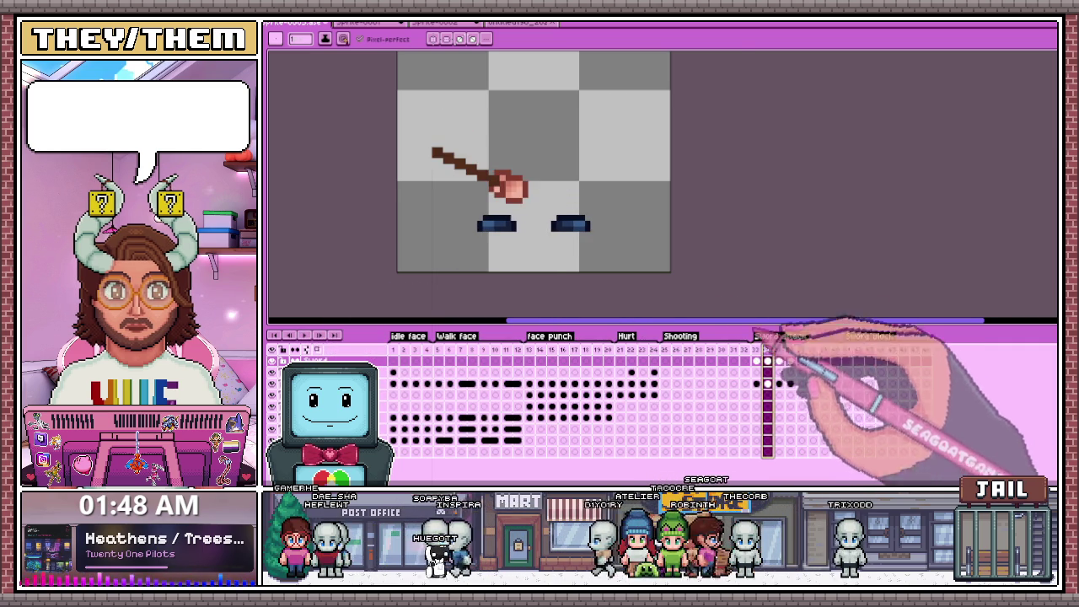
scroll(445, 149, "up", 2)
scroll(422, 149, "up", 2)
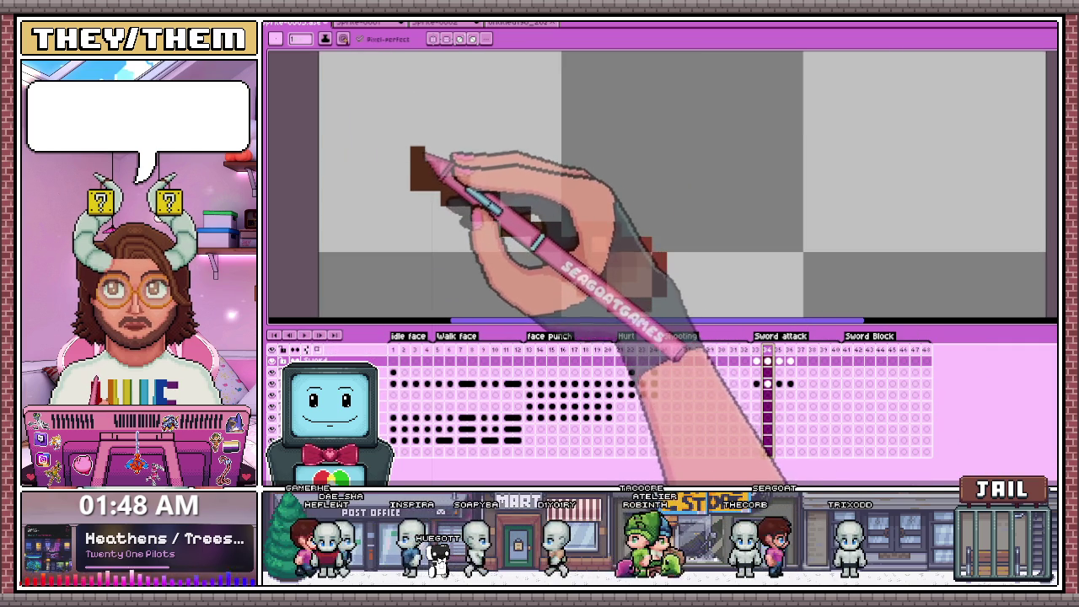
left_click_drag(428, 152, 516, 196)
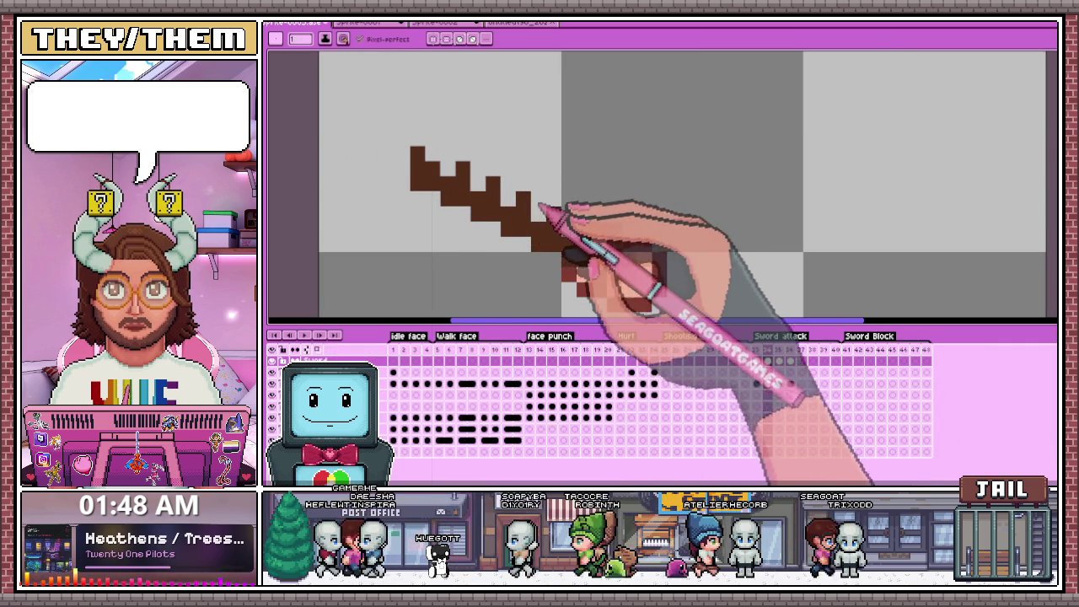
left_click_drag(515, 195, 590, 228)
left_click(438, 128)
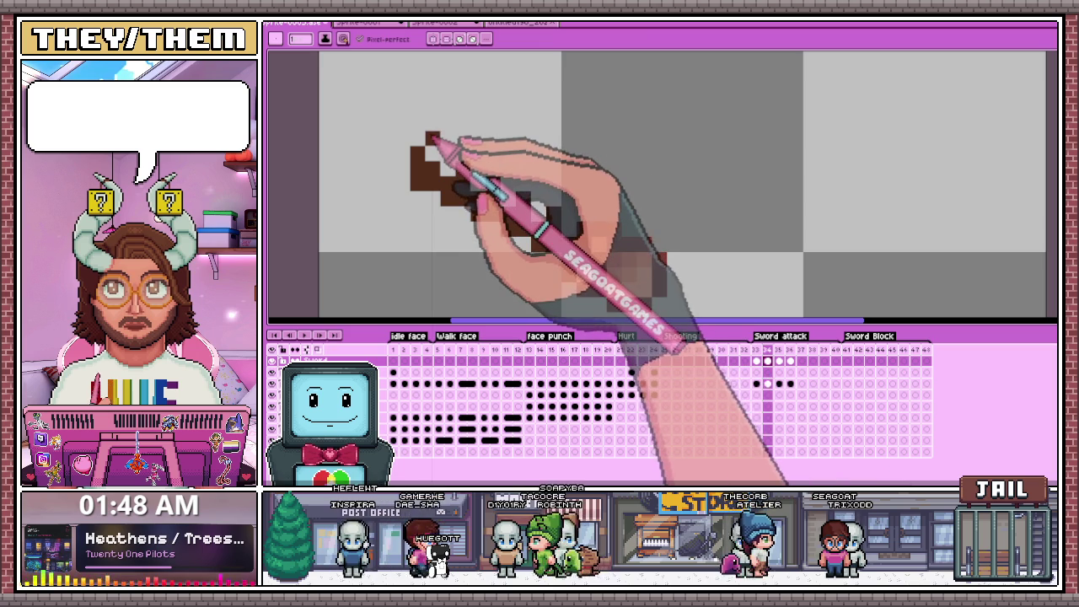
mouse_move(432, 135)
left_mouse_down()
mouse_move(477, 174)
mouse_move(504, 174)
mouse_move(602, 241)
left_mouse_up()
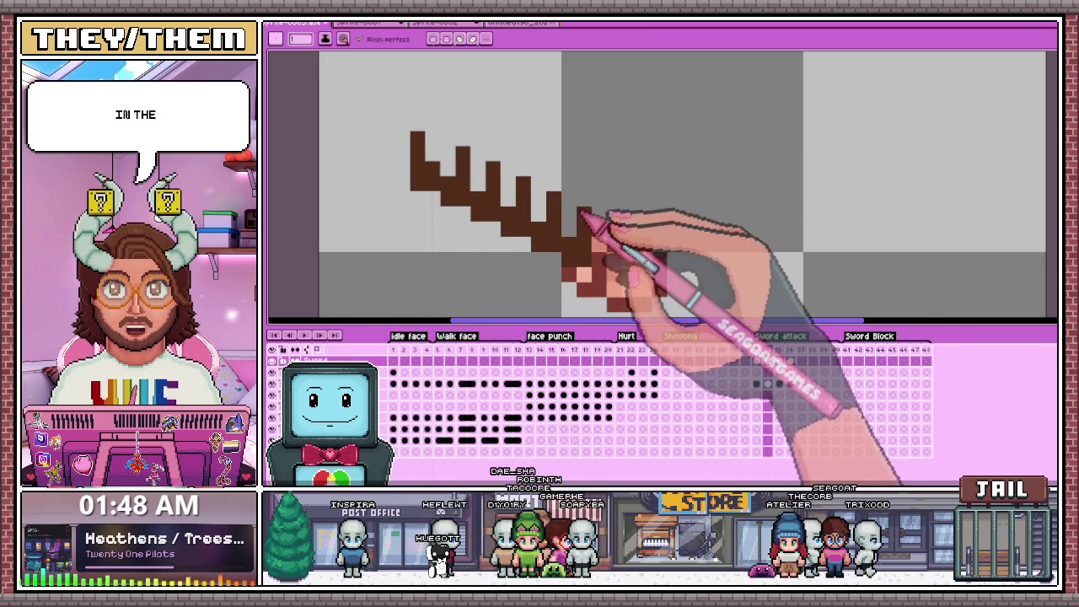
Compare the first Sword attack frame with the next frame's sword pose.
left_click(756, 349)
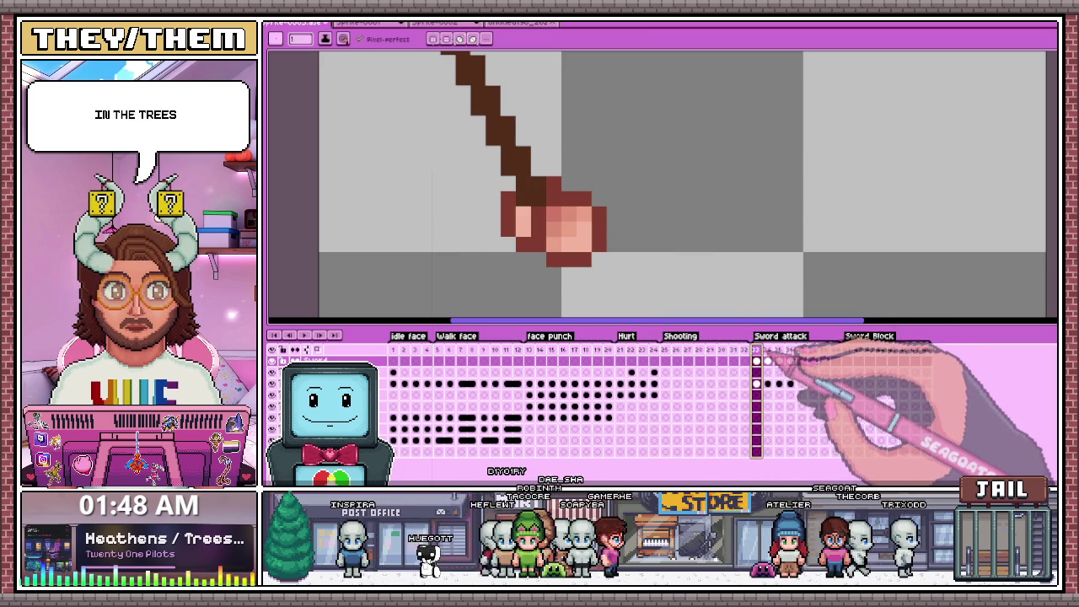
left_click(767, 350)
mouse_move(422, 132)
left_mouse_down()
mouse_move(457, 180)
mouse_move(497, 164)
left_mouse_up()
scroll(496, 161, "down", 3)
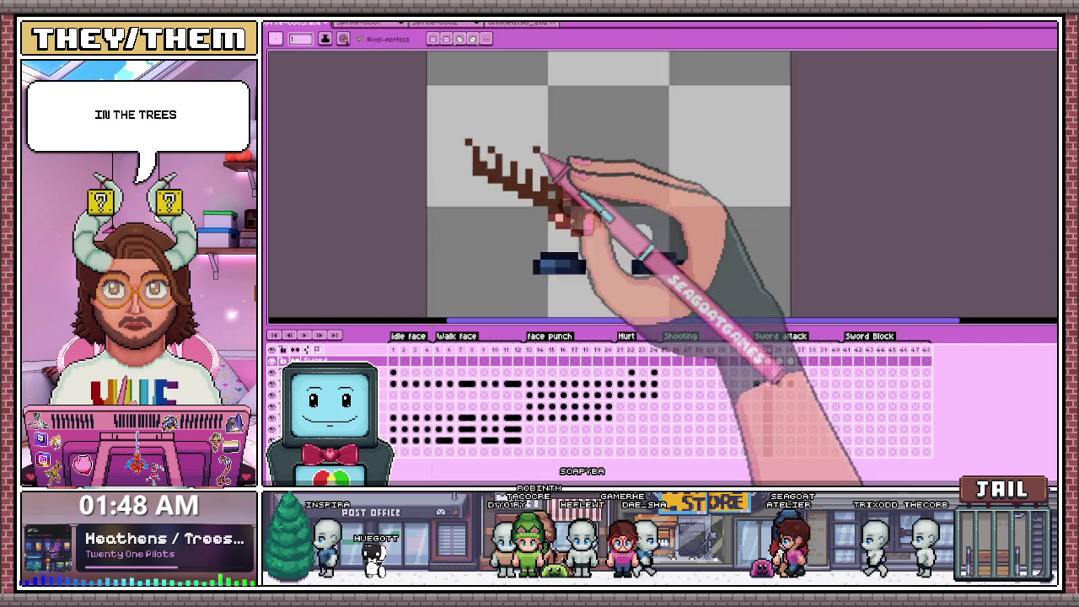
scroll(534, 174, "down", 3)
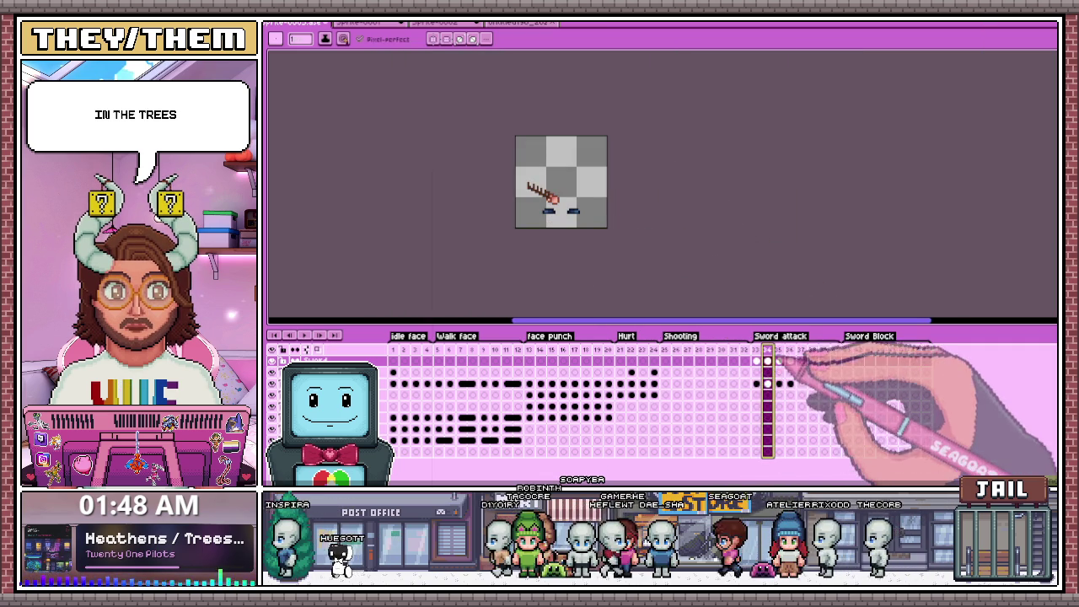
scroll(505, 185, "up", 3)
scroll(472, 172, "up", 3)
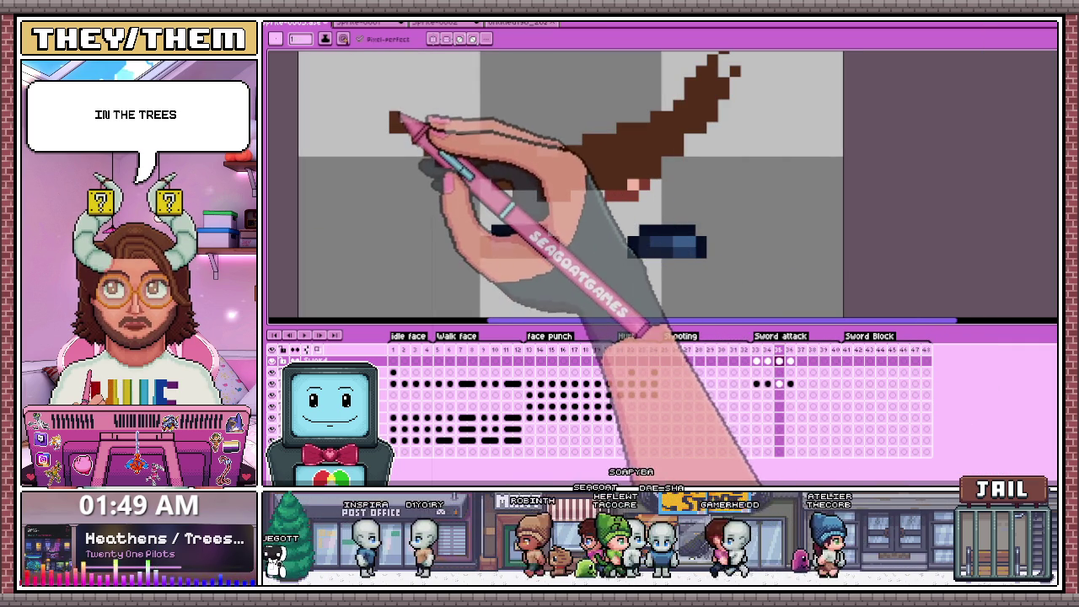
Switch painting tools and step between the smear arc frame and the upright sword frame.
key("b")
key("ctrl+Tab")
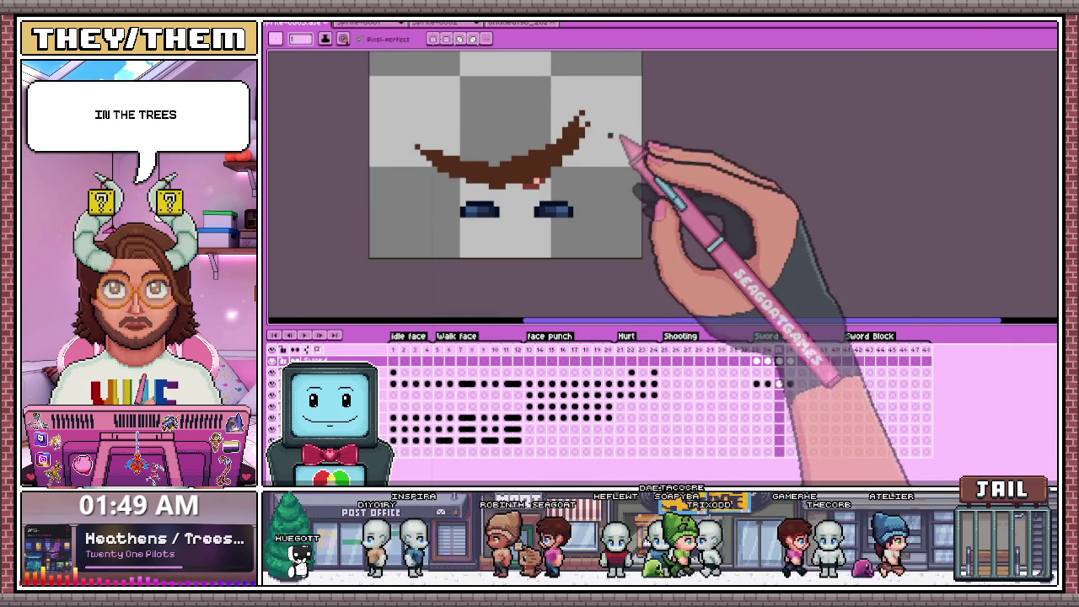
scroll(586, 135, "up", 2)
key("b")
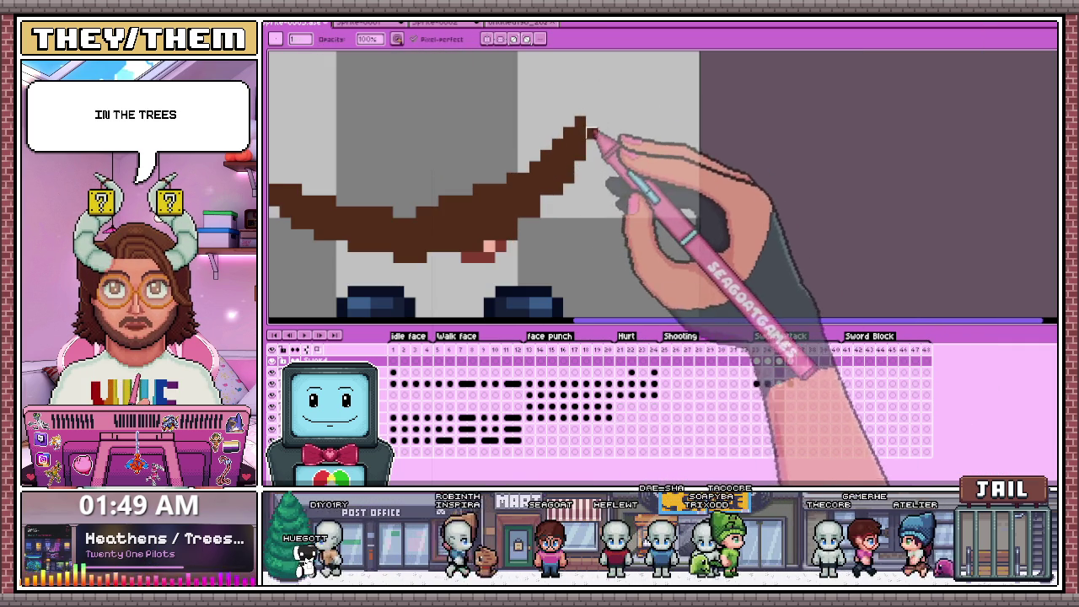
scroll(588, 156, "down", 2)
left_click(756, 361)
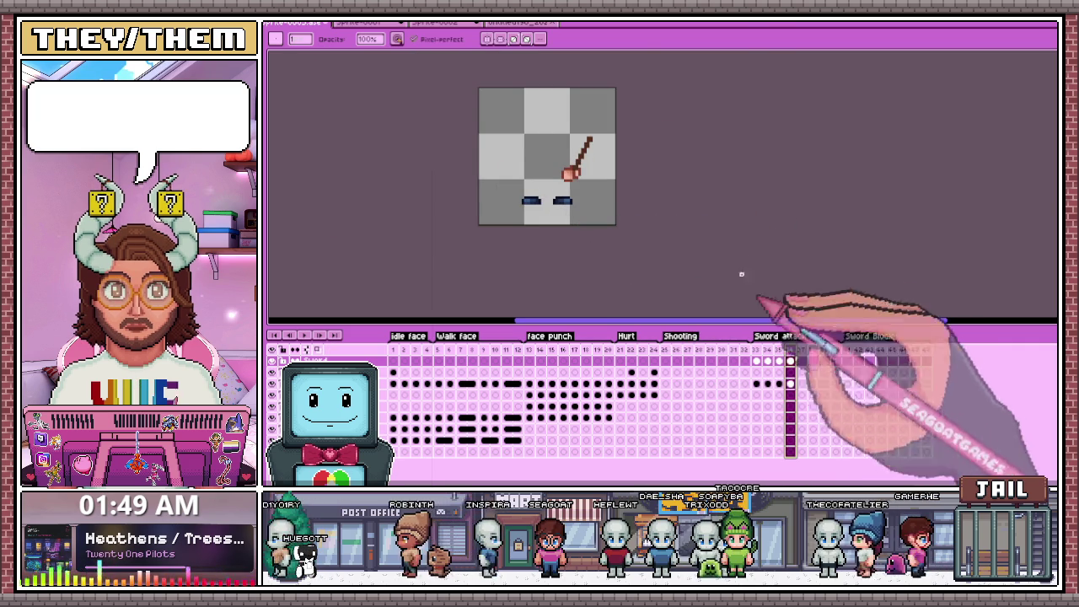
scroll(595, 141, "up", 2)
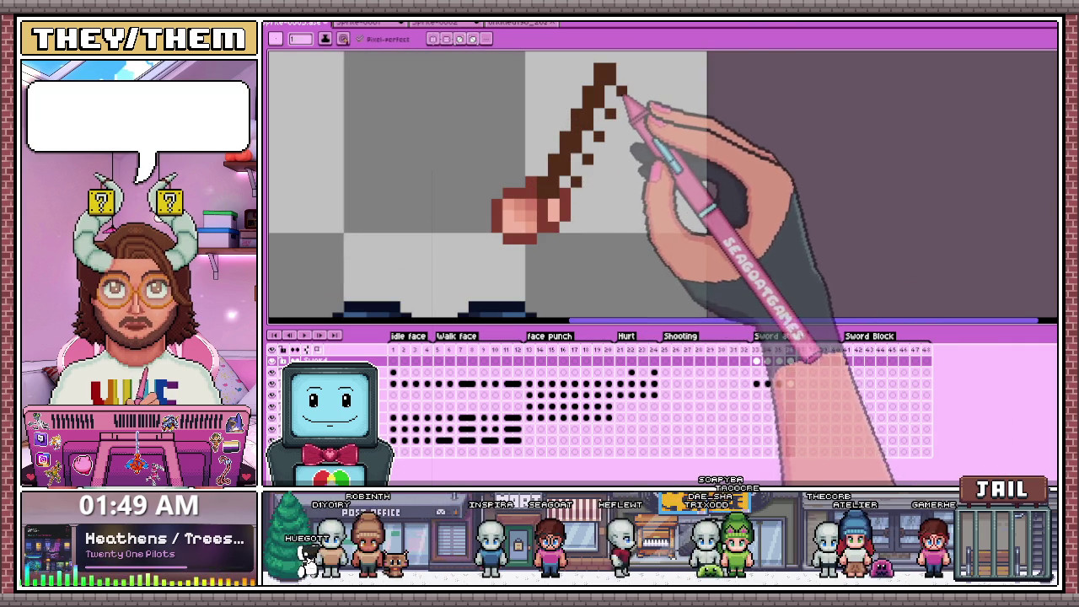
Zoom in and pencil dark brown pixels at the sword tip and along the blade.
scroll(567, 209, "down", 3)
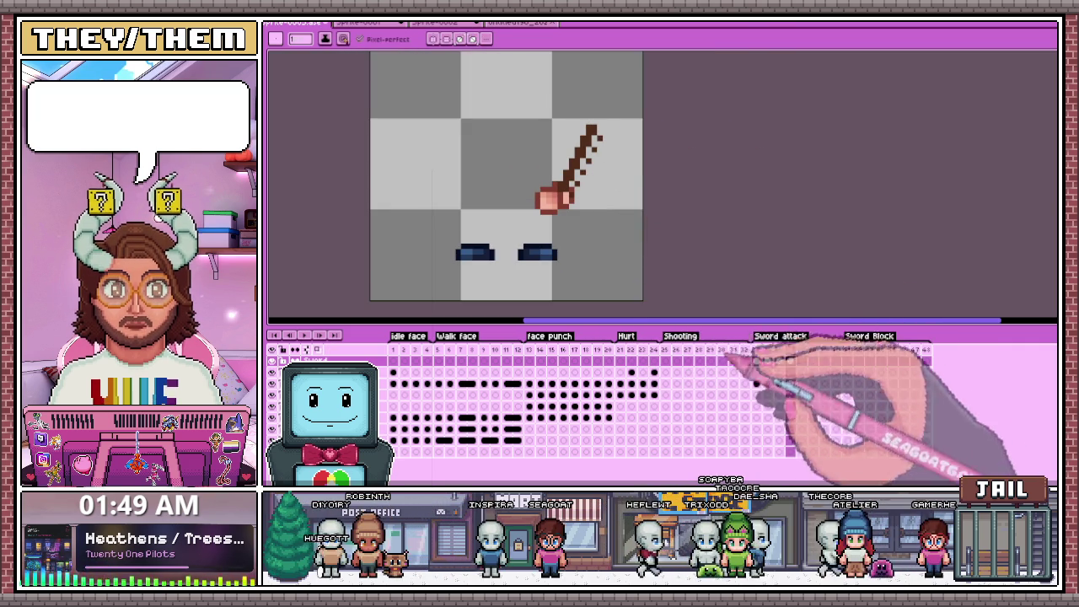
scroll(596, 222, "up", 1)
scroll(578, 212, "up", 2)
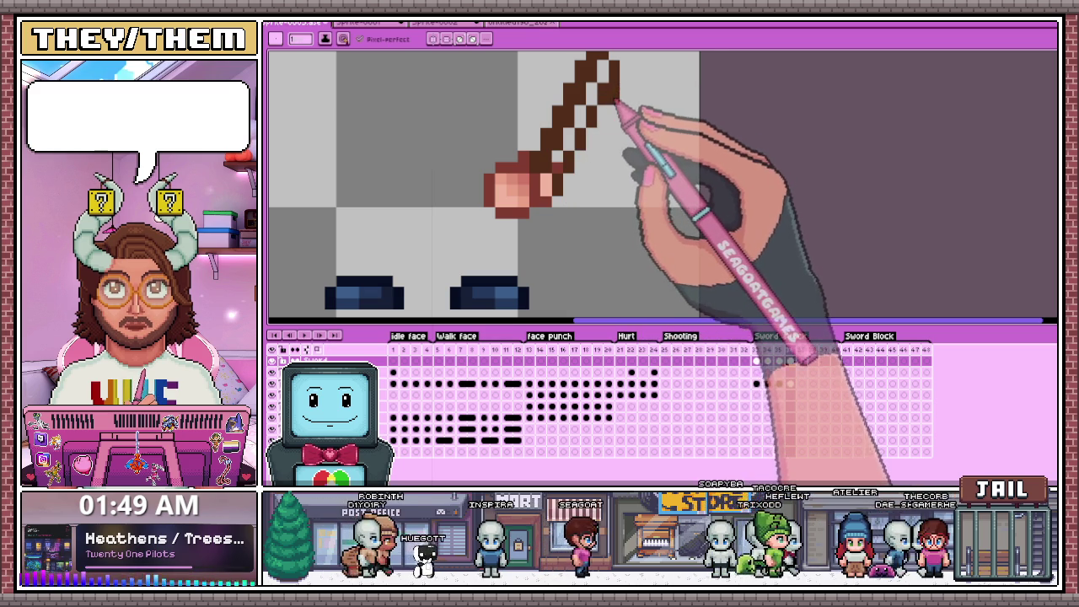
scroll(621, 144, "down", 2)
scroll(660, 308, "down", 1)
scroll(601, 227, "down", 1)
scroll(601, 227, "down", 1)
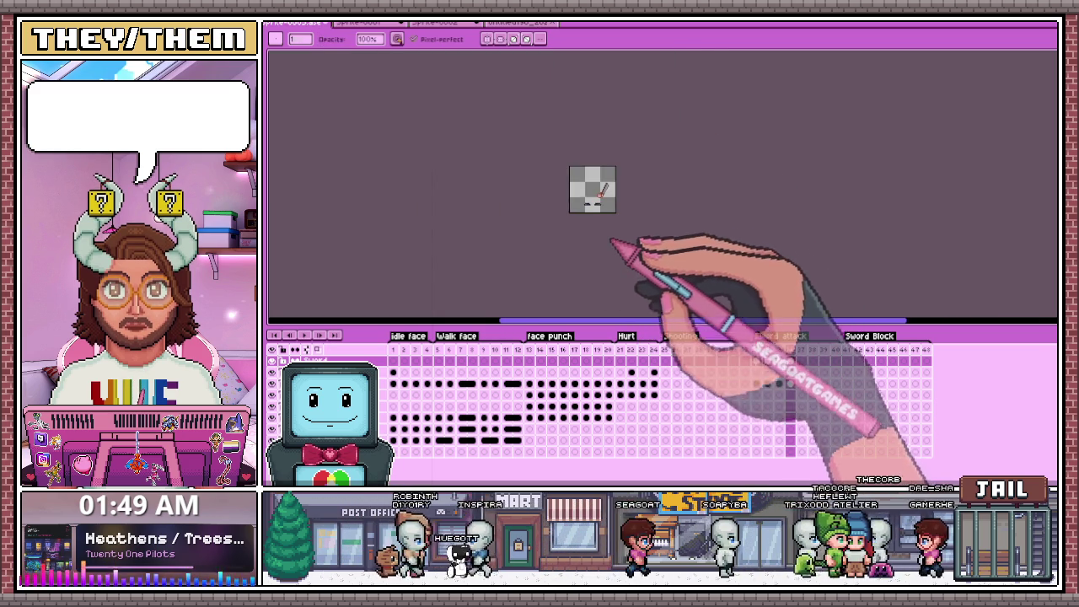
scroll(615, 219, "up", 2)
scroll(622, 176, "up", 1)
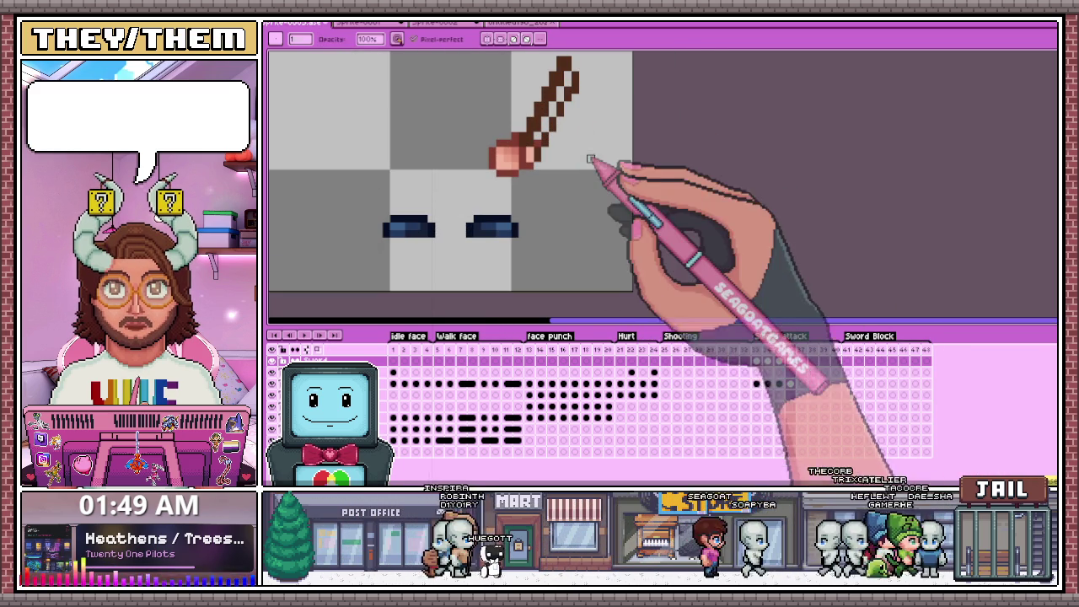
scroll(567, 152, "up", 1)
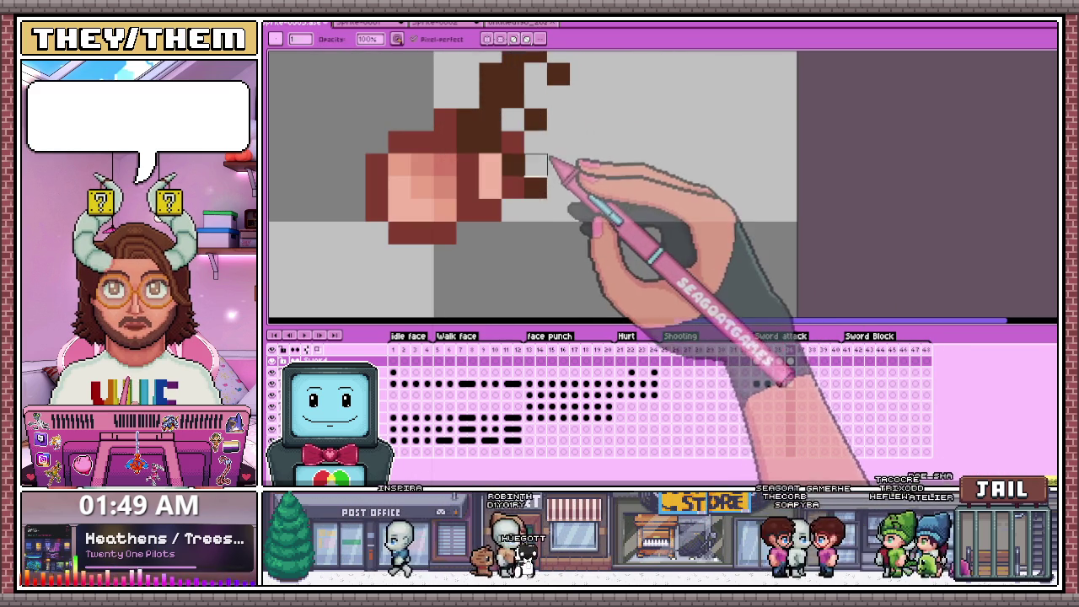
scroll(546, 160, "down", 1)
scroll(546, 160, "up", 1)
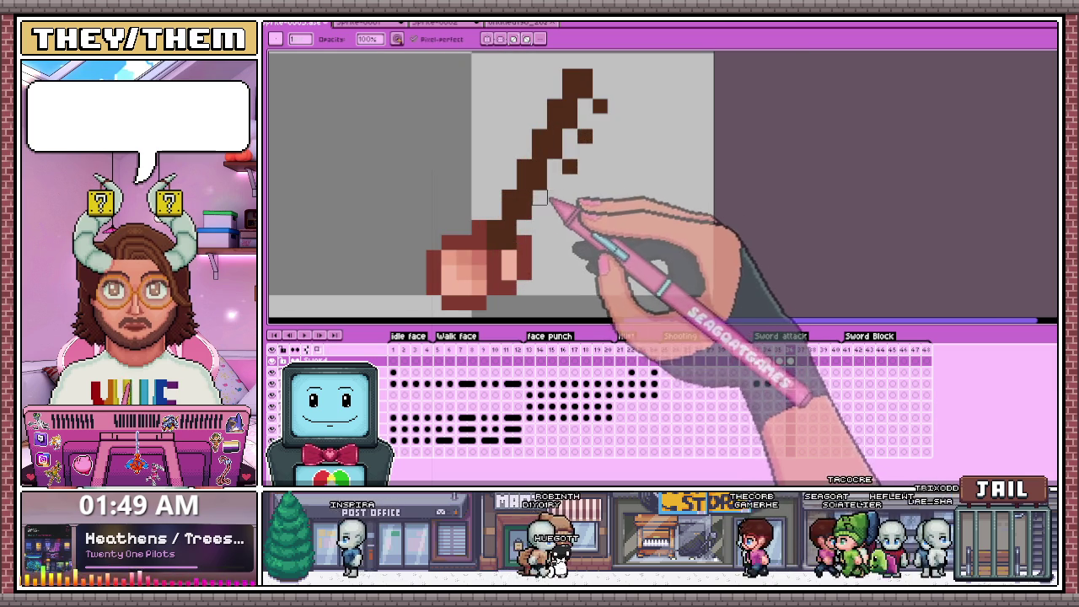
left_click(599, 106)
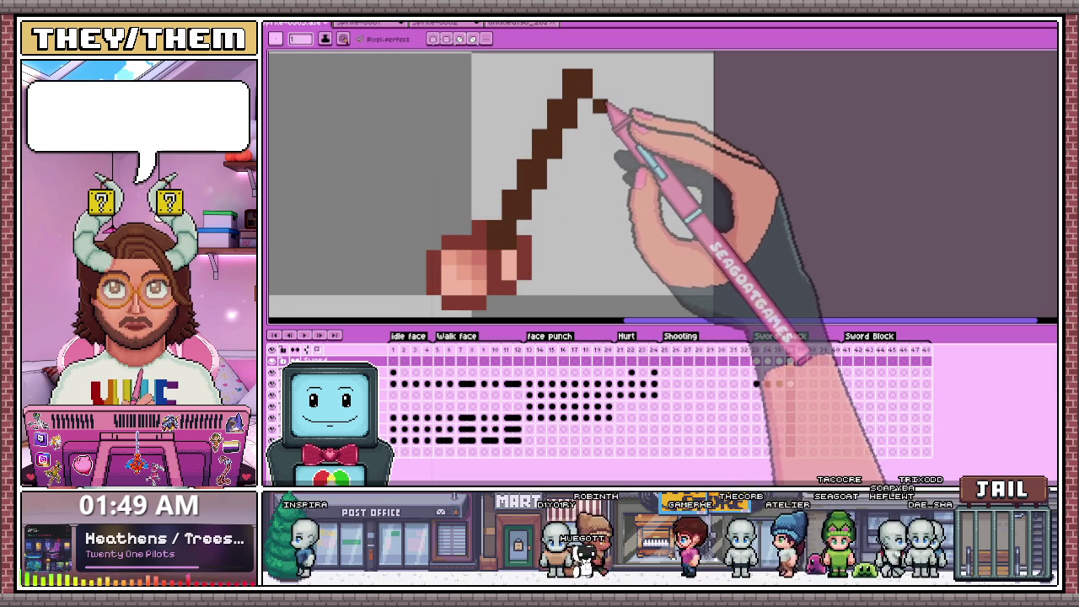
left_click(523, 90)
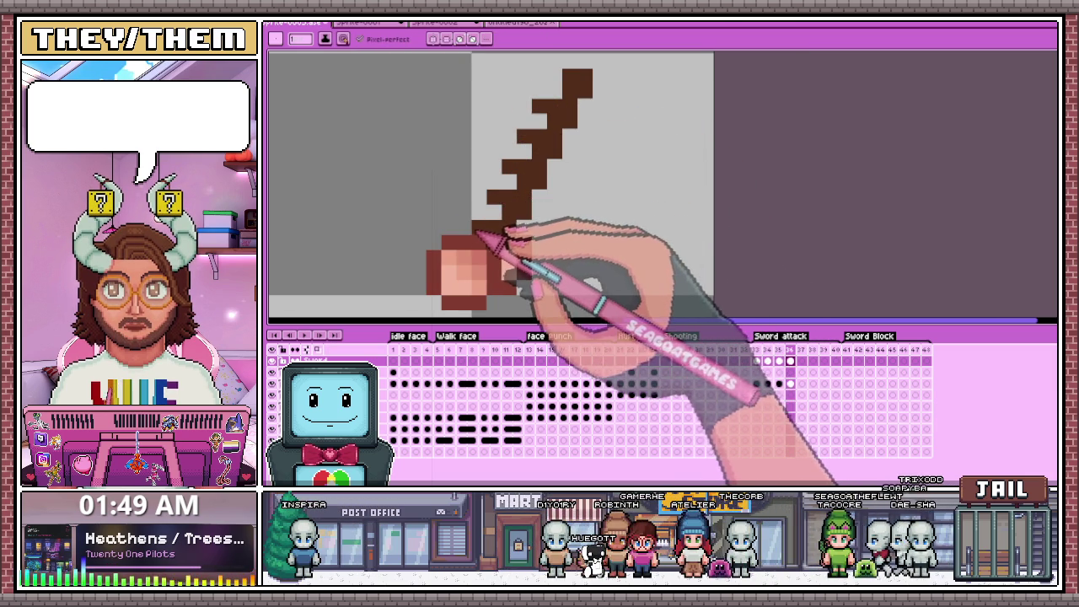
left_click(477, 201)
left_click(494, 167)
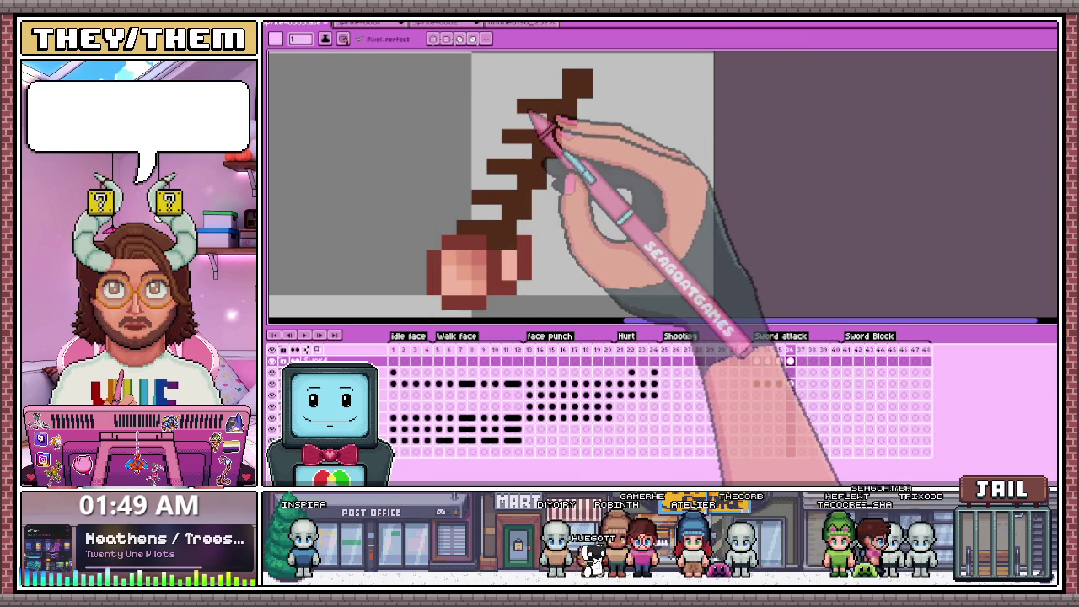
On the next frame, erase the stair-step smear pixels to leave one clean diagonal blade.
scroll(560, 101, "down", 2)
scroll(549, 164, "down", 2)
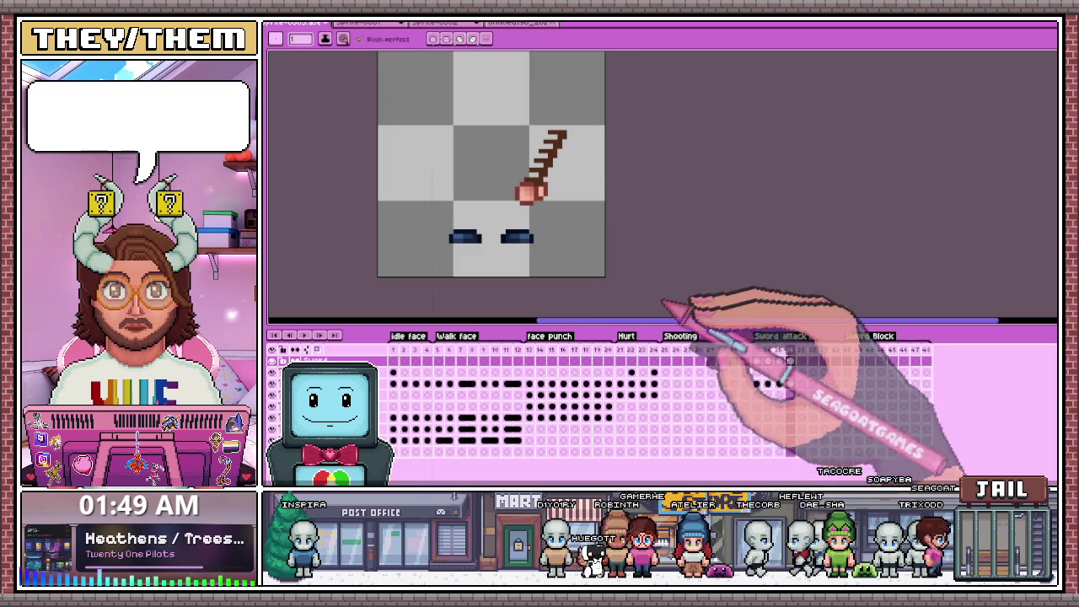
key("Return")
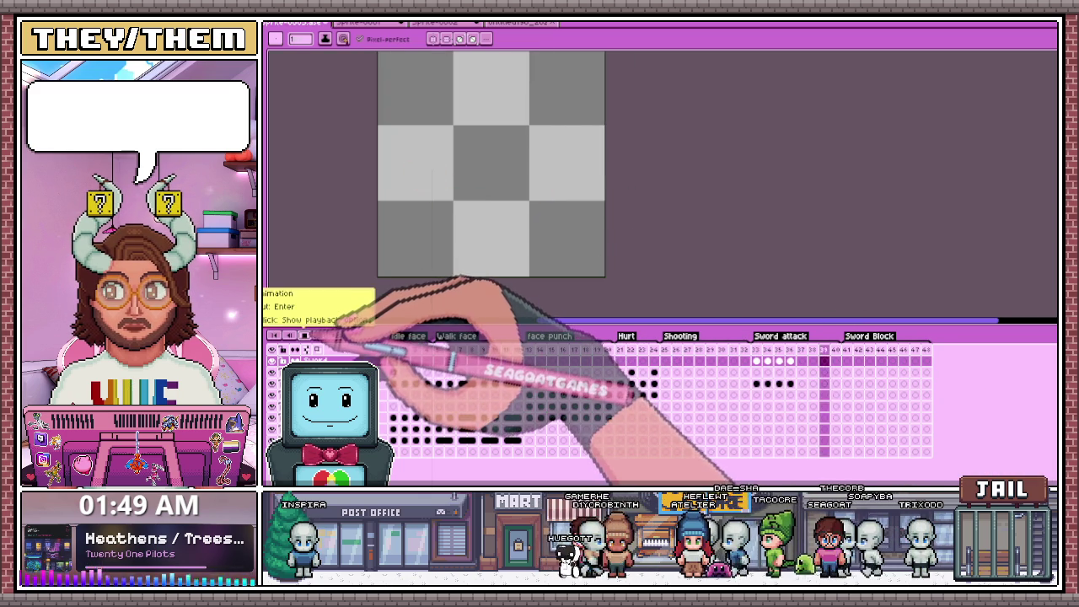
scroll(541, 160, "up", 3)
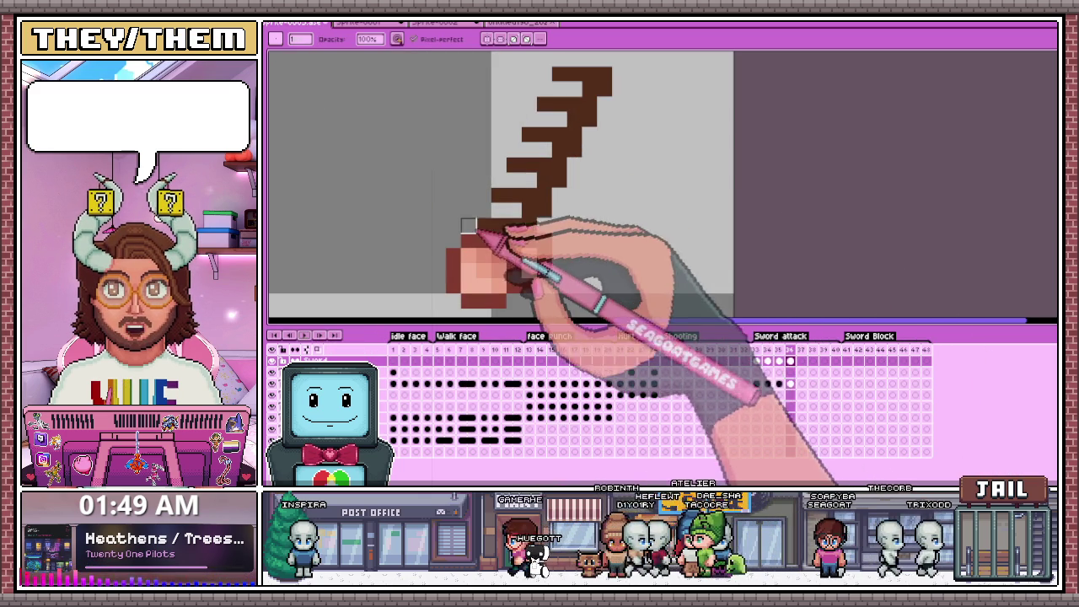
mouse_move(514, 195)
left_mouse_down()
mouse_move(549, 176)
mouse_move(537, 169)
mouse_move(558, 105)
left_mouse_up()
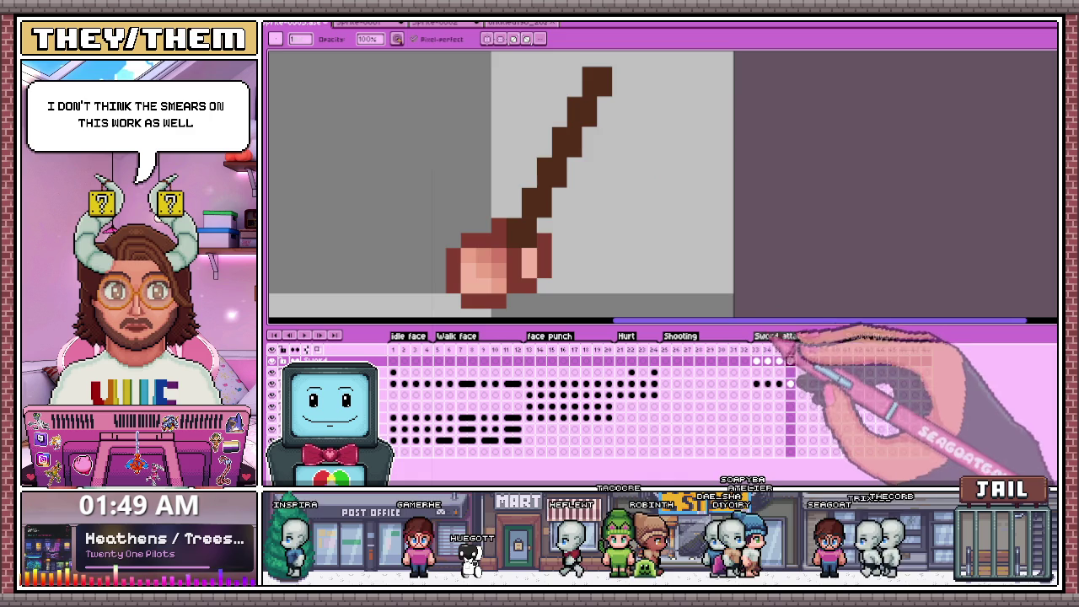
left_click(756, 349)
scroll(587, 250, "down", 3)
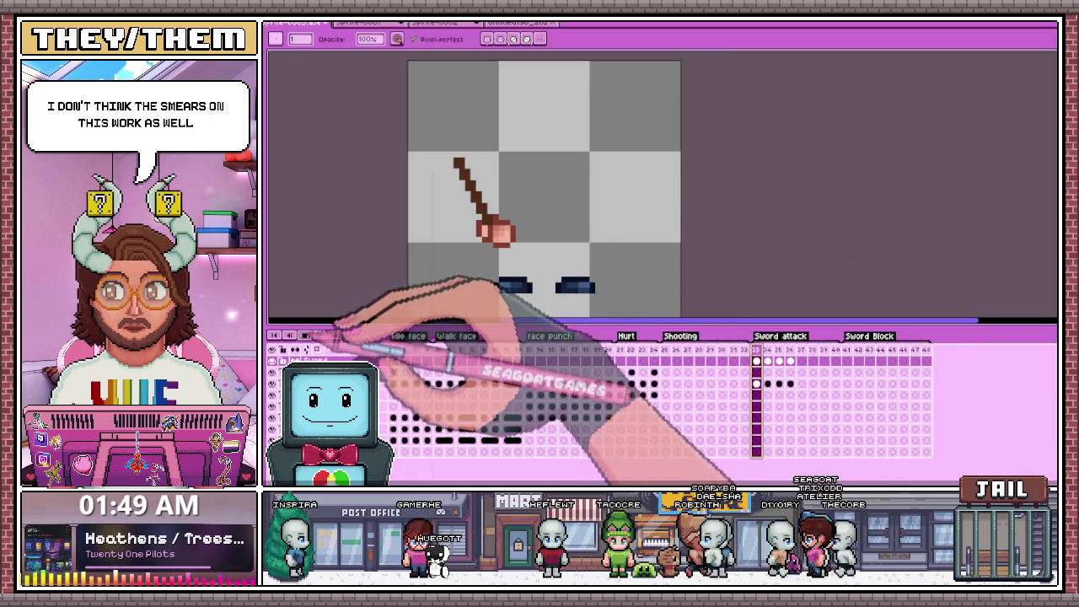
Play the animation, stop on frame 32, then step from frame 33 through Sword attack frames 34–36.
left_click(305, 334)
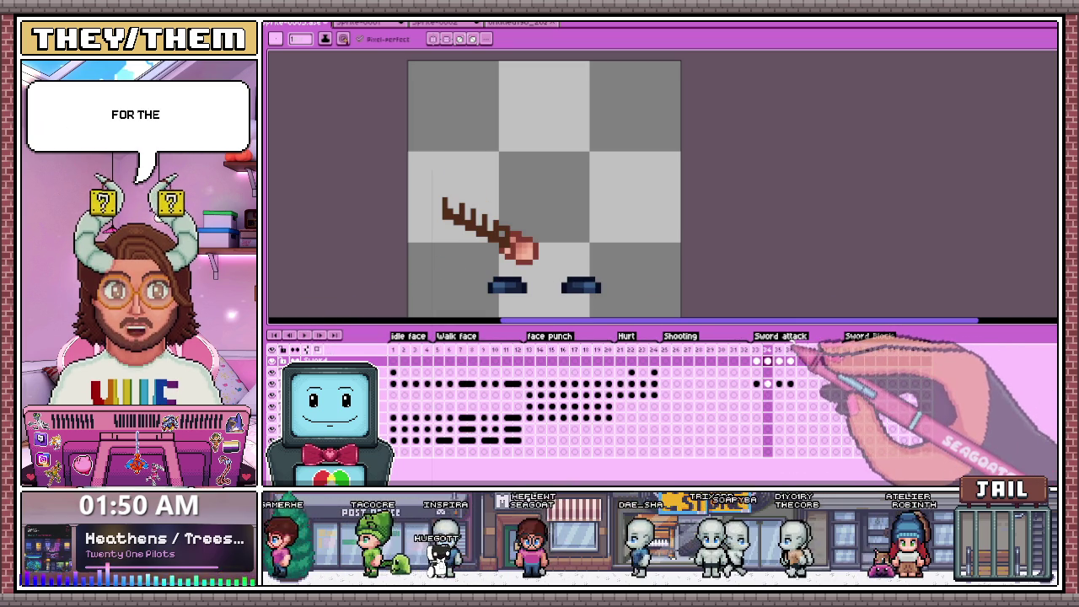
left_click(744, 349)
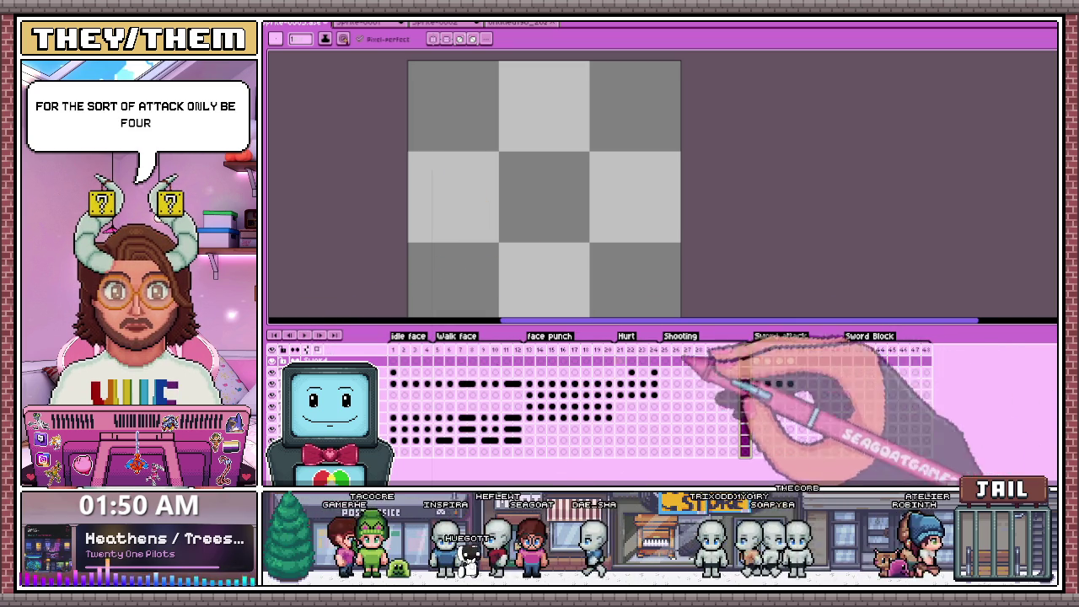
left_click(756, 361)
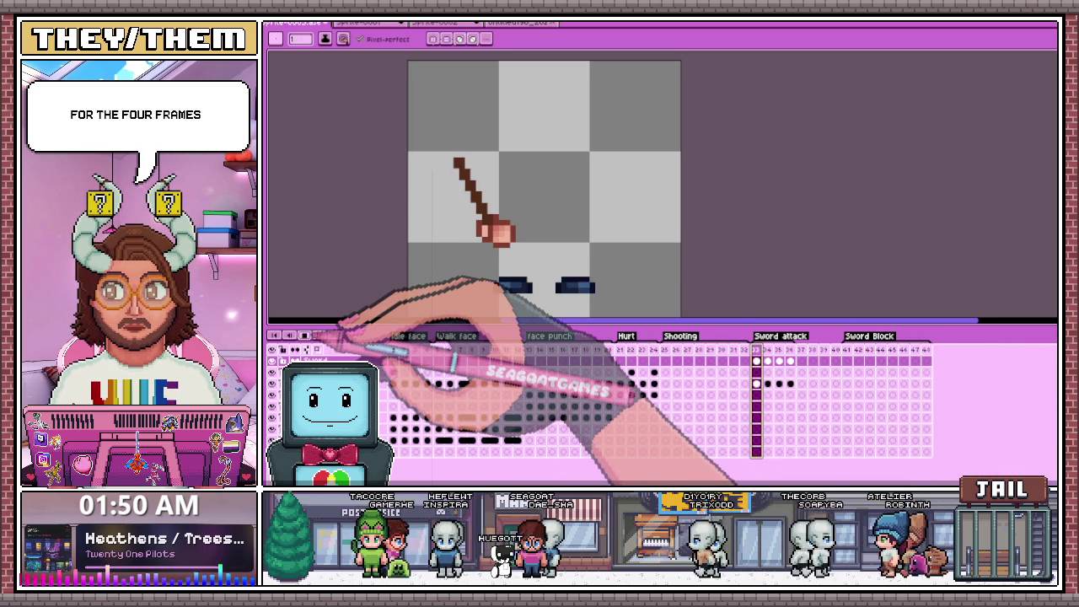
key("period")
key("period")
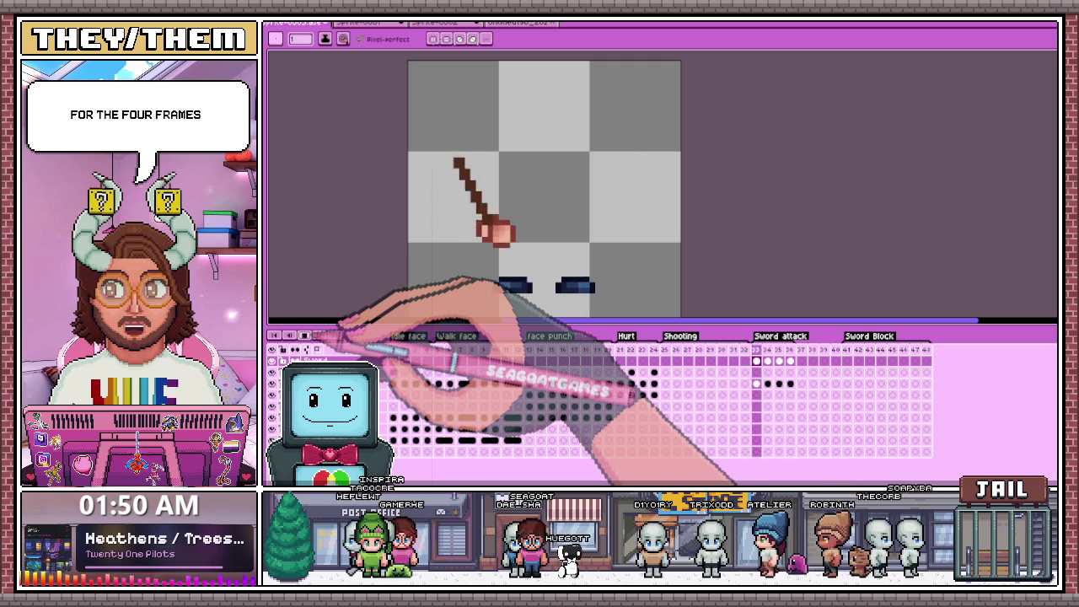
key("period")
key("period")
key("period")
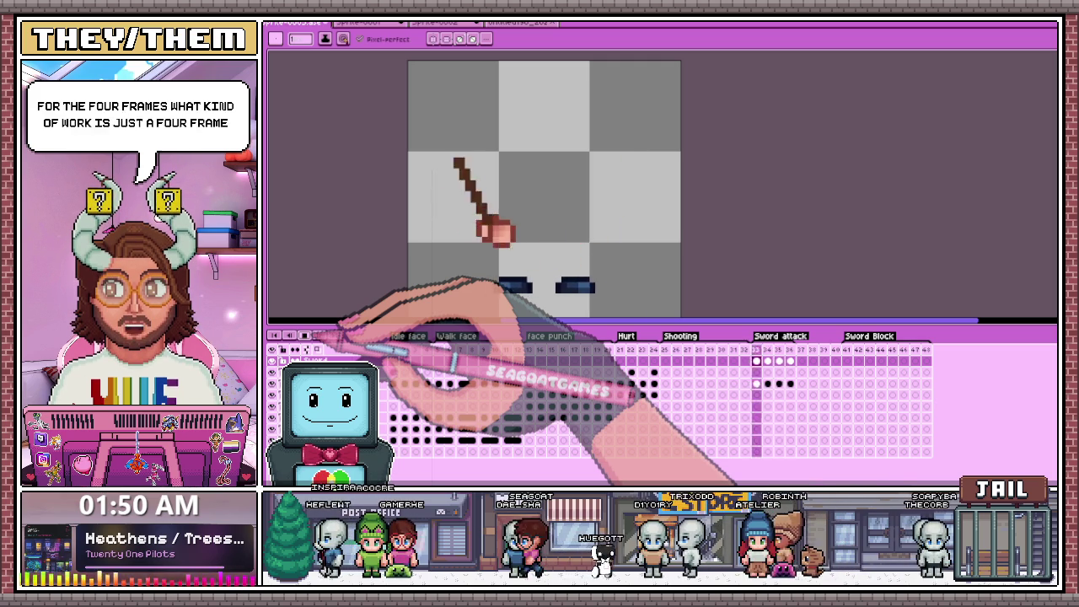
key("period")
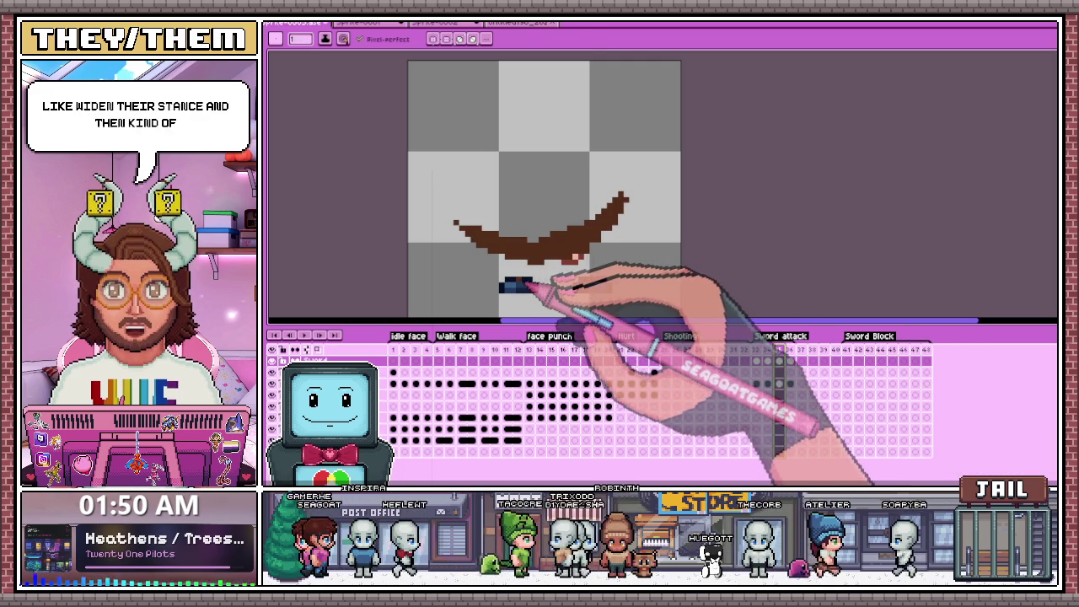
Marquee-select the eyes on Sword attack frames, nudging the left eye one pixel right.
key("m")
left_click_drag(501, 263, 570, 307)
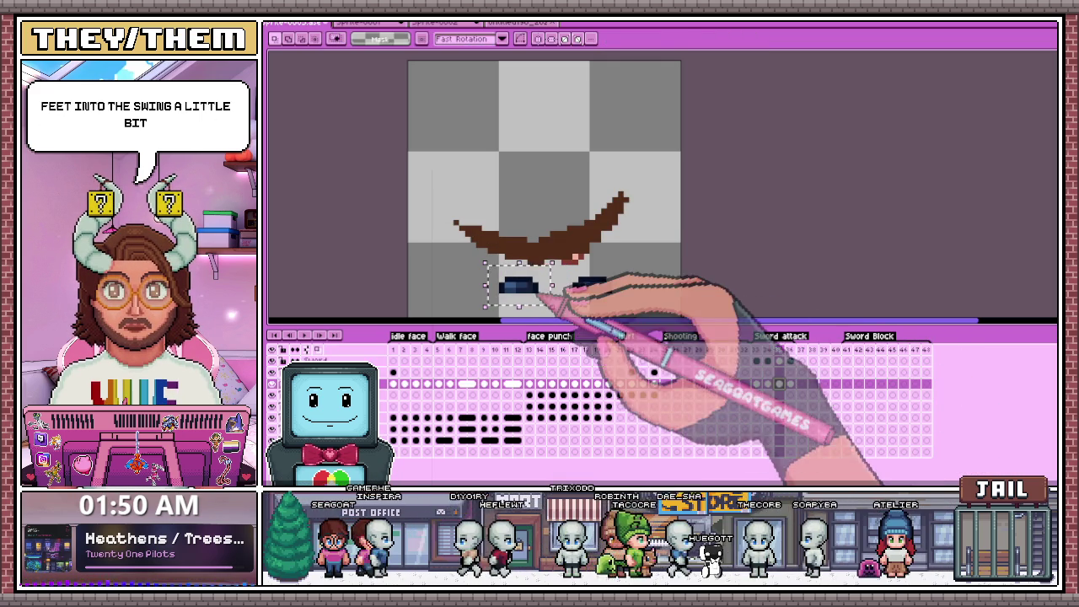
key("Right")
left_click(777, 384)
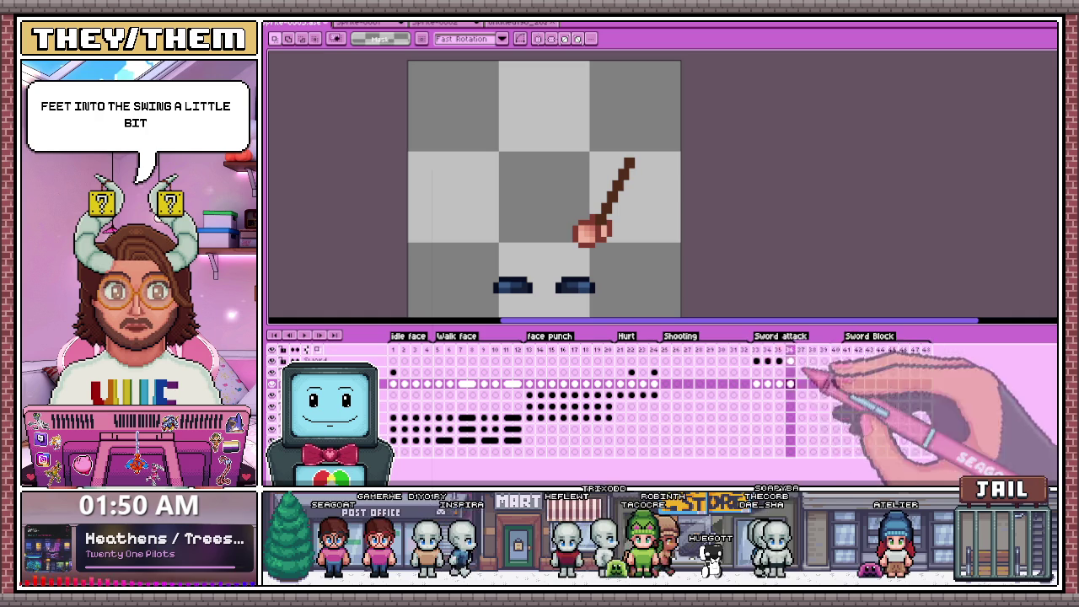
left_click_drag(511, 272, 627, 309)
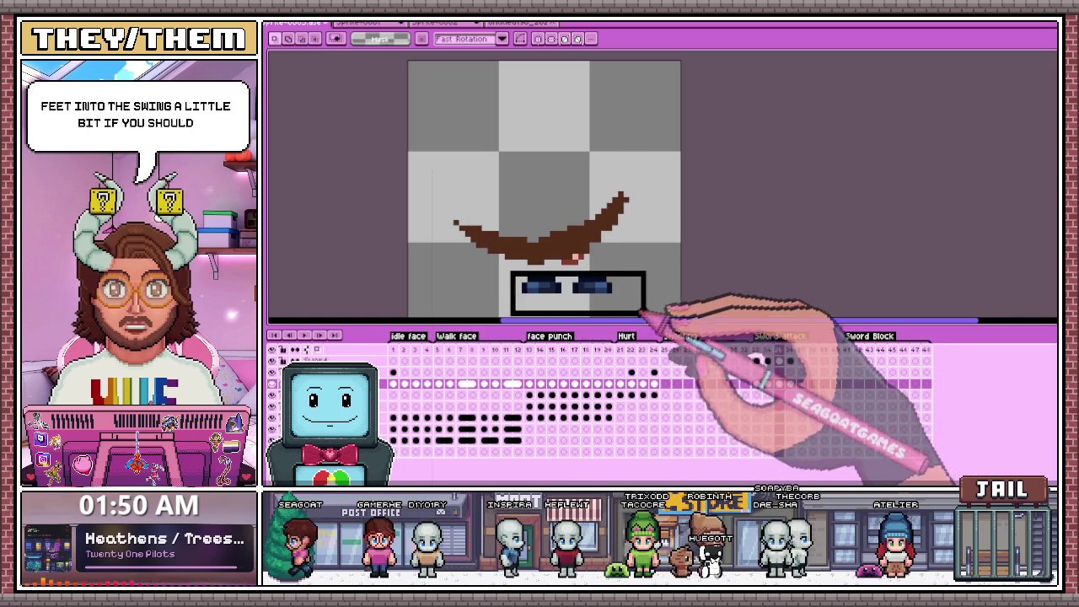
left_click(799, 384)
left_click_drag(408, 242, 681, 319)
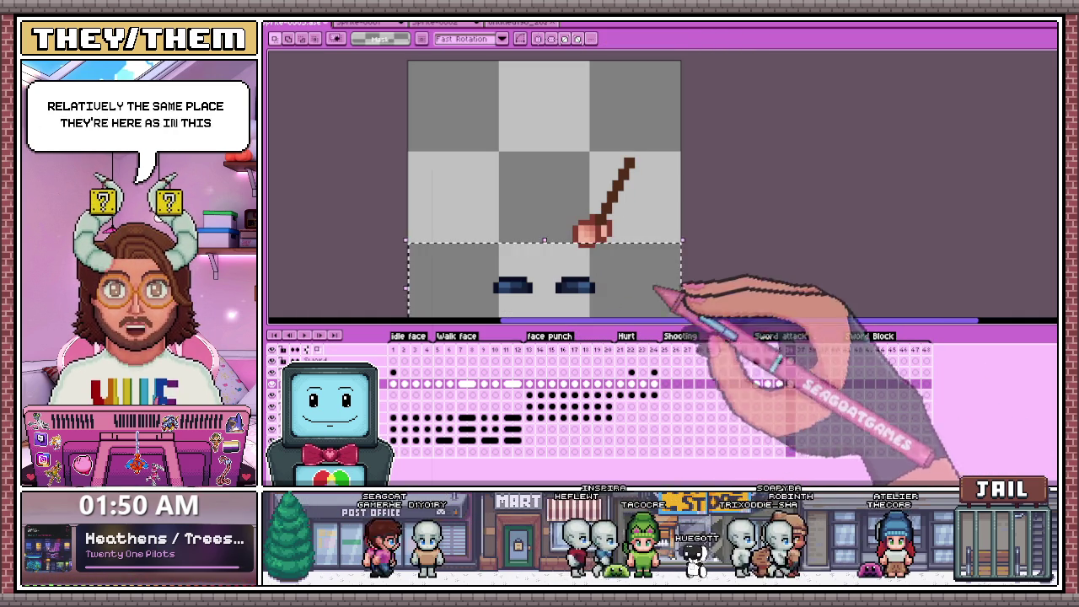
scroll(717, 301, "down", 2)
scroll(615, 306, "up", 1)
left_click_drag(550, 268, 634, 286)
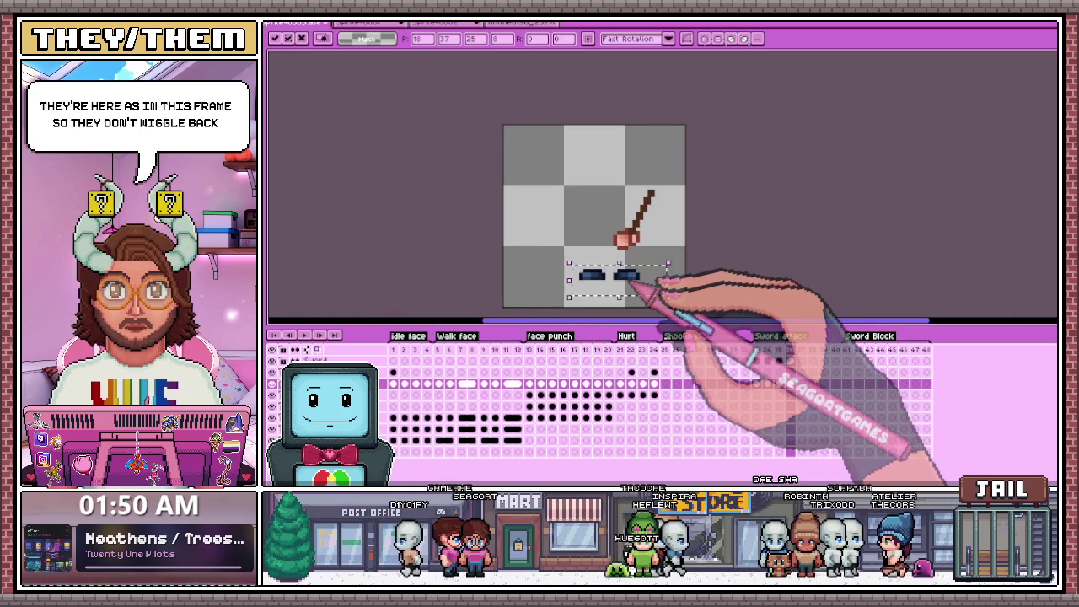
key("Delete")
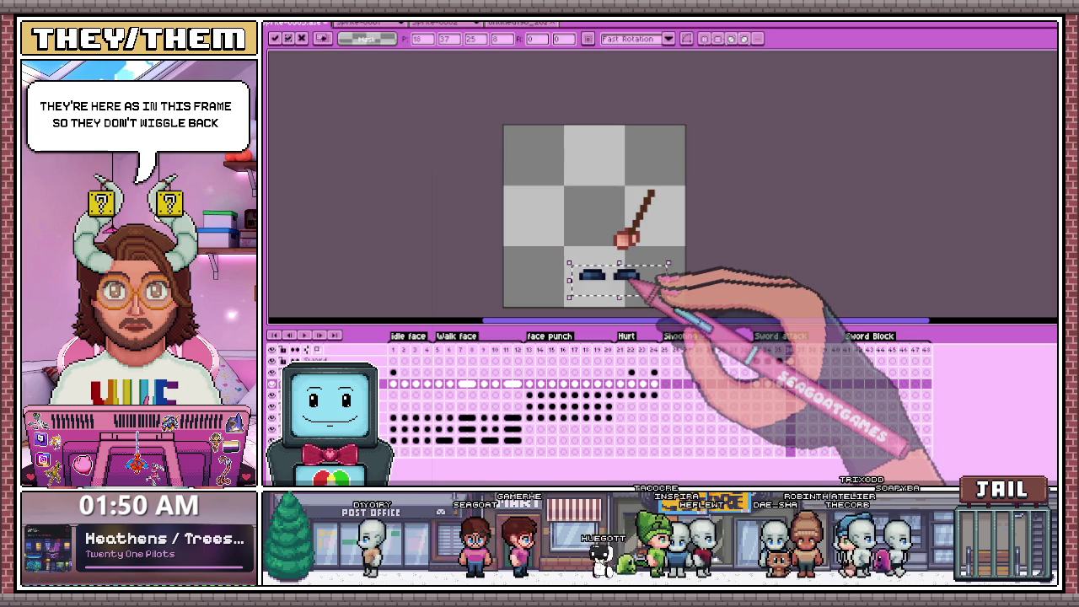
Step through the Sword attack frames and select the left eye on frame 37.
left_click(756, 361)
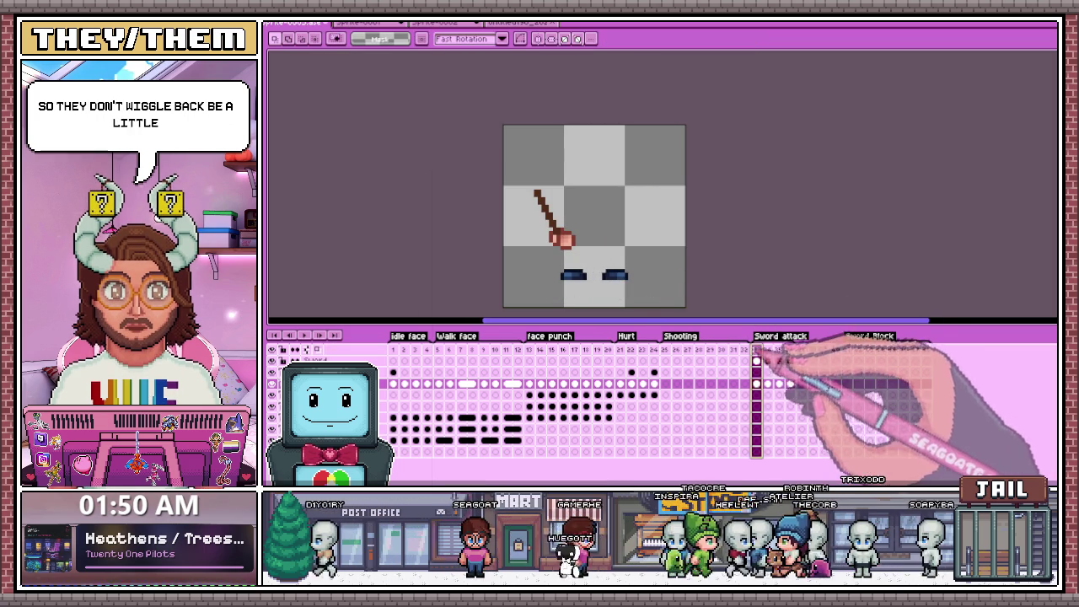
key("Right")
key("Right")
key("Right")
key("Left")
key("Left")
key("Left")
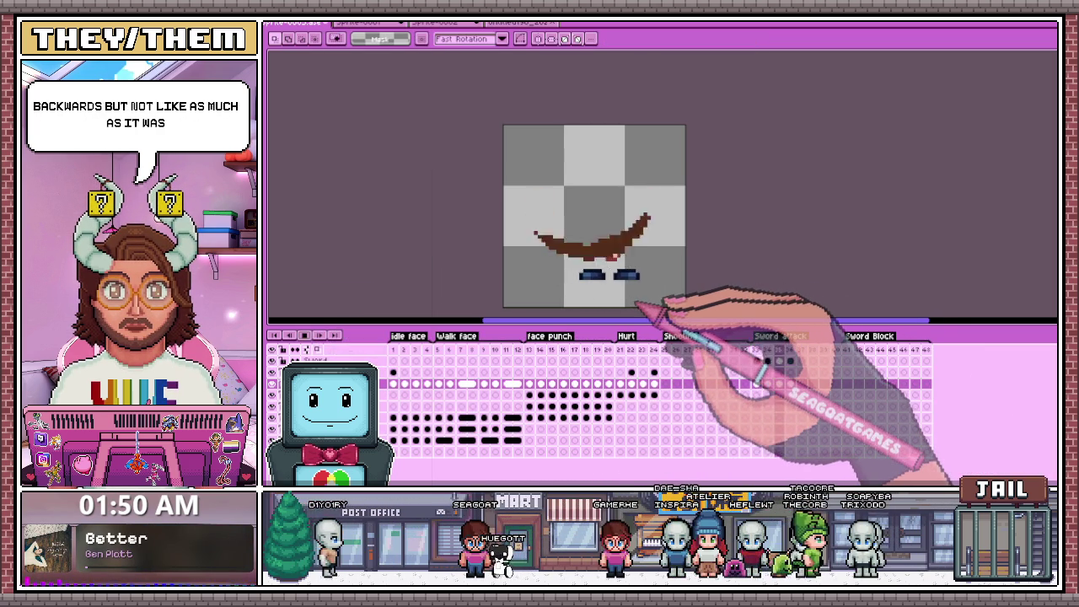
key("Return")
scroll(649, 303, "up", 1)
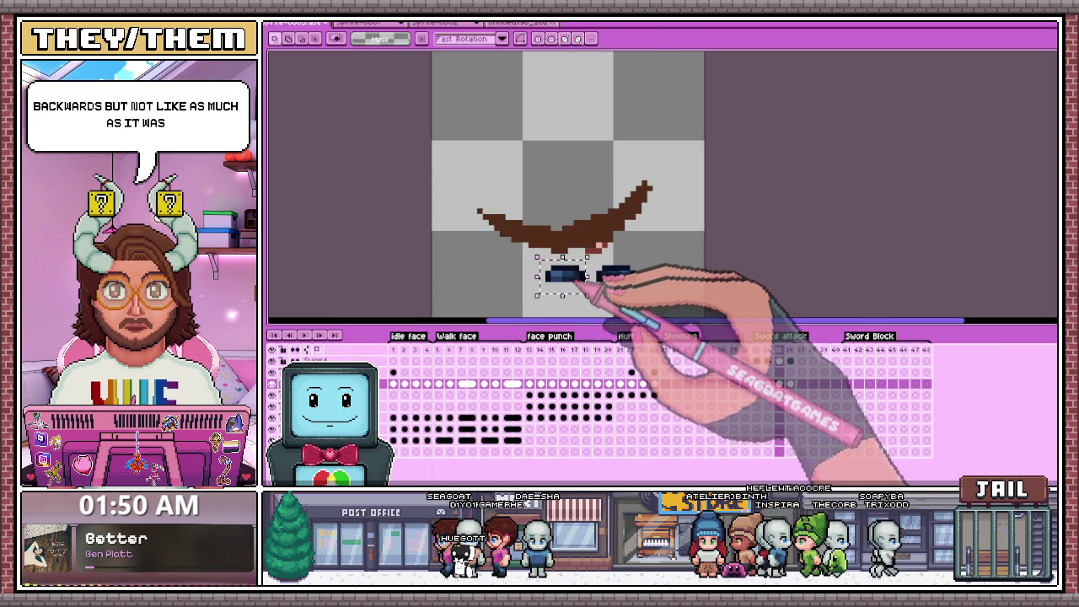
left_click_drag(525, 257, 576, 295)
left_click(792, 351)
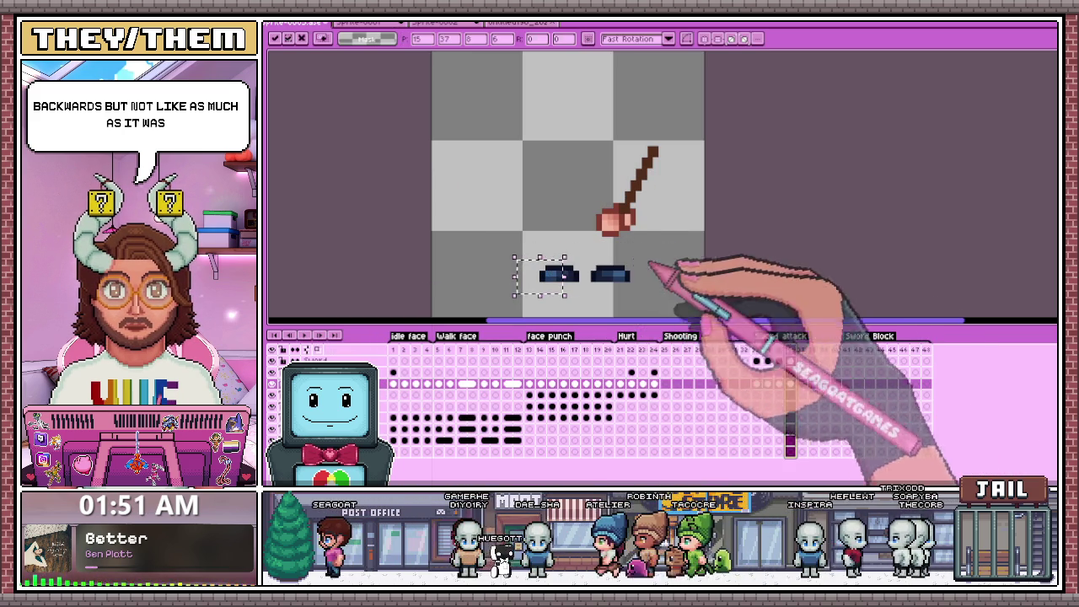
left_click(630, 279)
left_click_drag(525, 251, 580, 295)
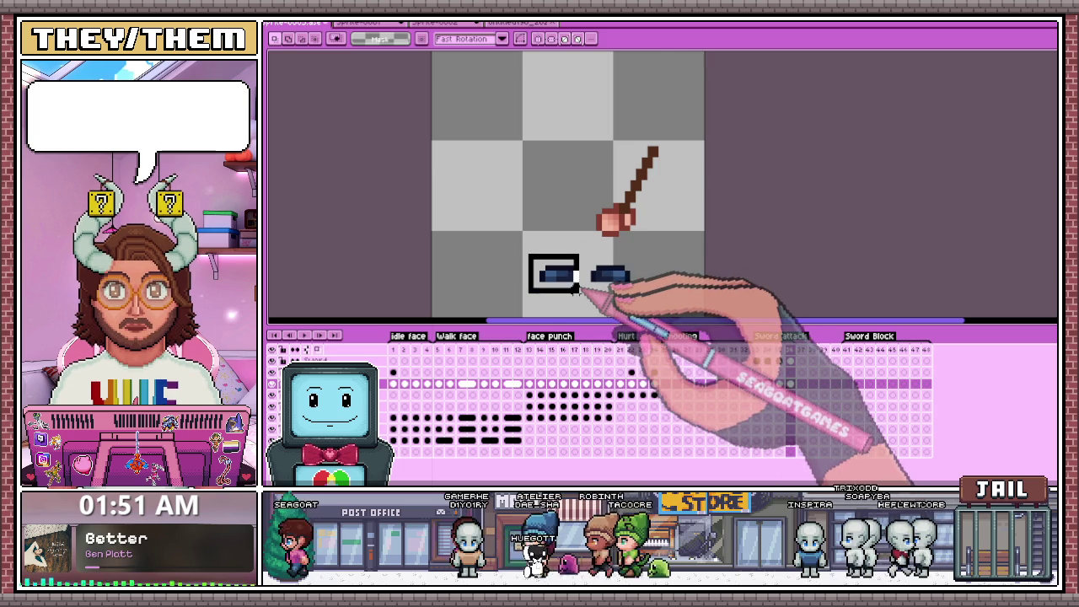
Compare frames 33–34, then shift both eyes on the next Sword attack frame and commit.
left_click(756, 350)
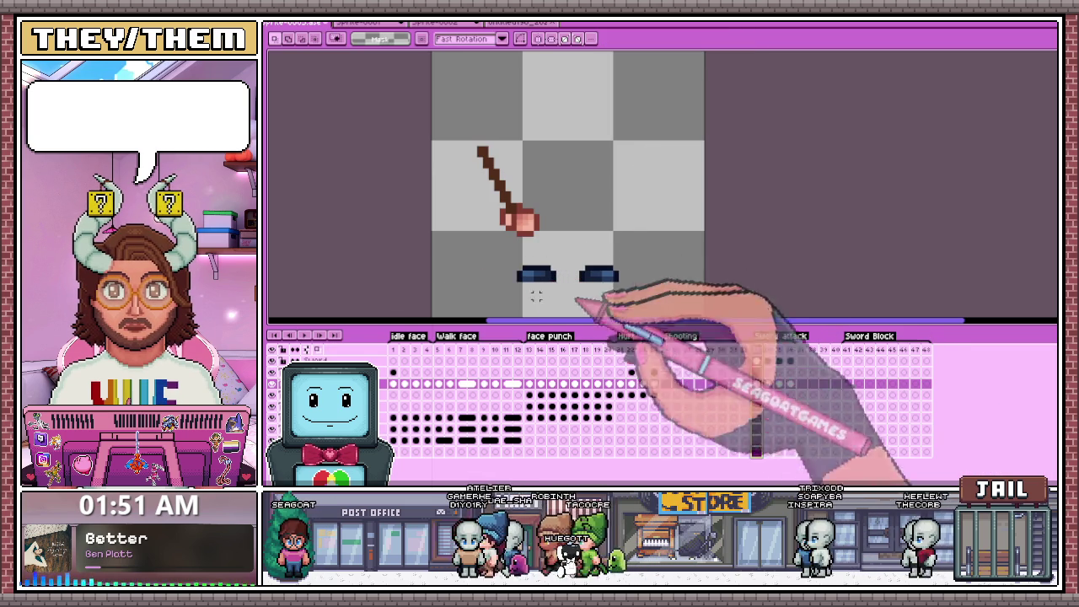
left_click(319, 335)
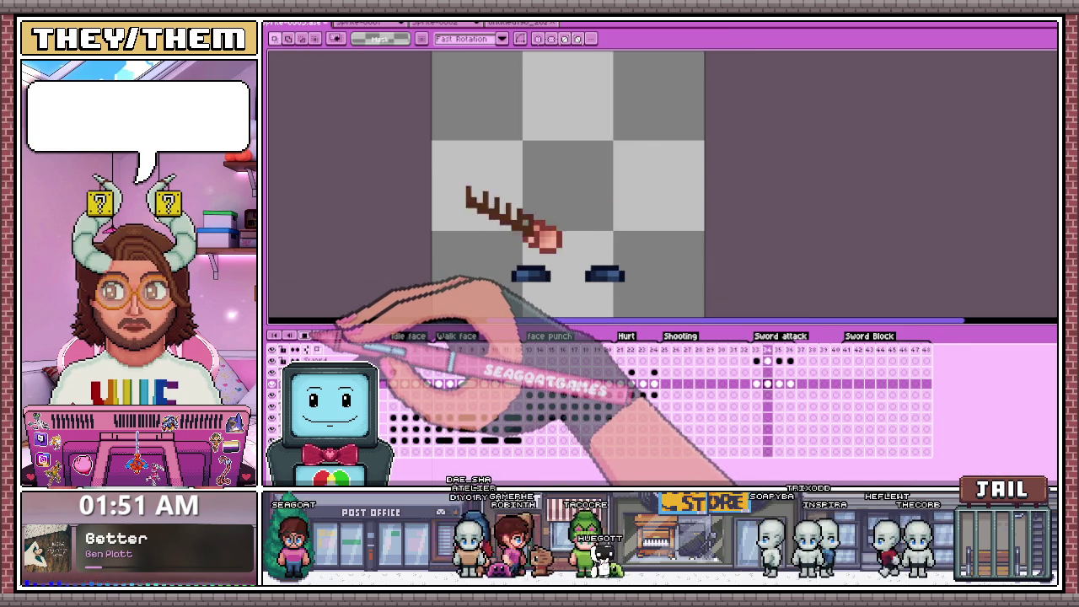
left_click(767, 361)
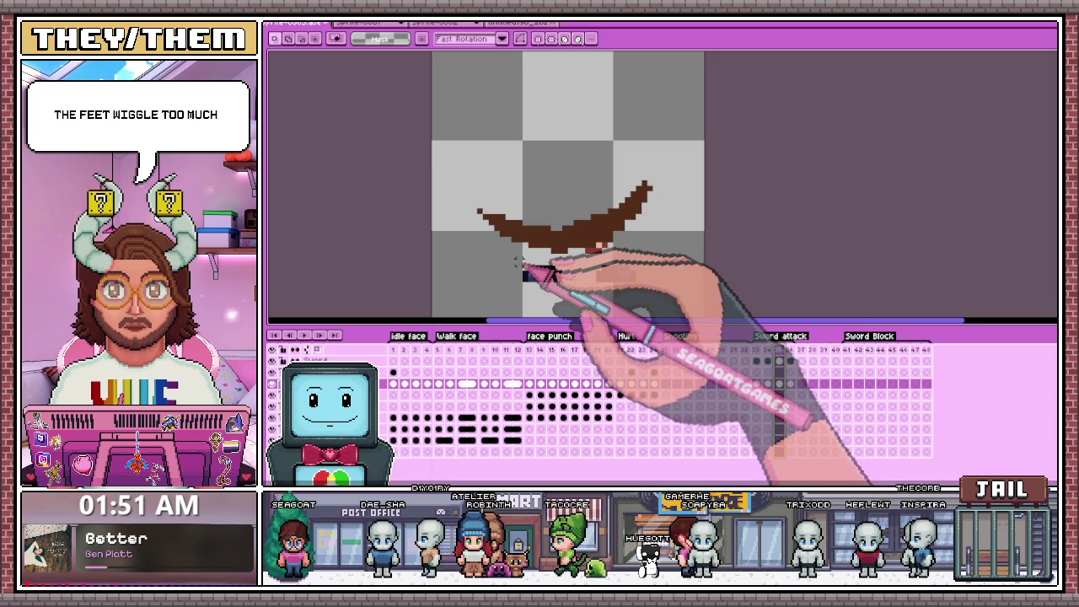
left_click(791, 361)
left_click_drag(491, 251, 655, 300)
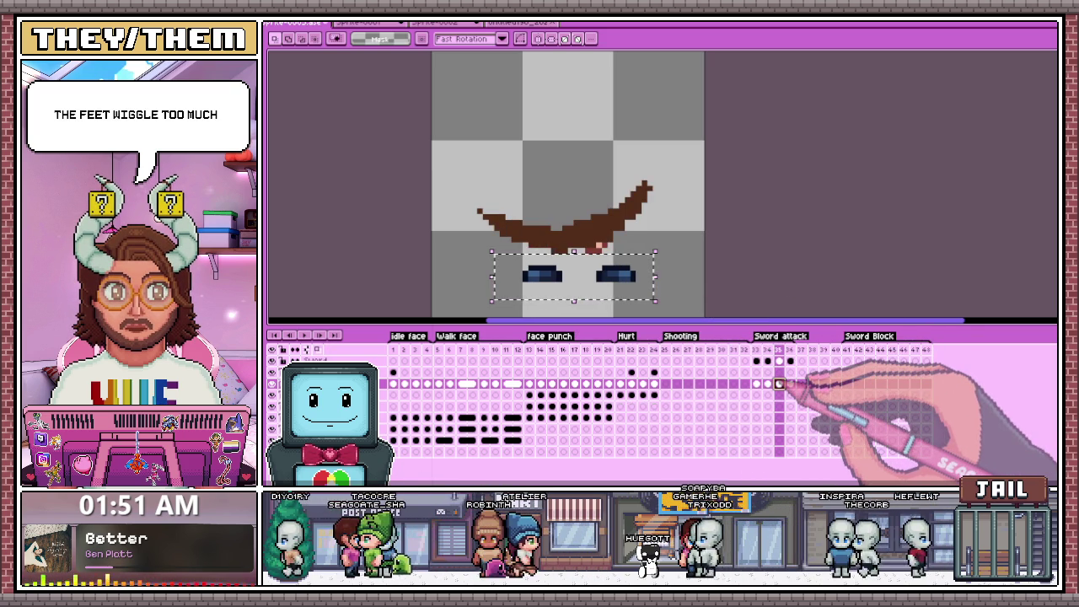
key("ctrl+v")
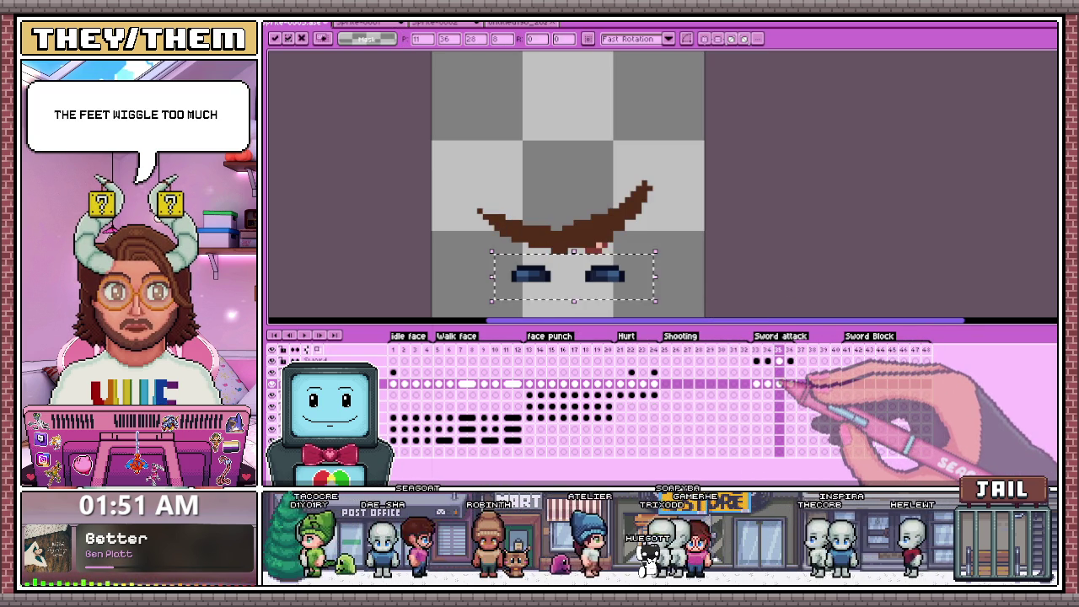
left_click(794, 383)
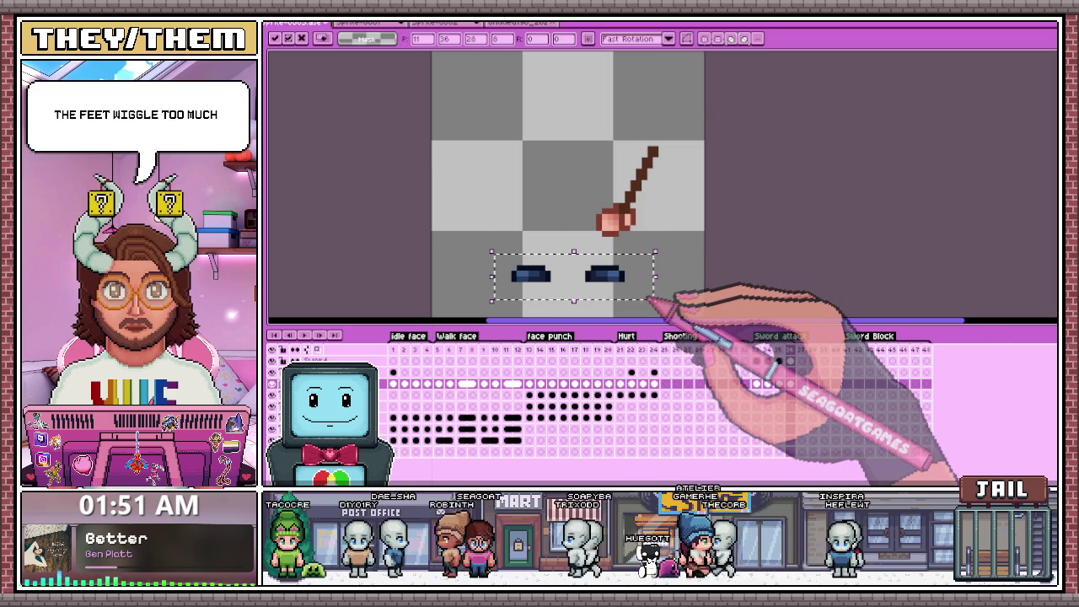
key("Return")
Compare neighbouring sword poses, select the eyes on frame 36, then deselect.
left_click(756, 350)
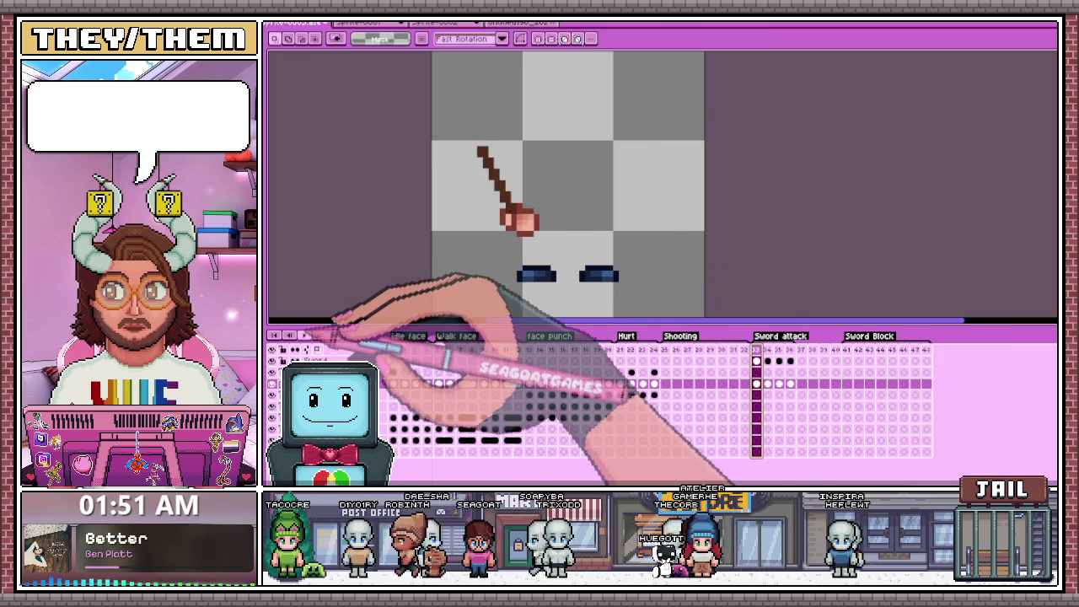
key("Right")
key("Right")
key("Left")
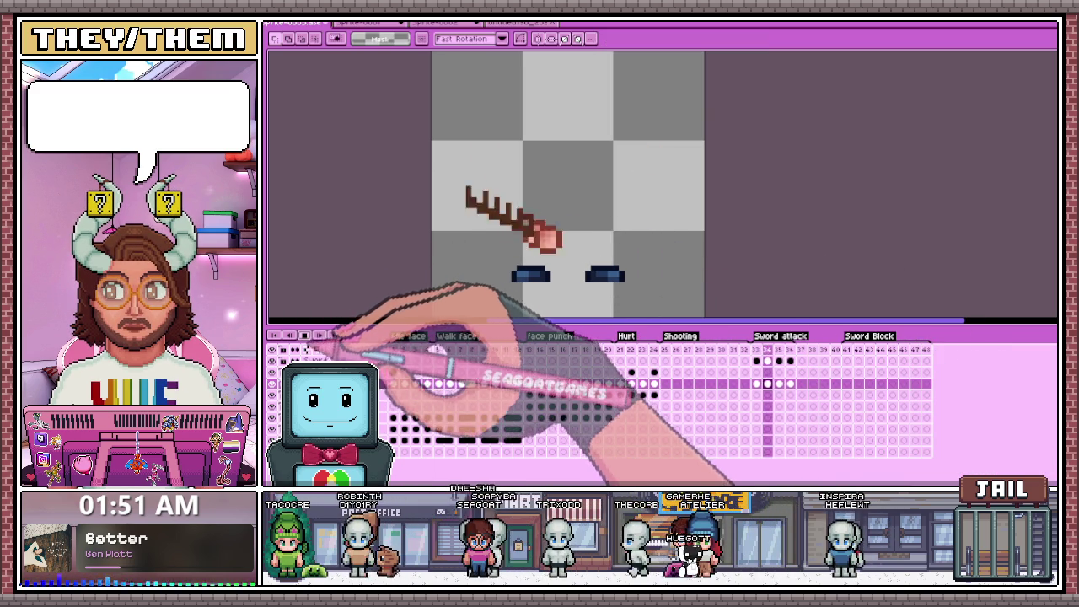
key("Right")
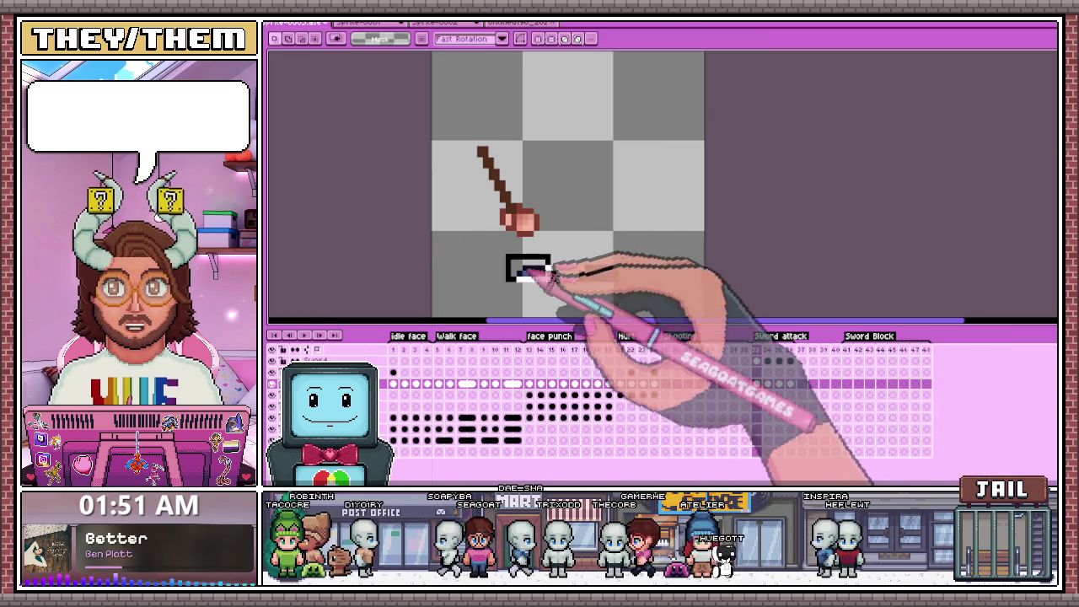
left_click(790, 361)
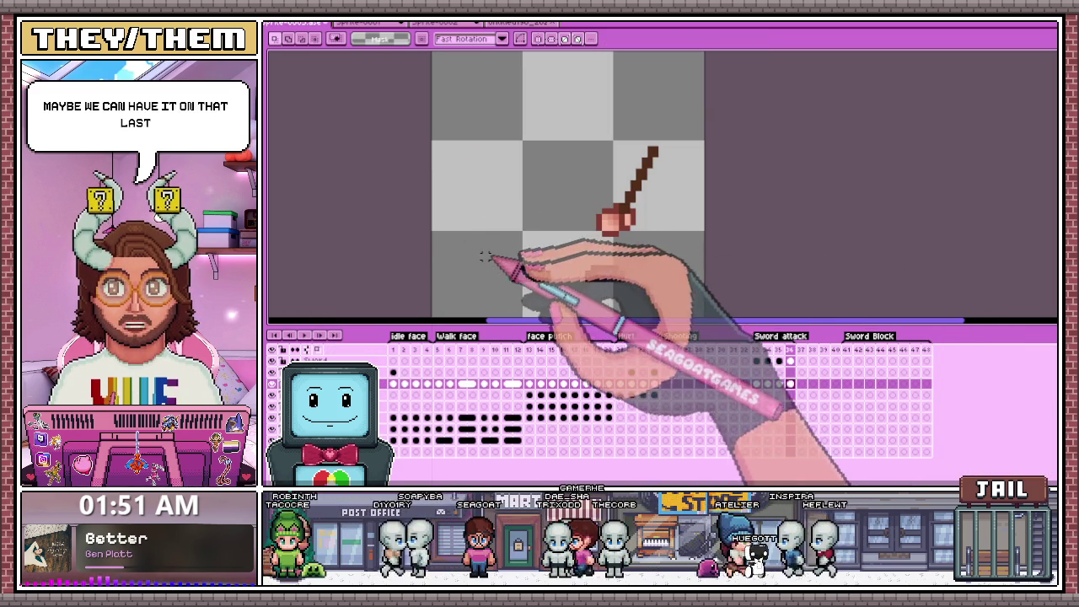
left_click_drag(487, 252, 563, 294)
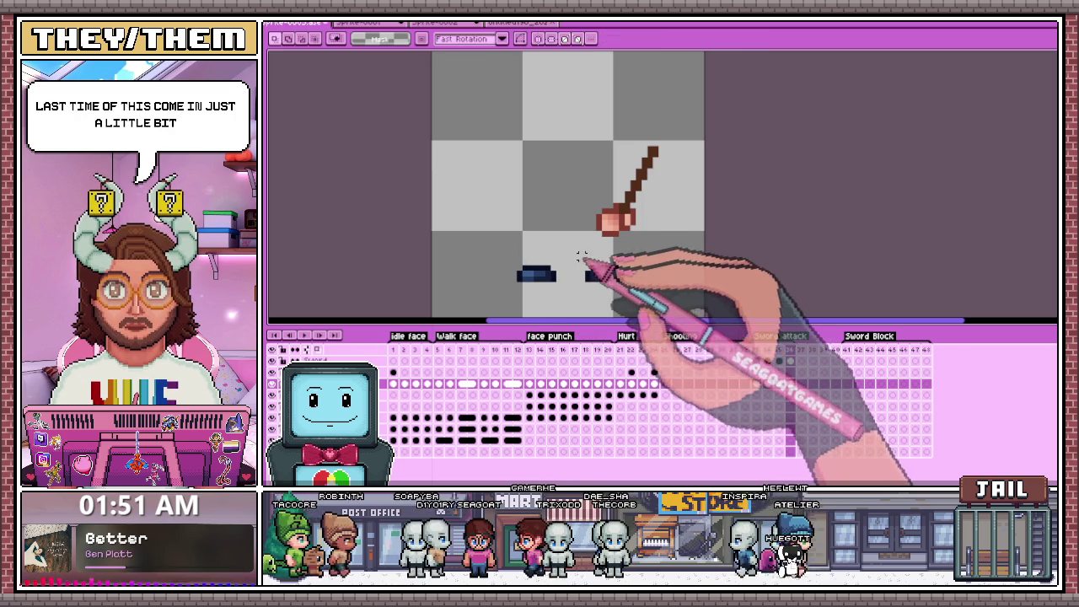
left_click_drag(578, 257, 633, 300)
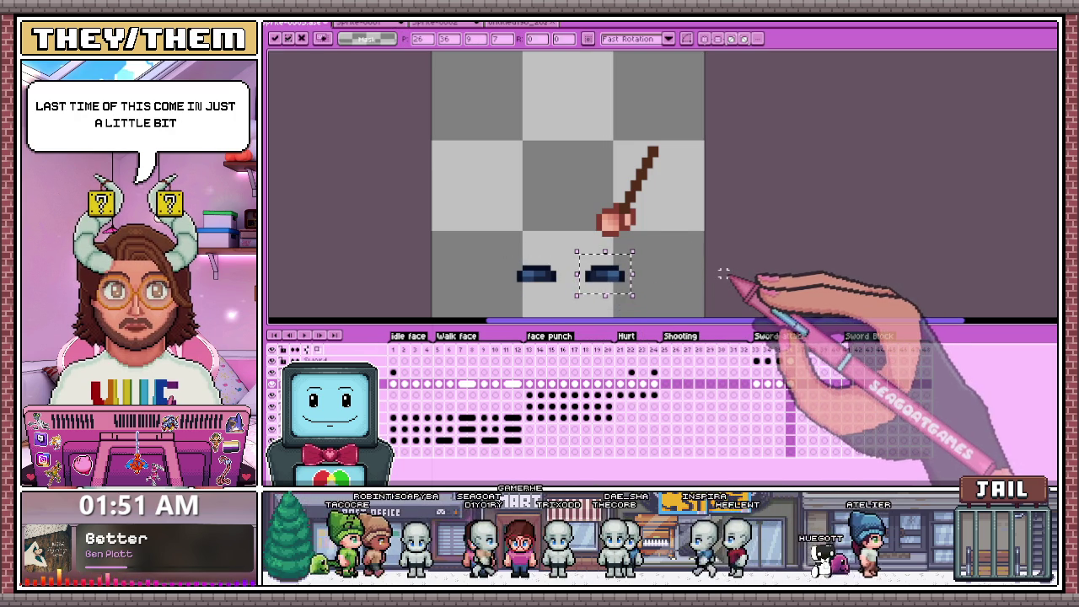
key("ctrl+d")
Return to frame 33 and review the Sword attack animation playback.
left_click(756, 361)
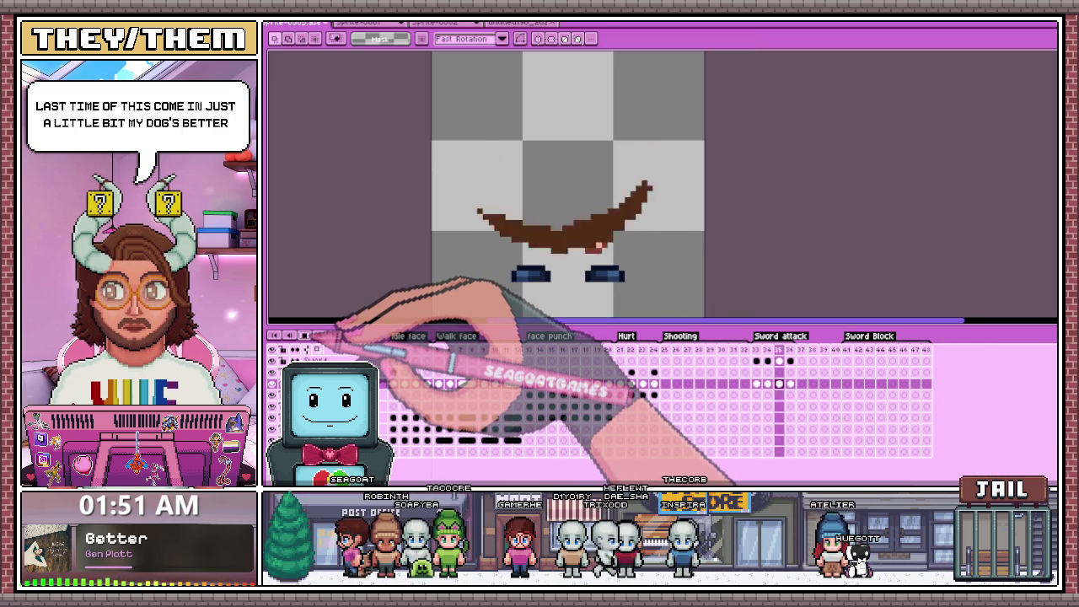
scroll(593, 284, "up", 1)
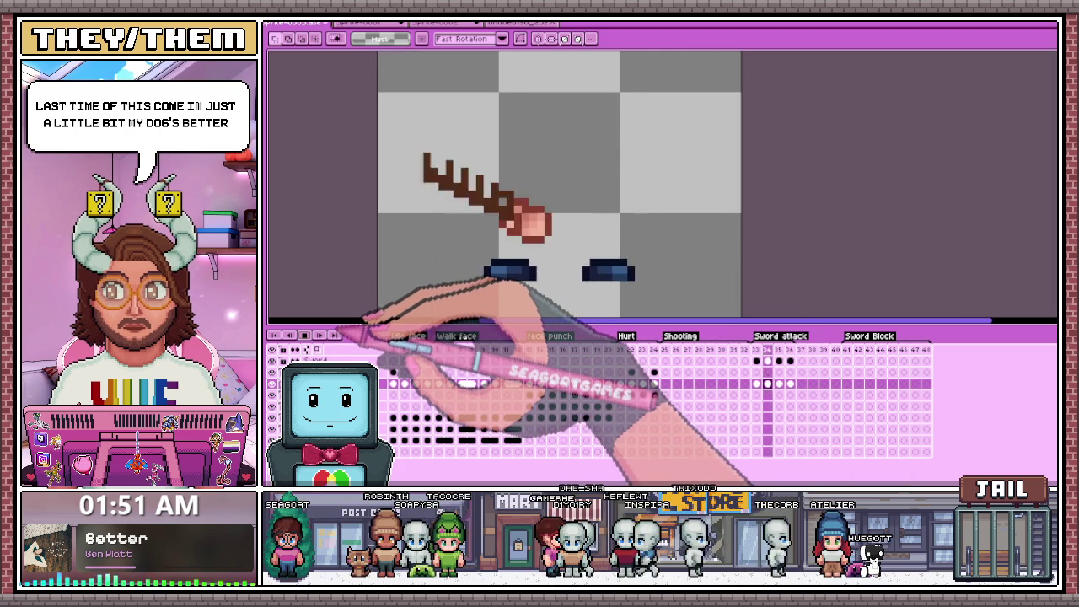
scroll(618, 243, "down", 2)
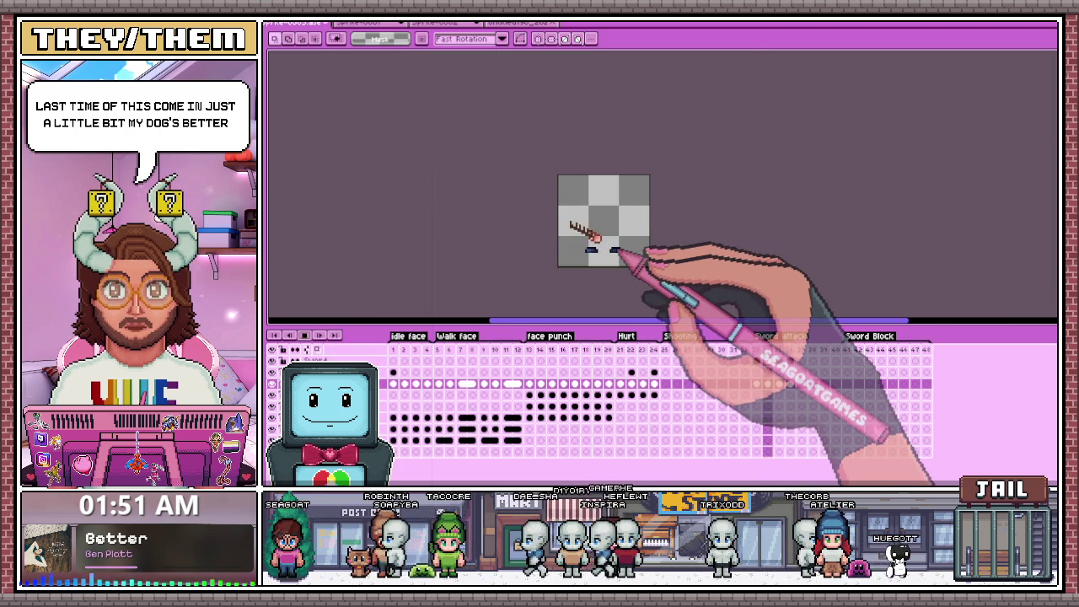
scroll(622, 252, "up", 1)
scroll(624, 236, "up", 1)
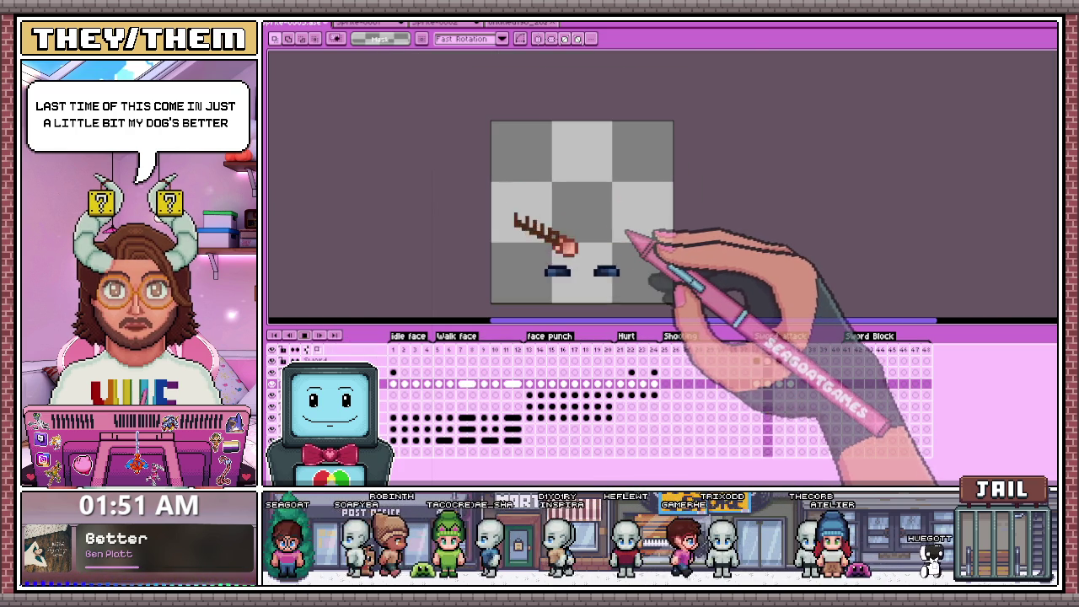
left_click(767, 351)
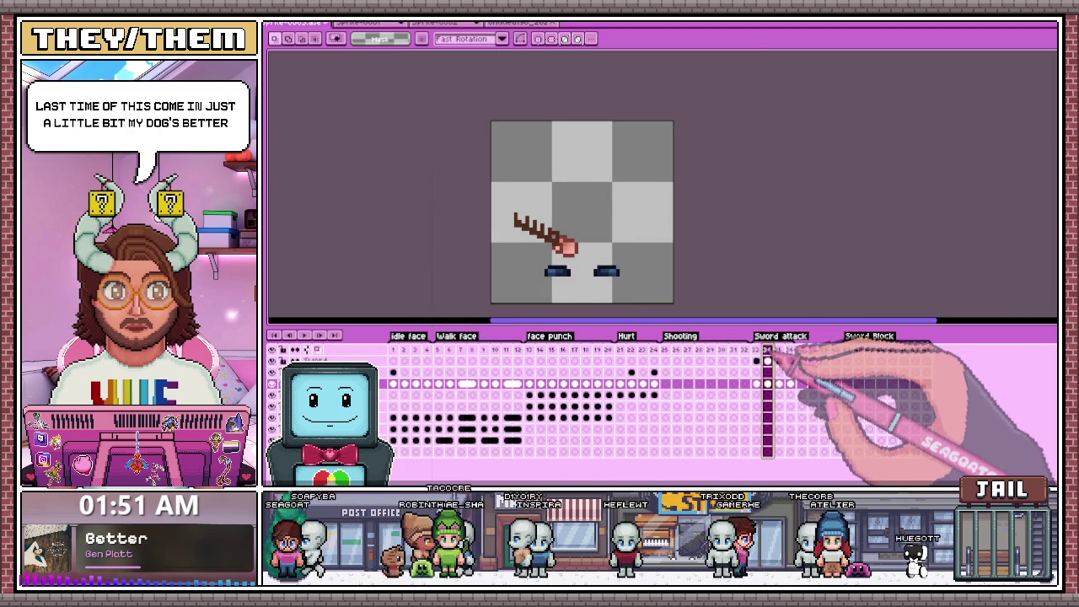
Sample a canvas colour on frame 34, return to the pencil, and replay the swing from frame 33.
scroll(549, 238, "up", 1)
key("b")
scroll(557, 202, "up", 1)
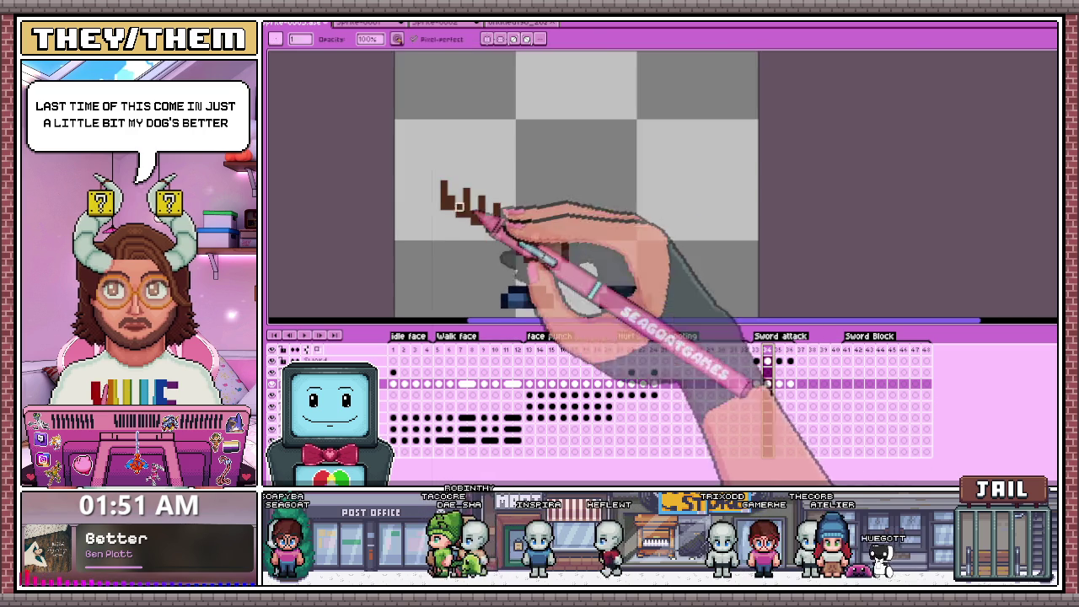
scroll(472, 186, "up", 1)
key("alt")
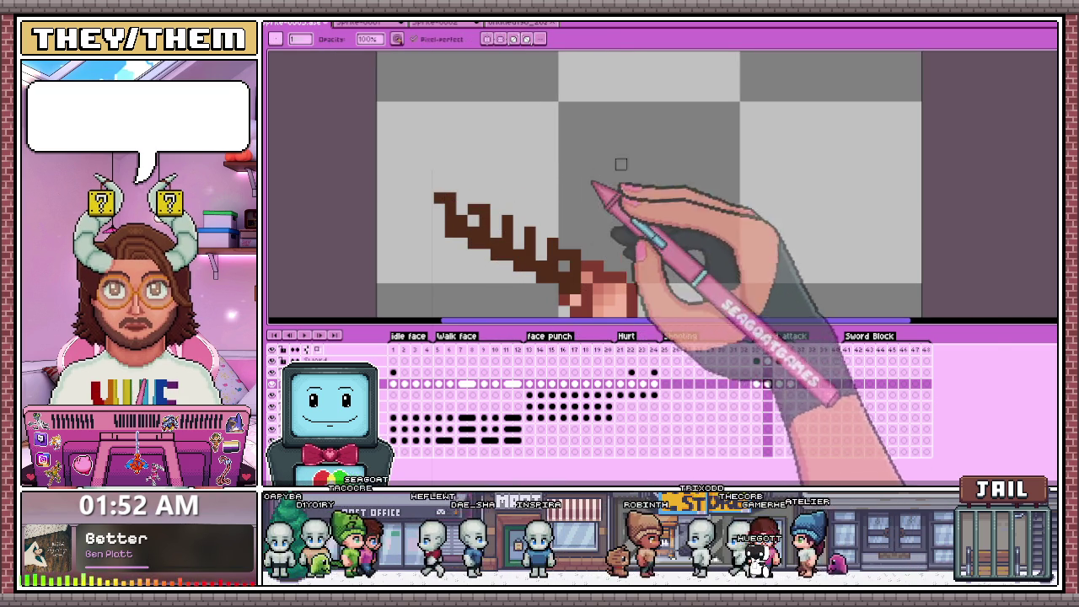
left_click(767, 361)
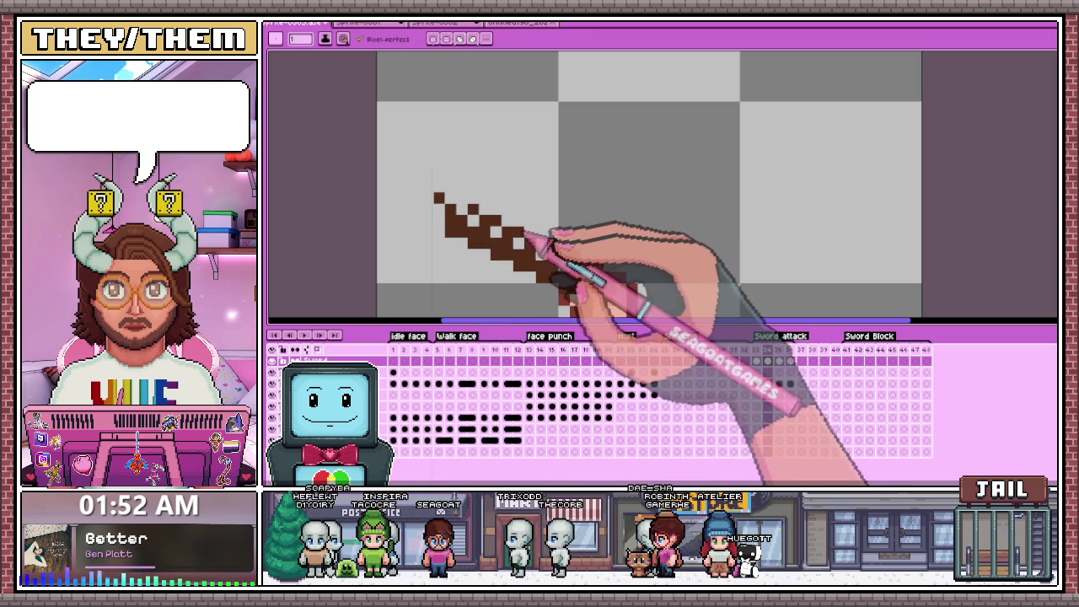
key("b")
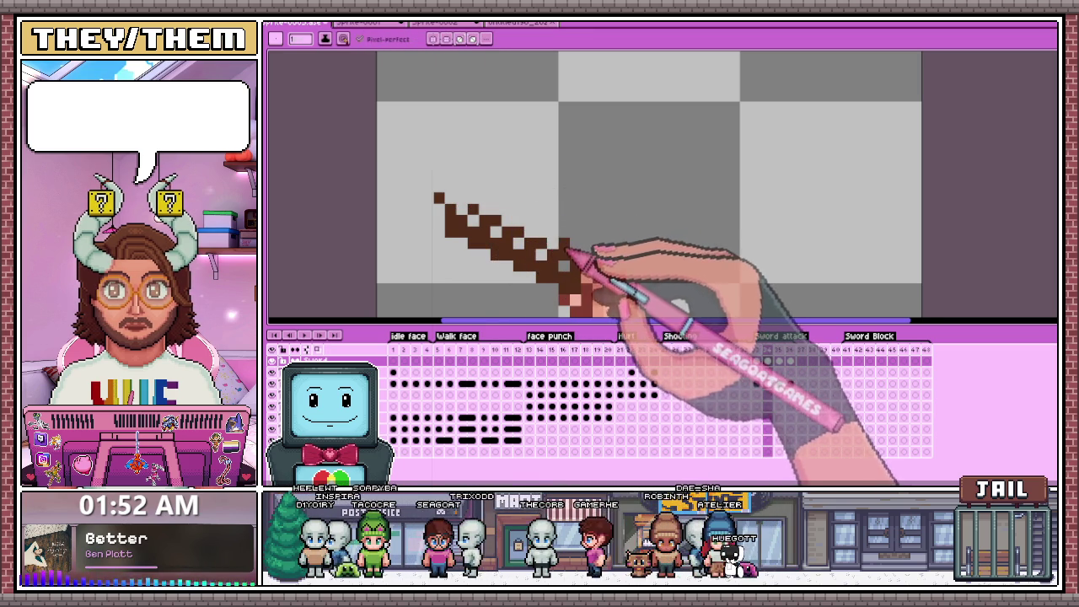
scroll(564, 240, "down", 3)
left_click(767, 360)
key("Return")
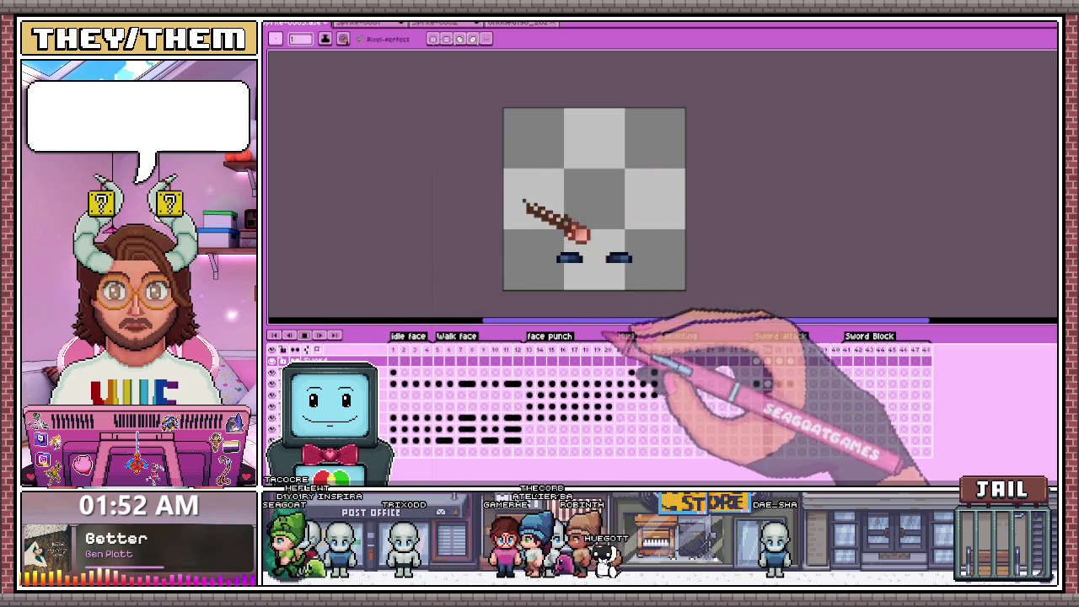
left_click(758, 360)
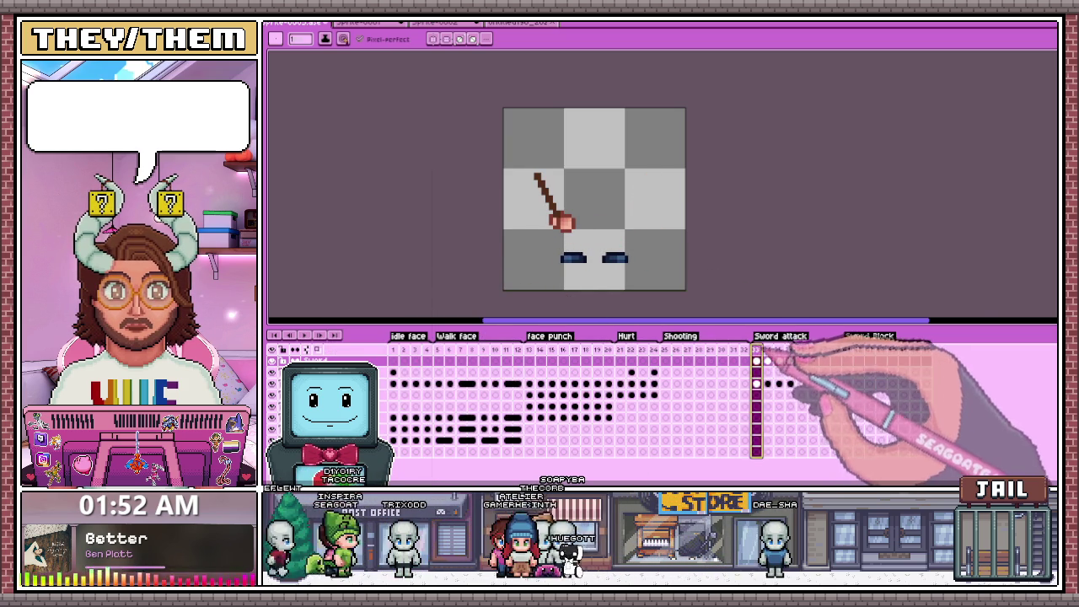
Inspect frame 34, go back to frame 33, and open the Sword attack tag's properties.
left_click(767, 361)
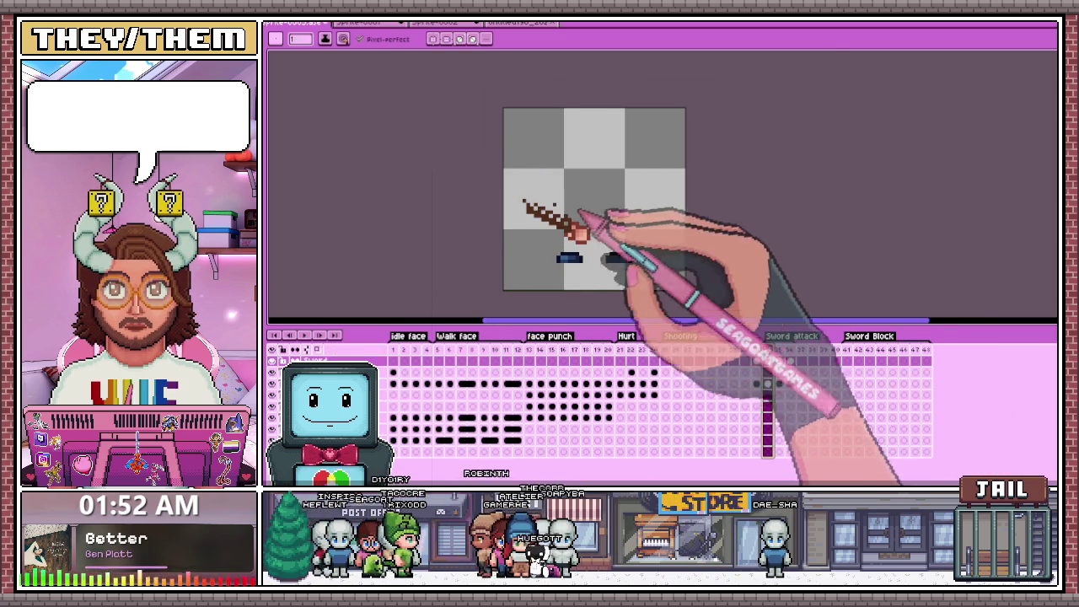
scroll(516, 187, "up", 2)
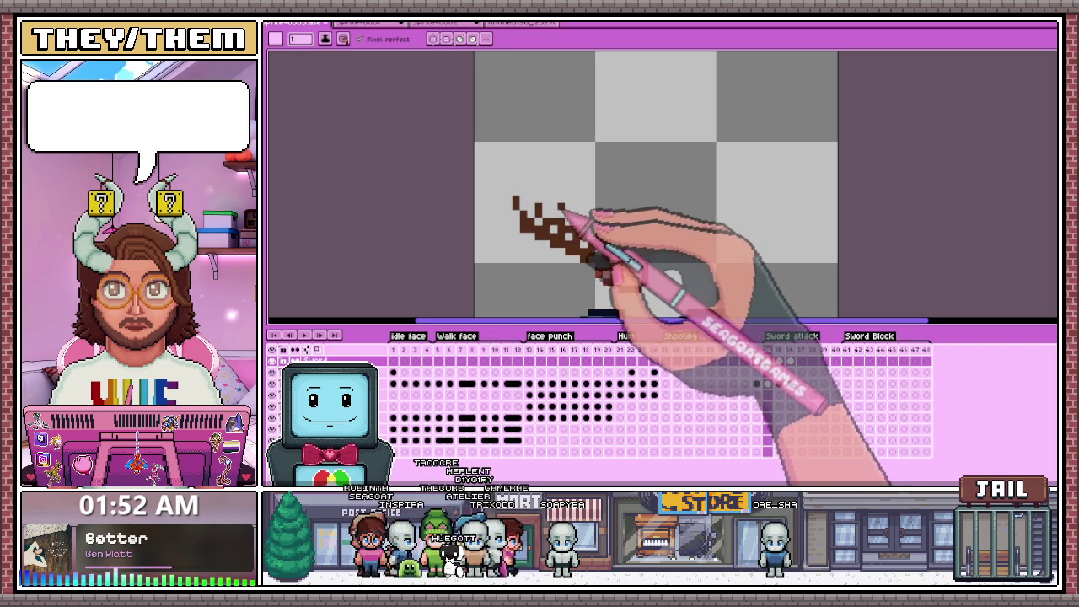
scroll(590, 229, "down", 2)
scroll(573, 224, "down", 3)
scroll(615, 241, "up", 3)
scroll(590, 241, "up", 1)
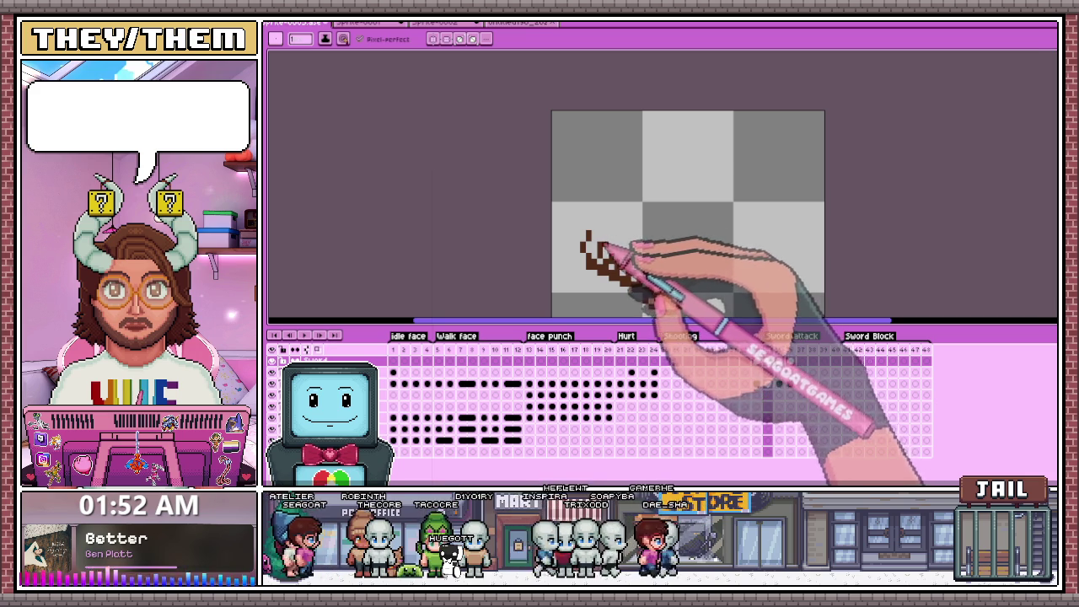
scroll(608, 246, "up", 1)
scroll(619, 241, "down", 2)
scroll(628, 238, "down", 2)
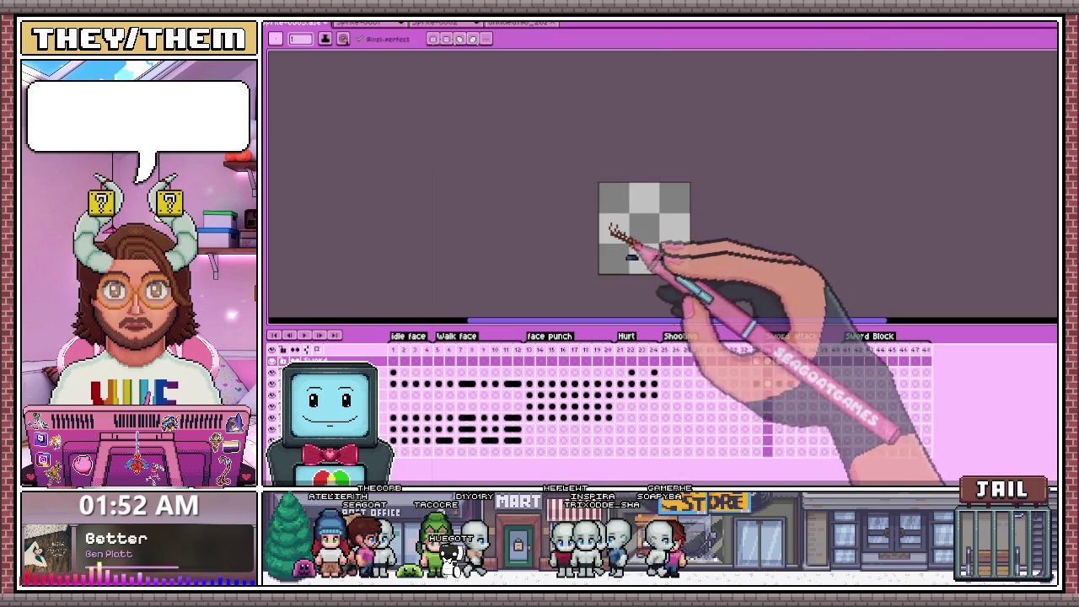
left_click(757, 361)
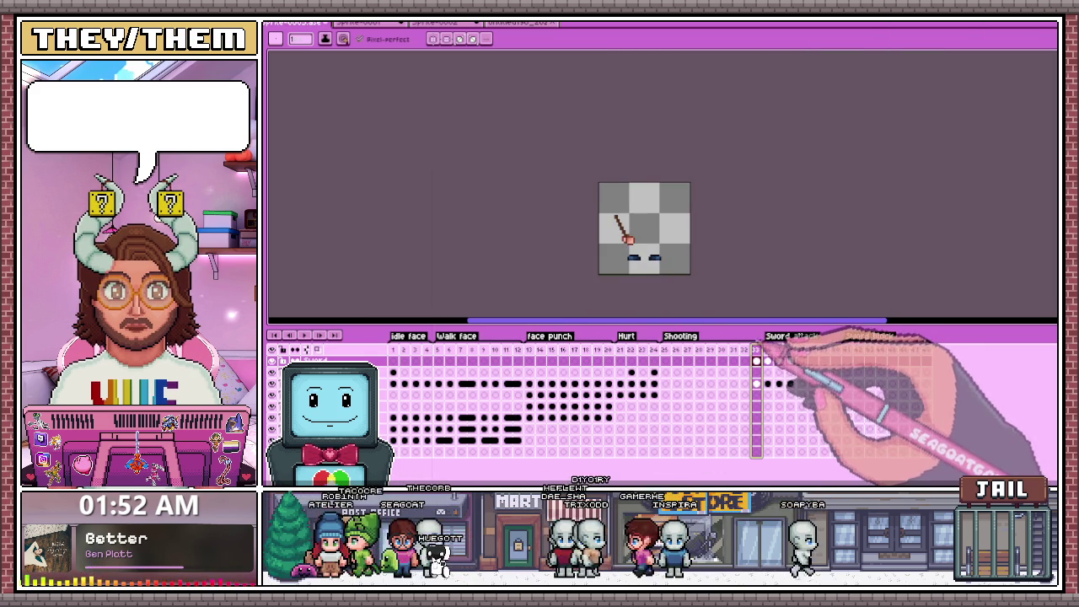
double_click(782, 337)
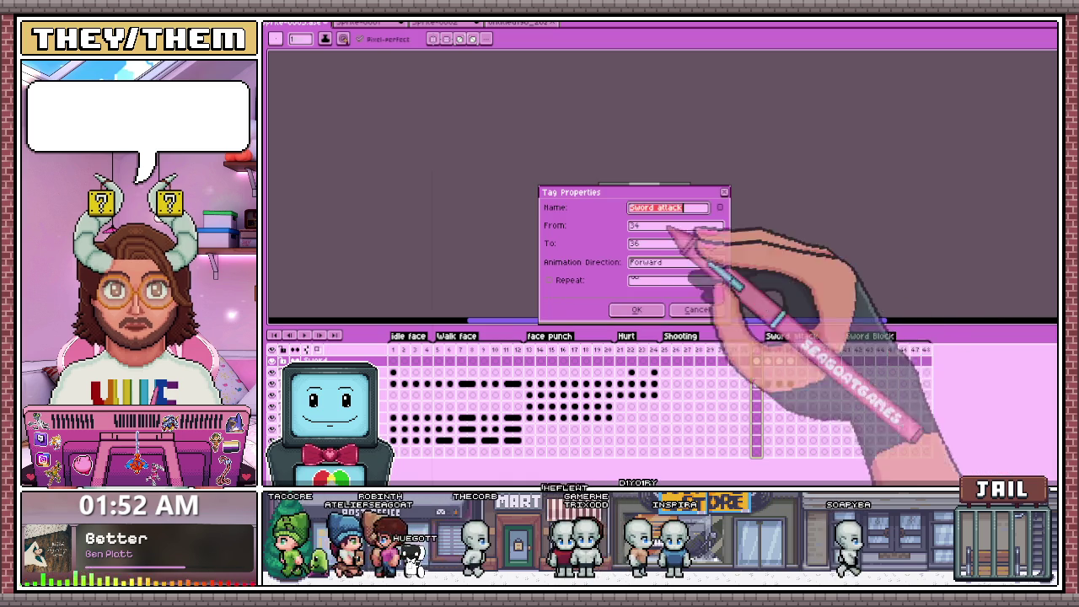
Close Tag Properties unchanged, recentre the sprite, and play the Sword attack swing.
key("Escape")
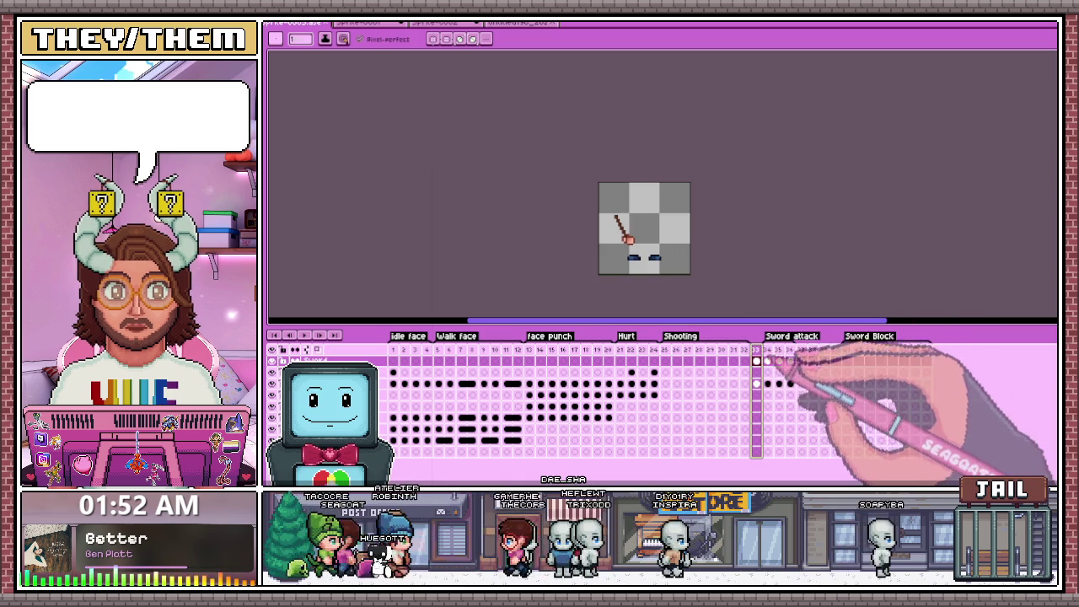
key("1")
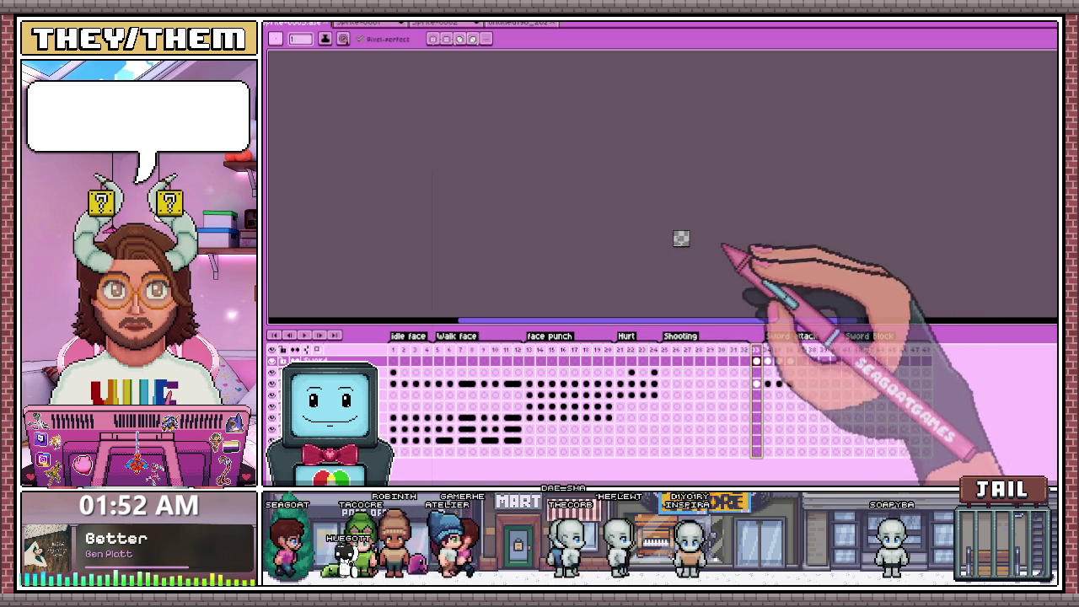
key("4")
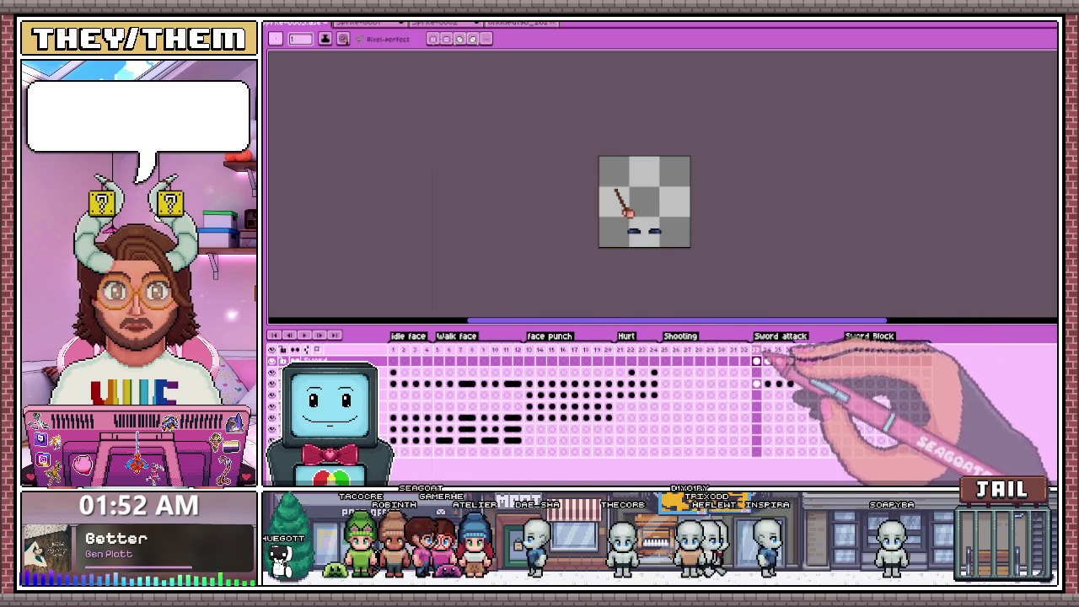
left_click(305, 334)
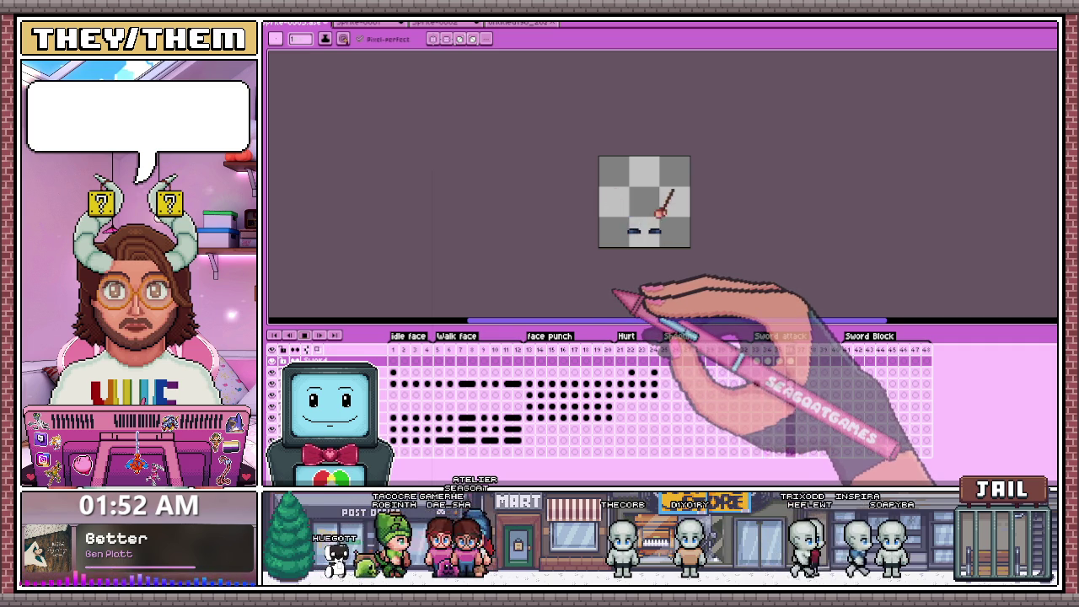
scroll(674, 236, "up", 2)
scroll(678, 215, "down", 3)
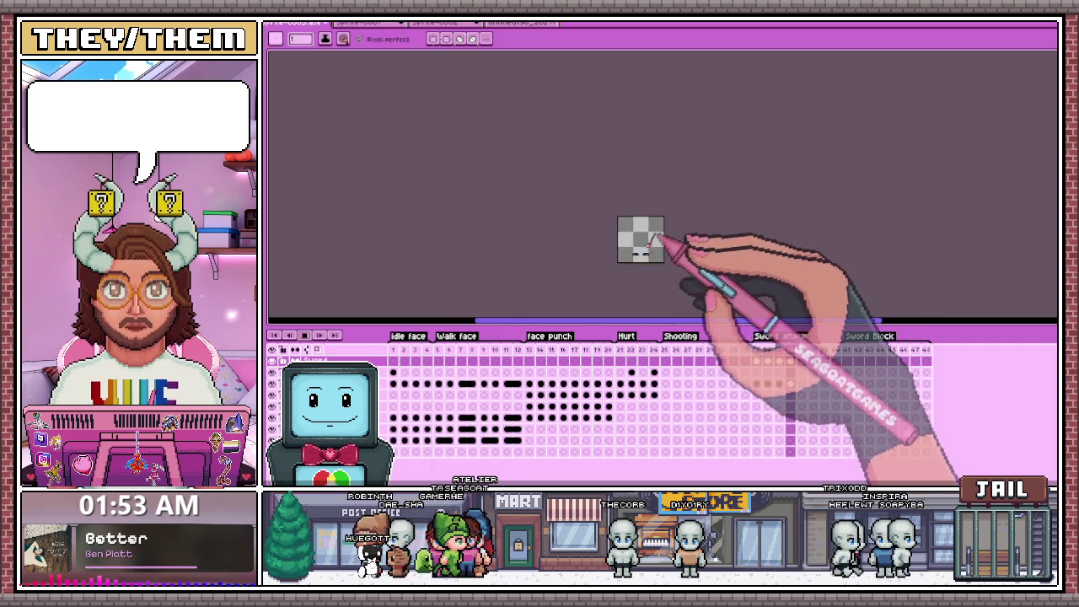
scroll(670, 236, "up", 3)
scroll(668, 224, "up", 1)
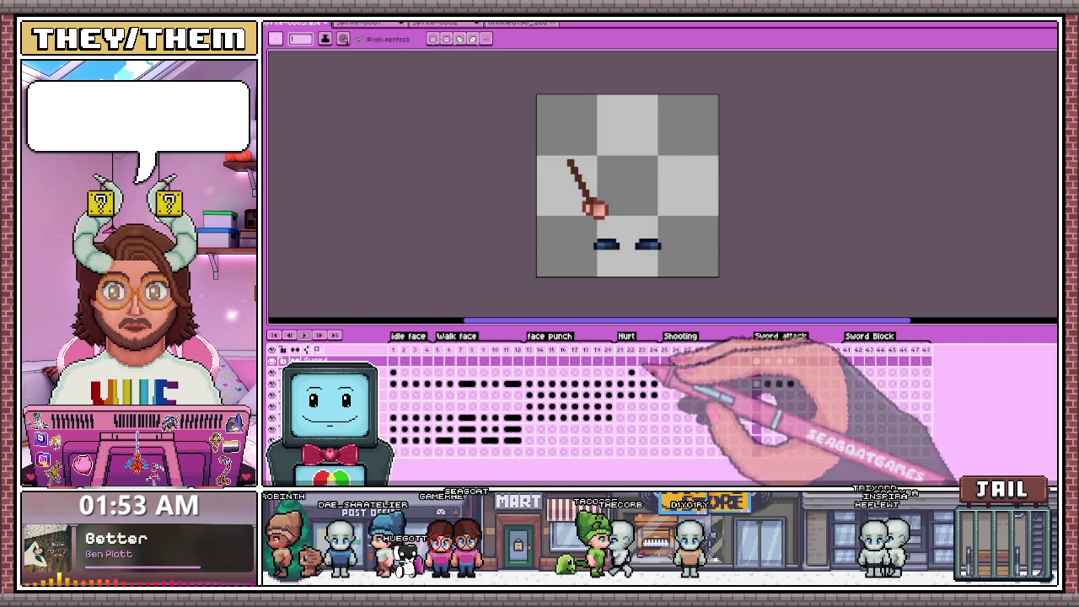
Replay sword frames 33–34, then move to empty frame 37.
scroll(590, 161, "up", 1)
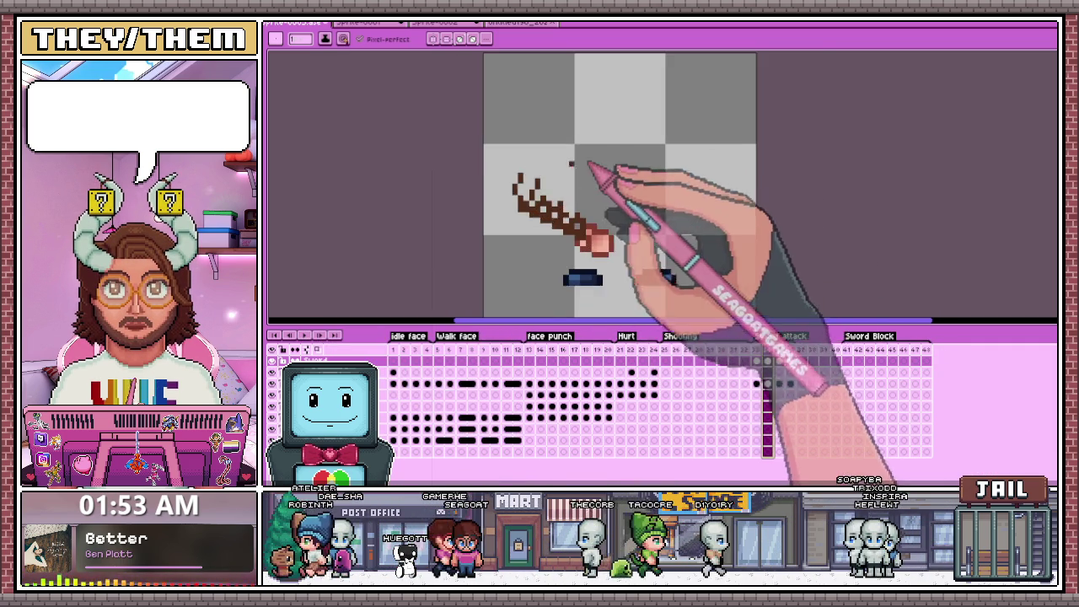
scroll(484, 194, "up", 1)
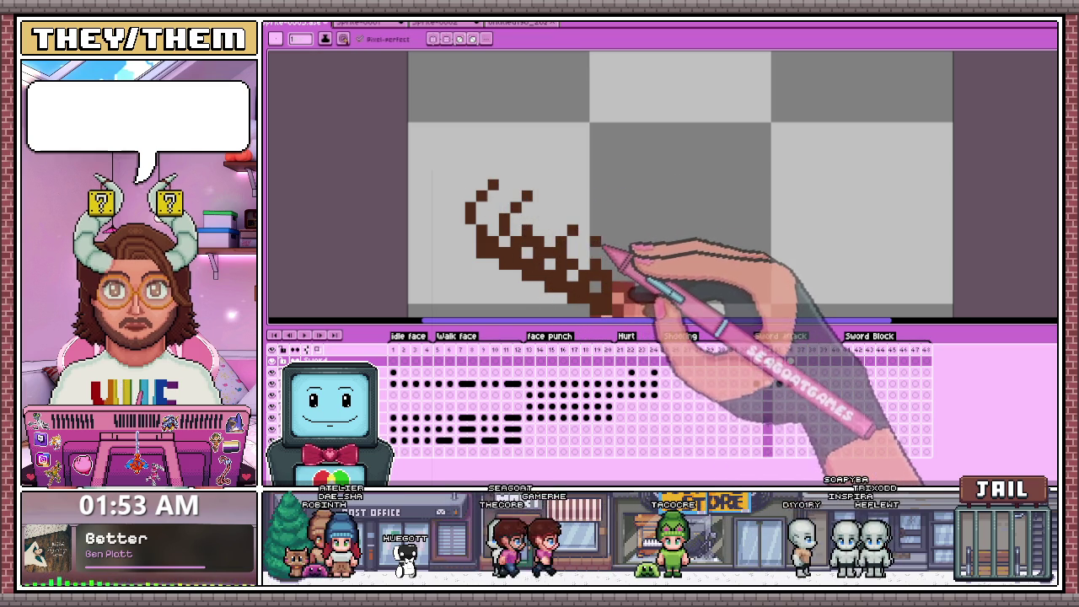
scroll(606, 250, "down", 2)
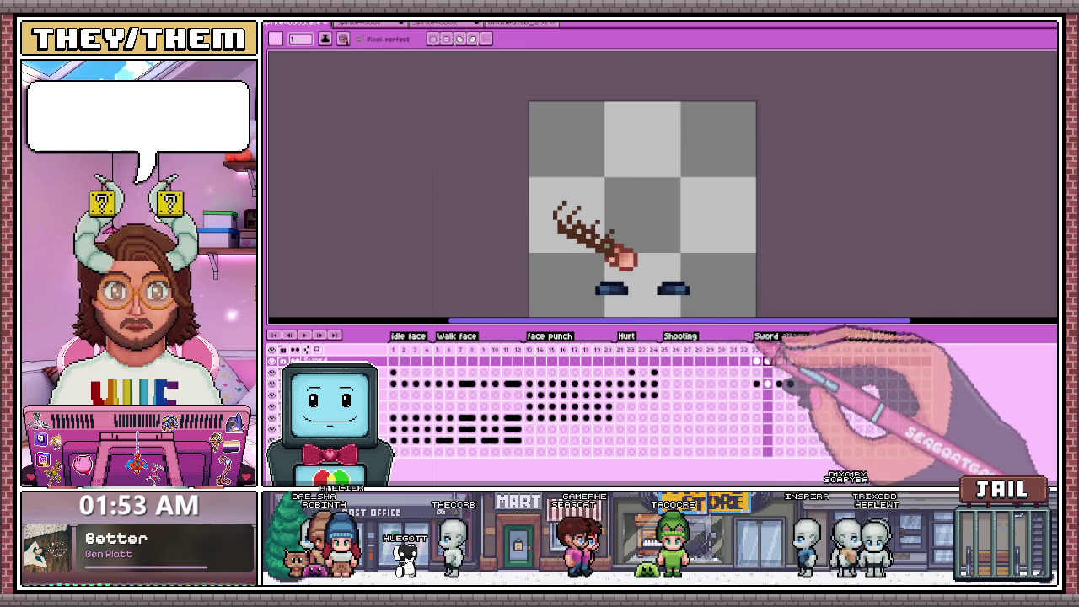
left_click(756, 361)
key("Return")
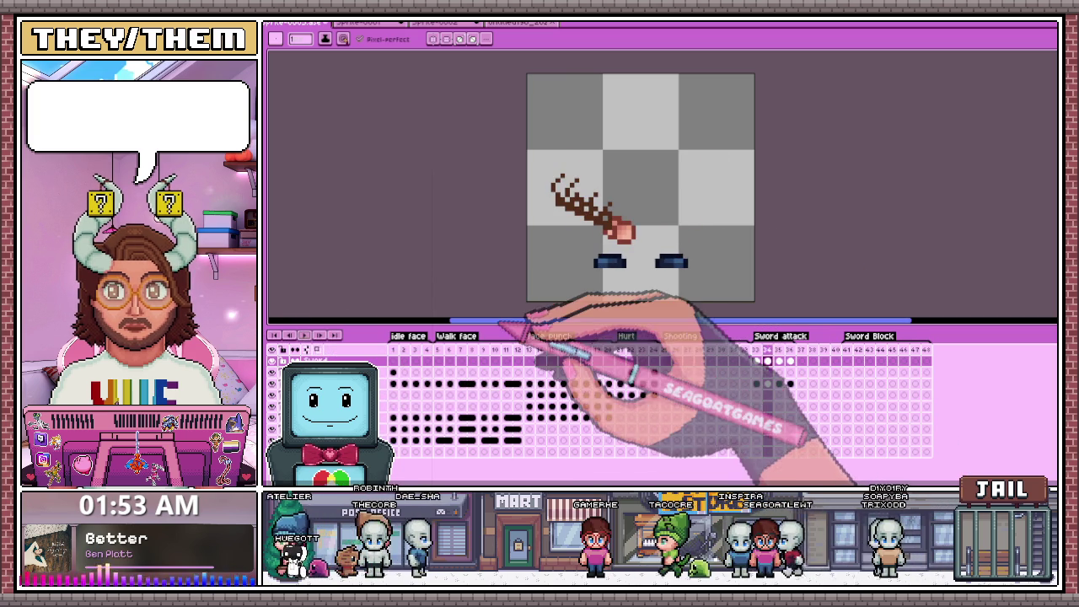
left_click(767, 361)
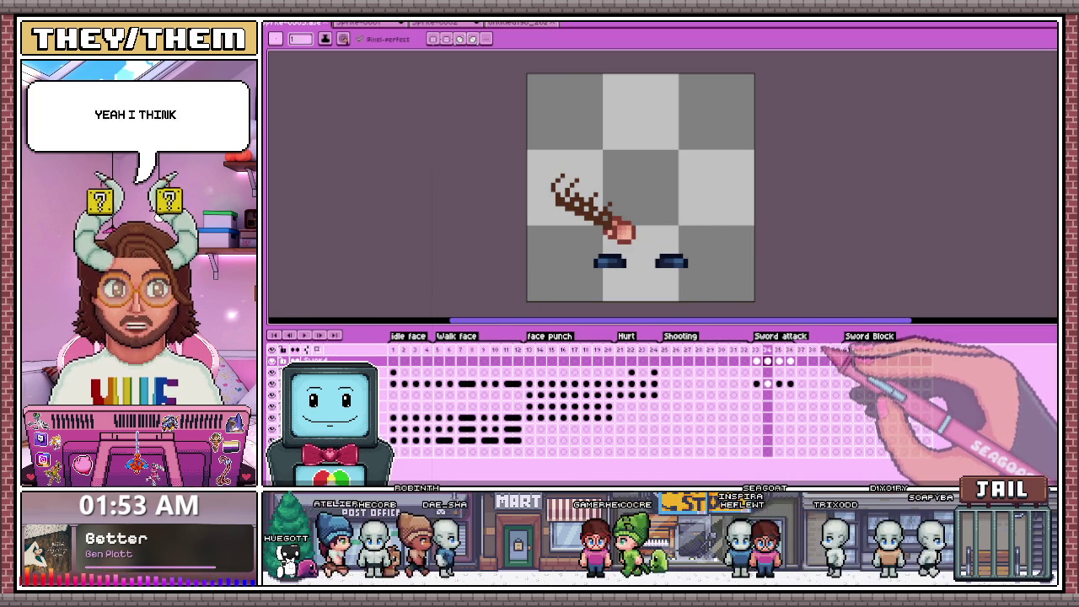
left_click(802, 350)
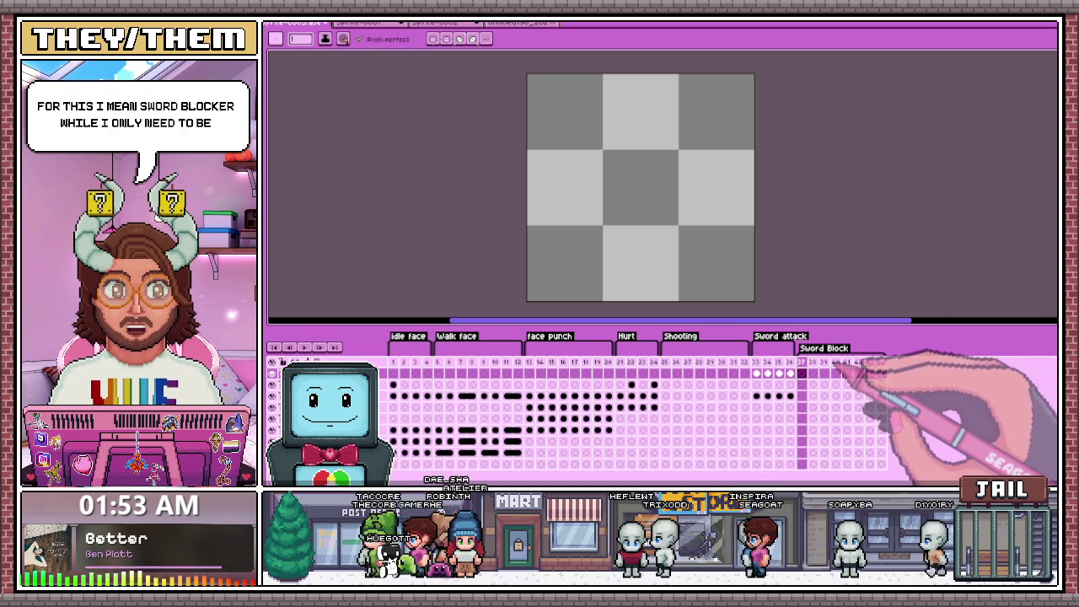
Change the 'Sword attack' tag name to 'Sword A' in Tag Properties.
double_click(792, 338)
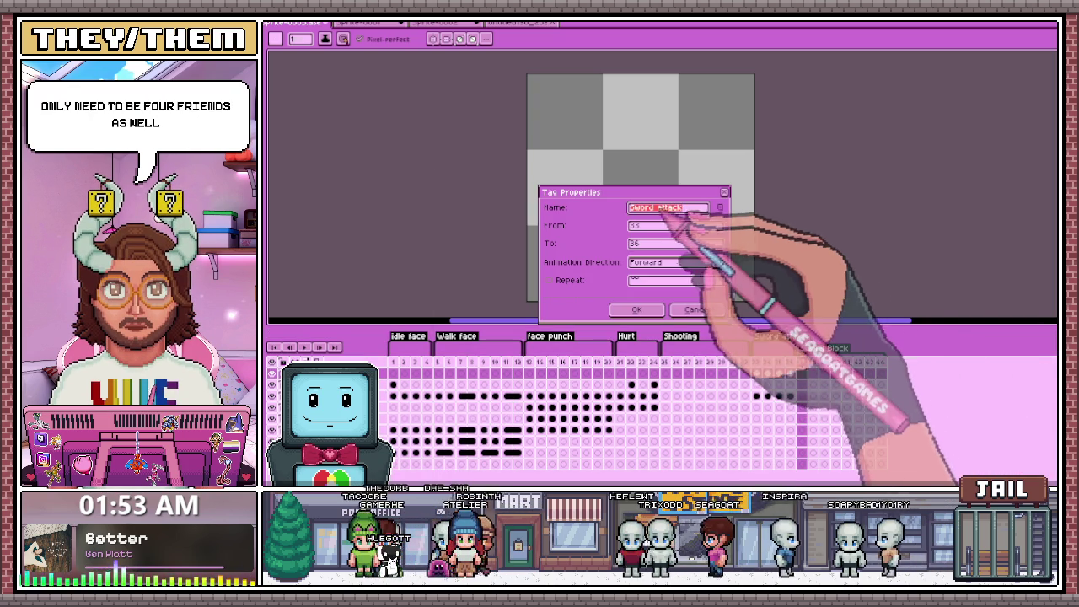
double_click(675, 208)
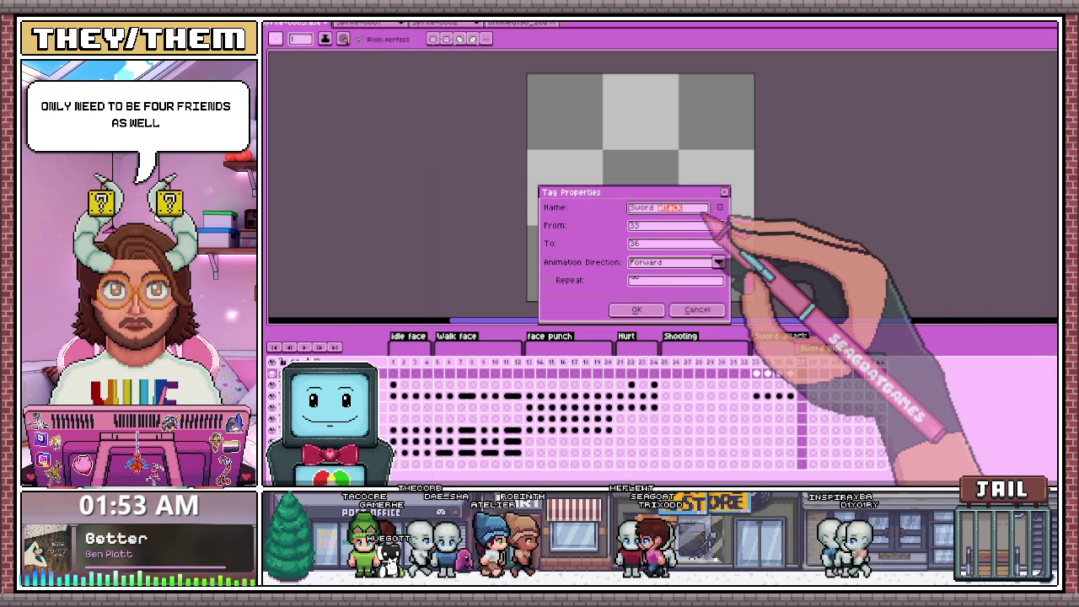
type("A")
key("Return")
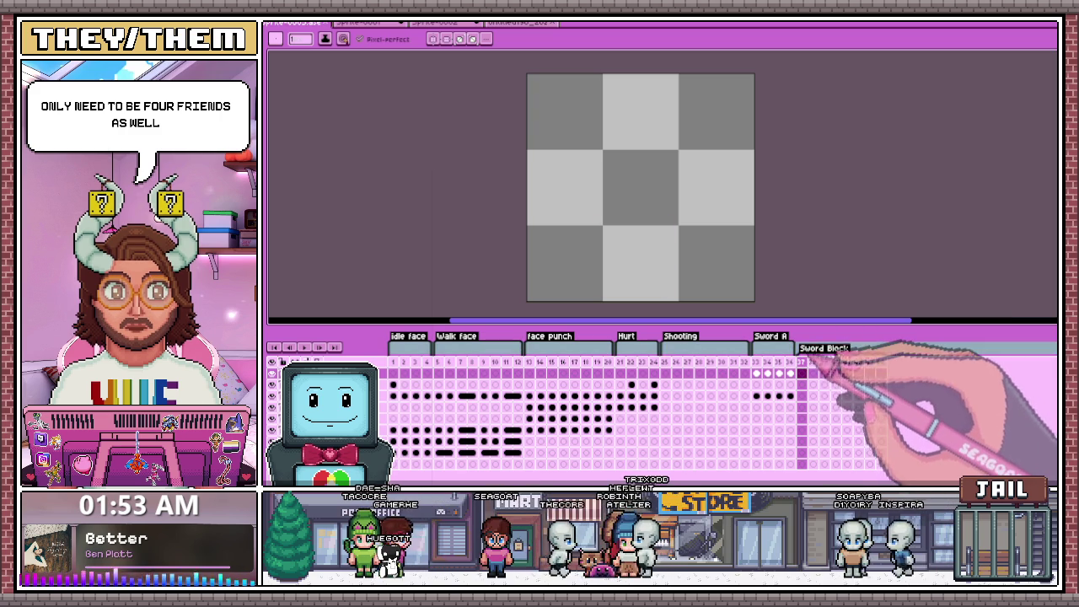
Check the poses on frames 34, 37, 21 and the hurt-flash frame 24.
left_click(767, 363)
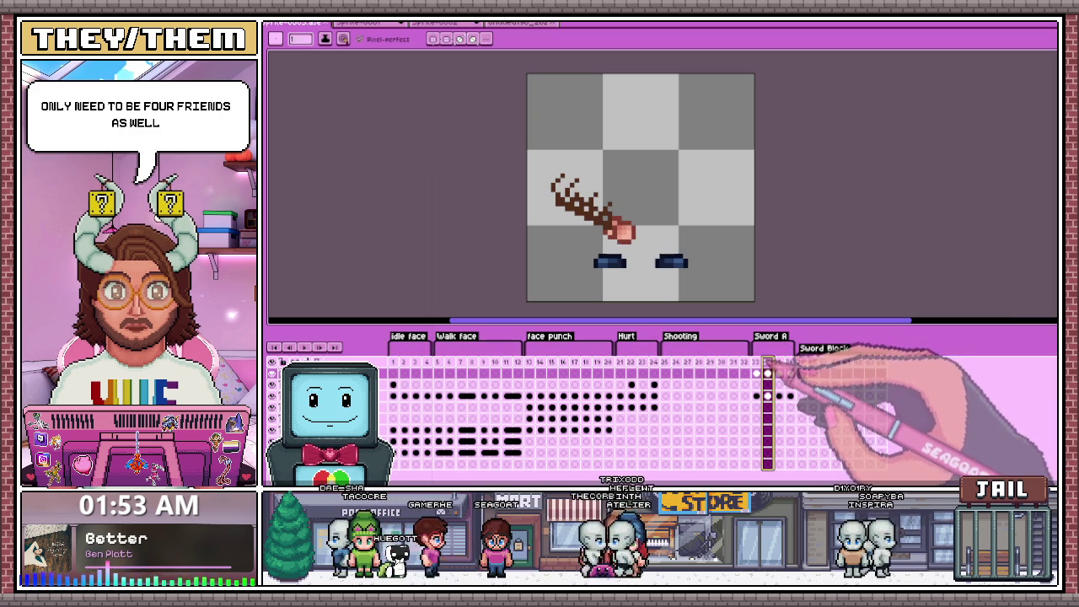
left_click(756, 363)
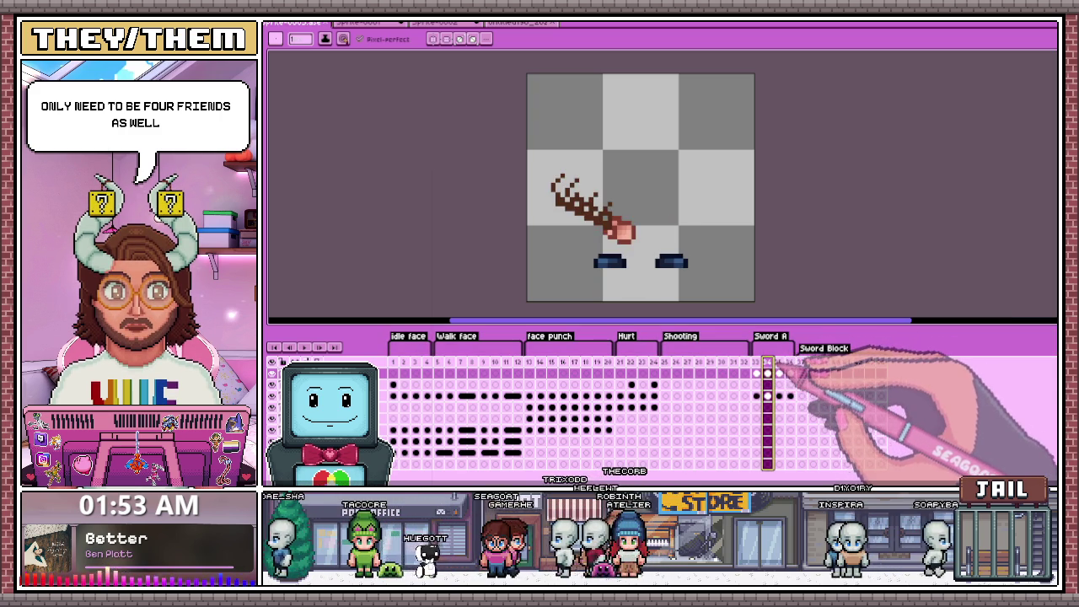
left_click(778, 363)
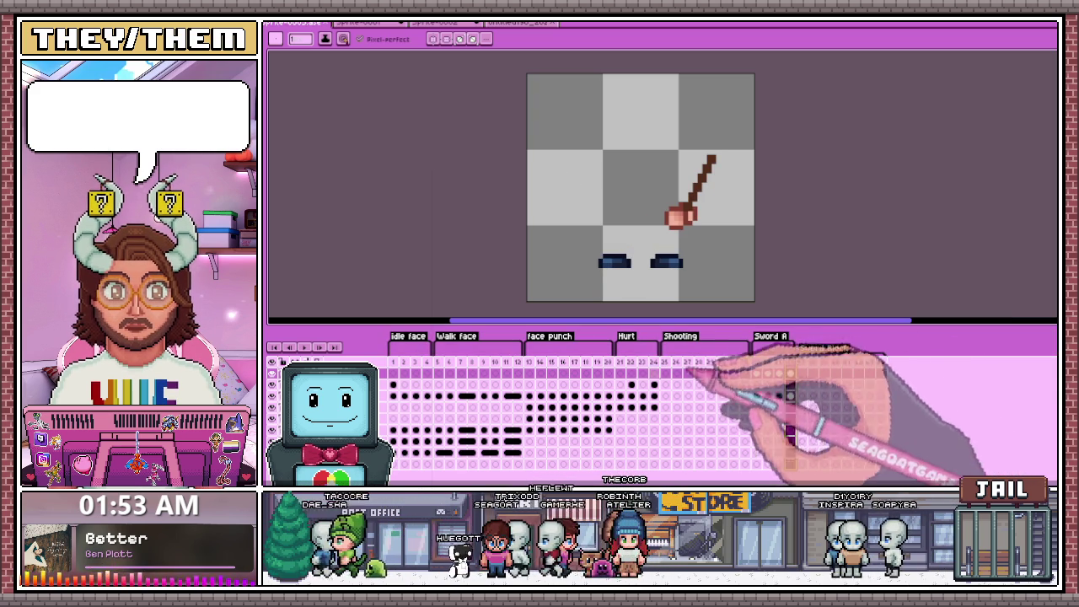
left_click(620, 363)
left_click(643, 362)
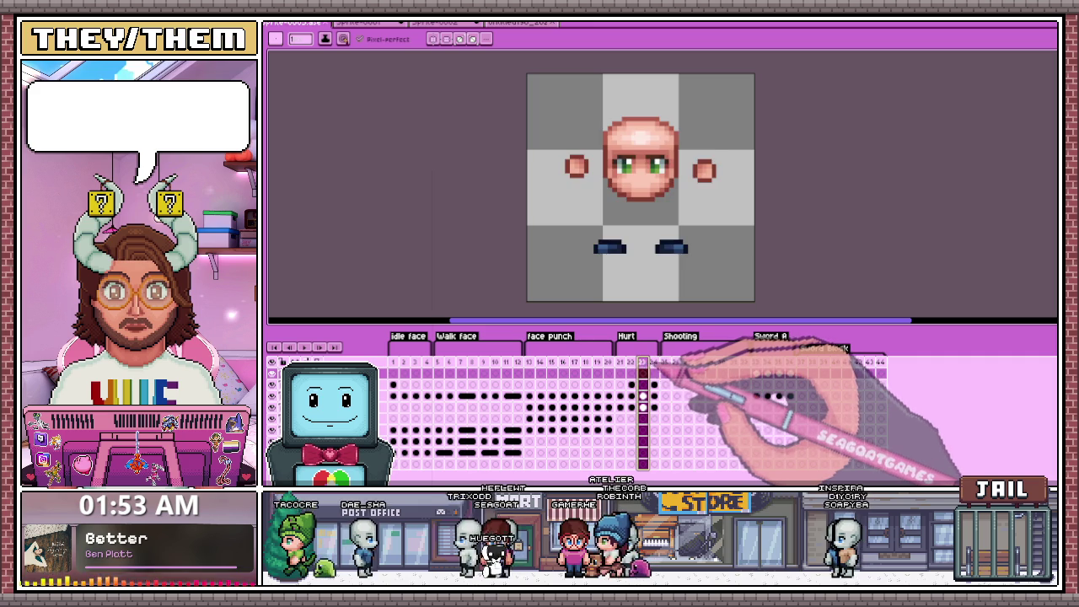
scroll(763, 274, "down", 3)
scroll(735, 284, "up", 3)
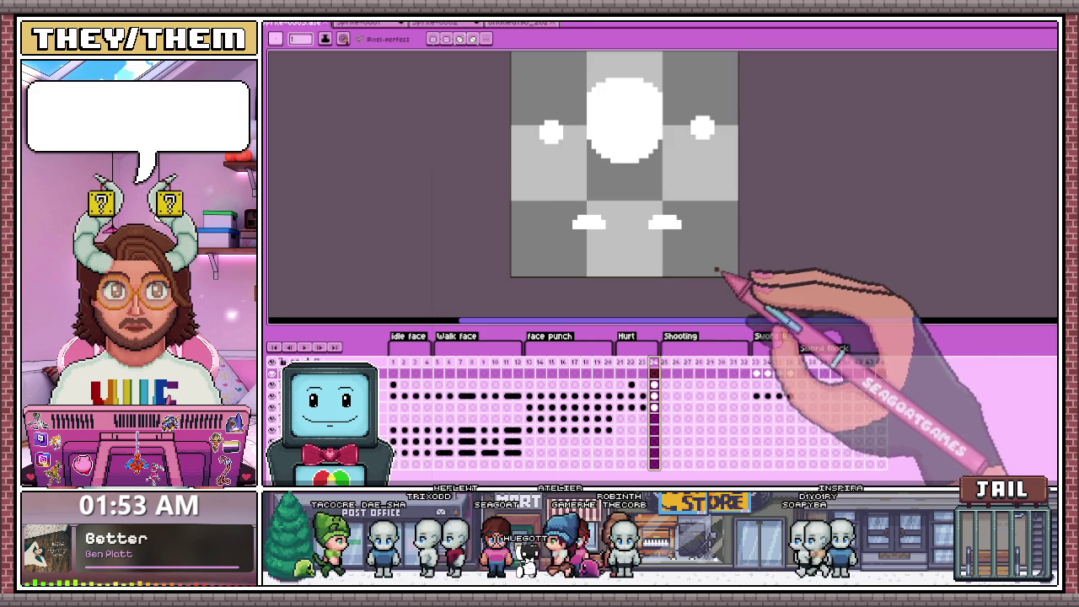
On Sword A frame 35, draw a rectangular selection around the two feet.
left_click(800, 363)
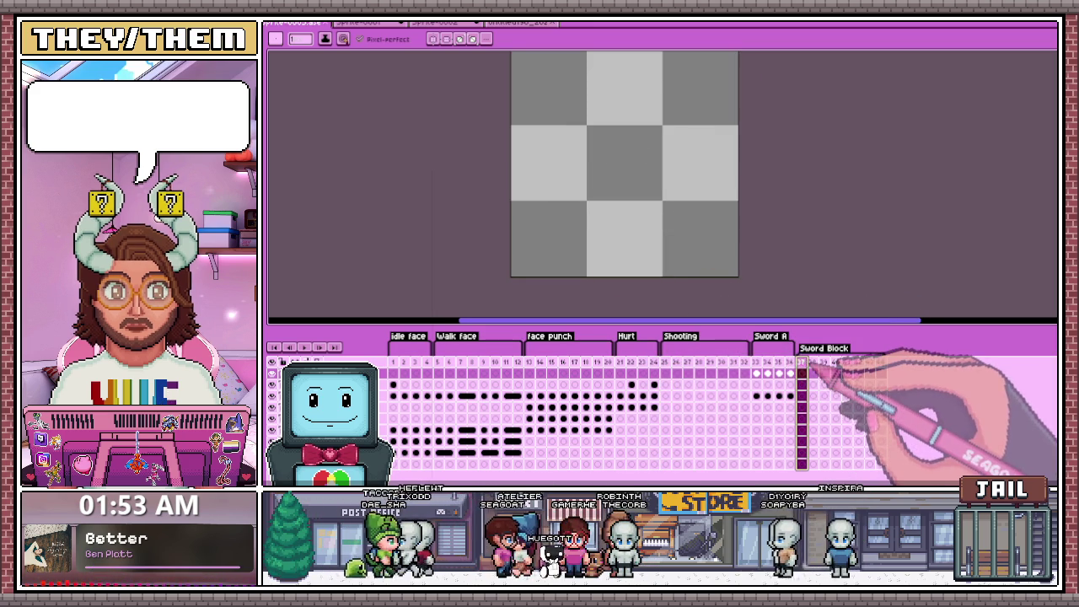
left_click(756, 362)
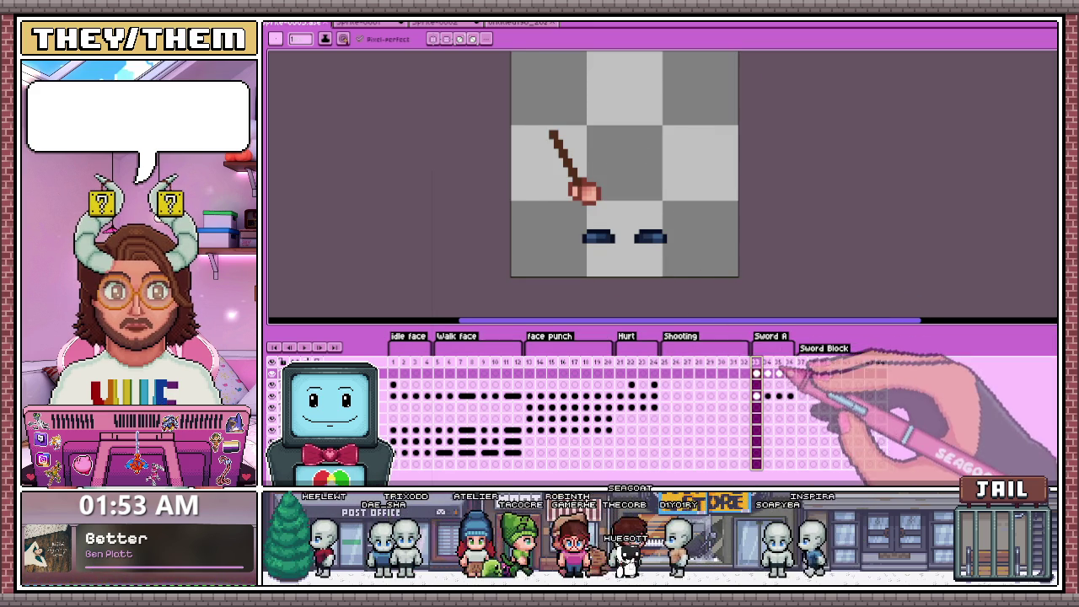
key("Right")
key("Right")
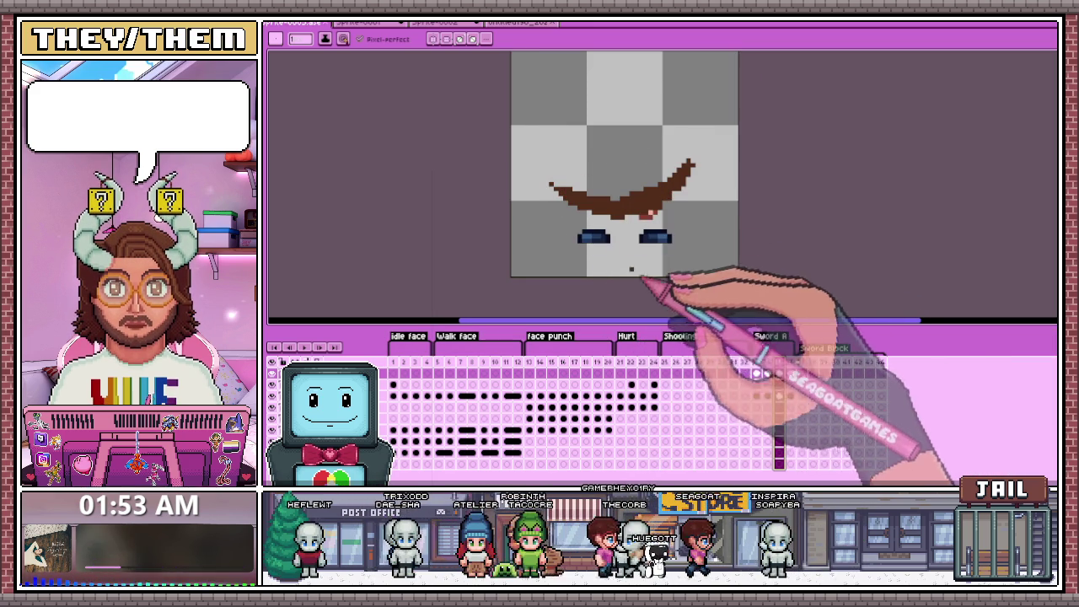
key("m")
left_click_drag(556, 214, 706, 273)
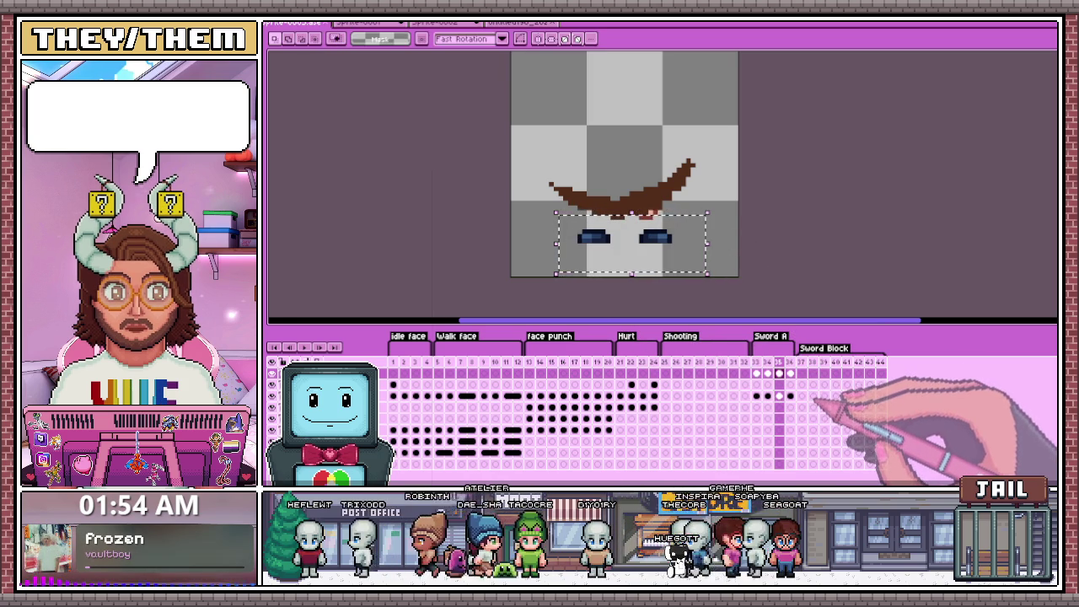
left_click(756, 384)
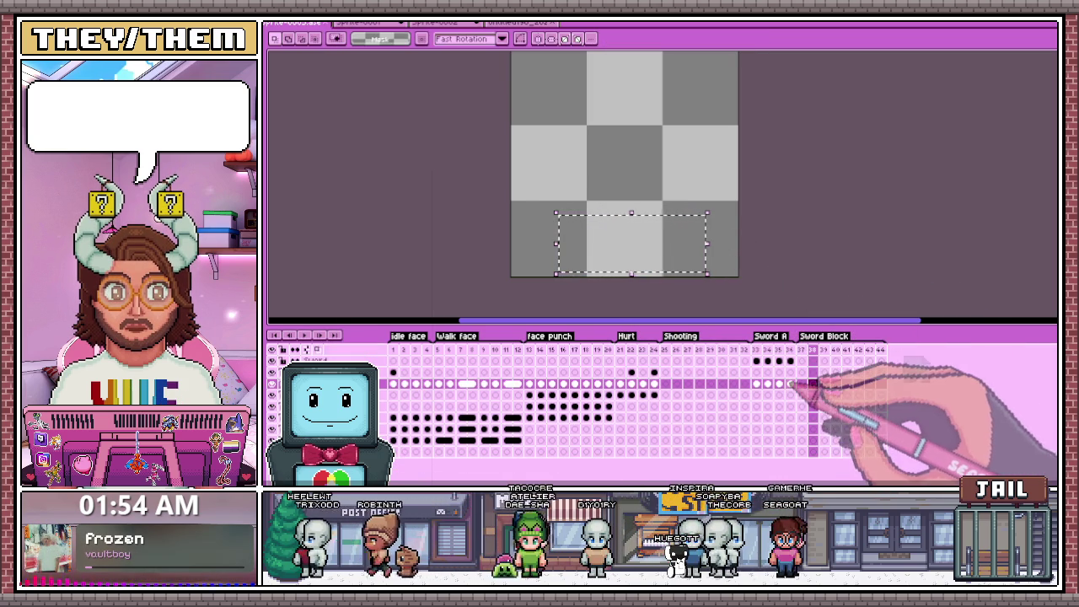
Reselect the feet area and step through the Sword A frames and empty frame after them.
left_click(819, 274)
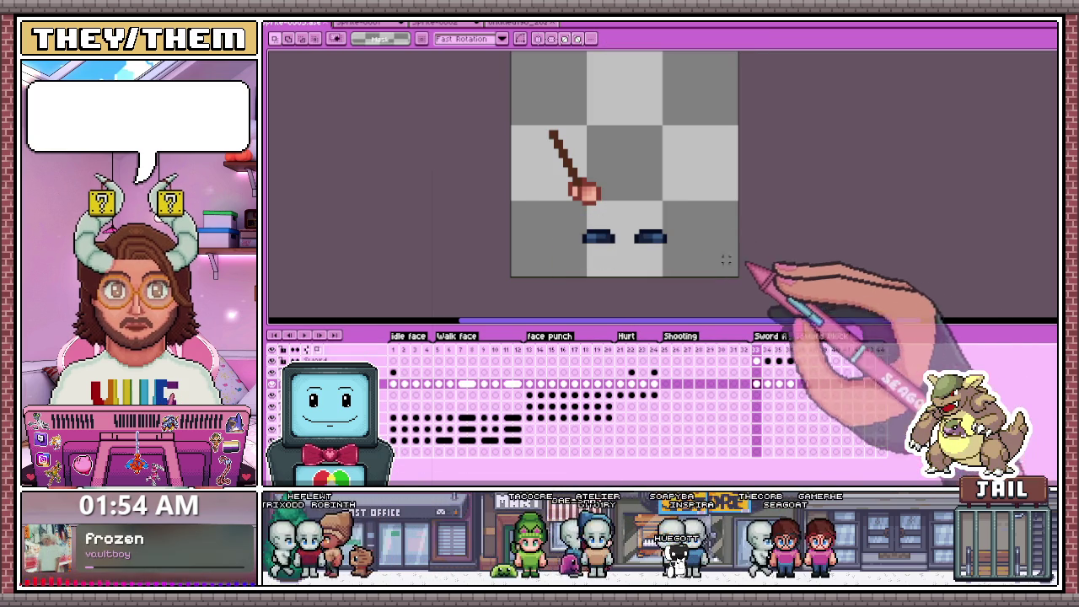
left_click_drag(565, 214, 720, 270)
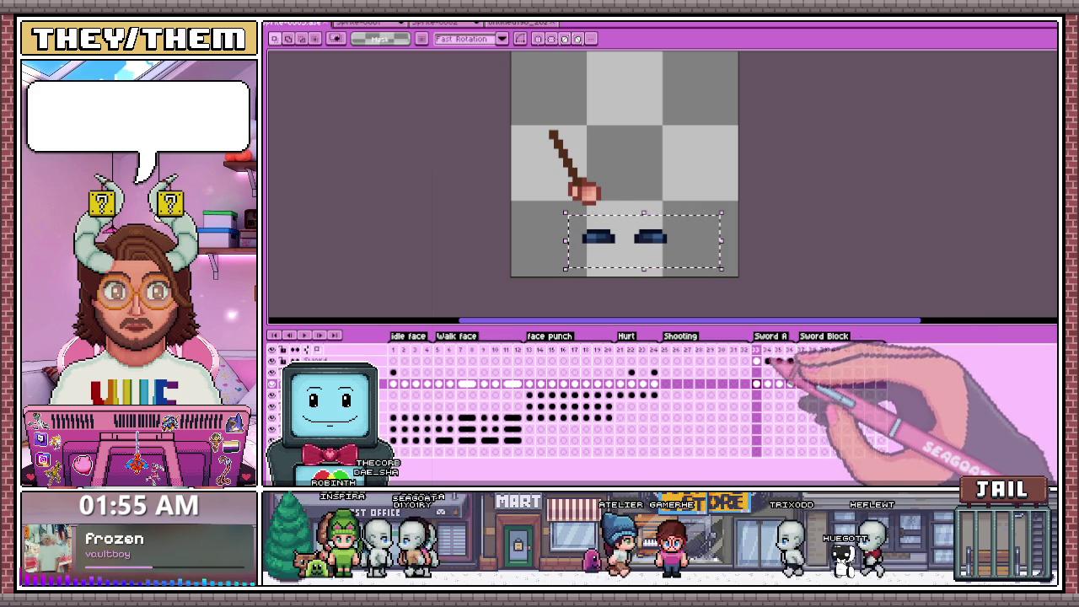
left_click(767, 360)
left_click(790, 361)
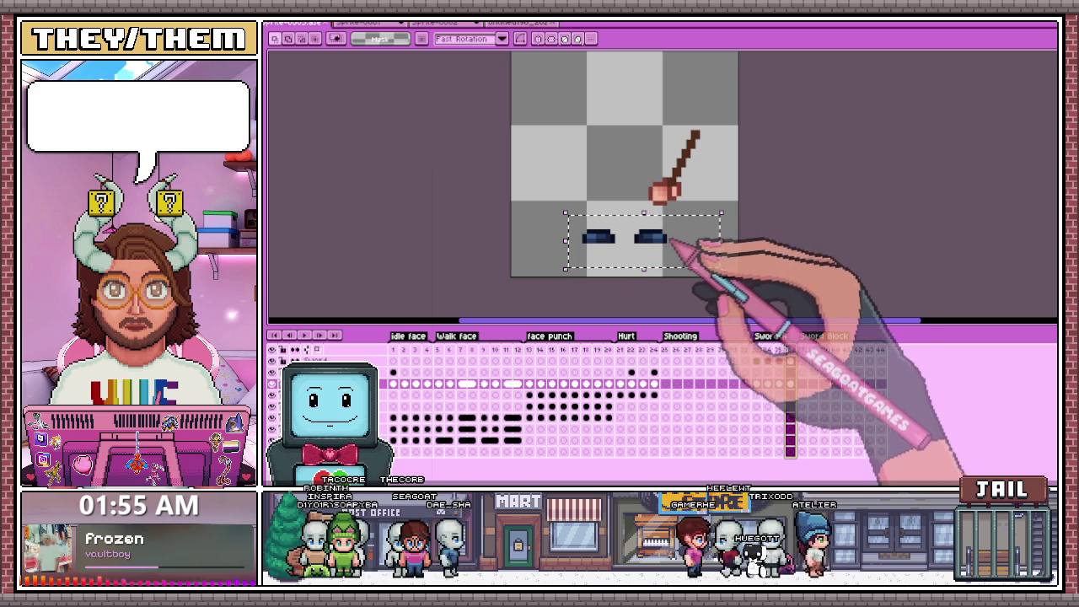
left_click(767, 361)
left_click_drag(787, 357, 801, 355)
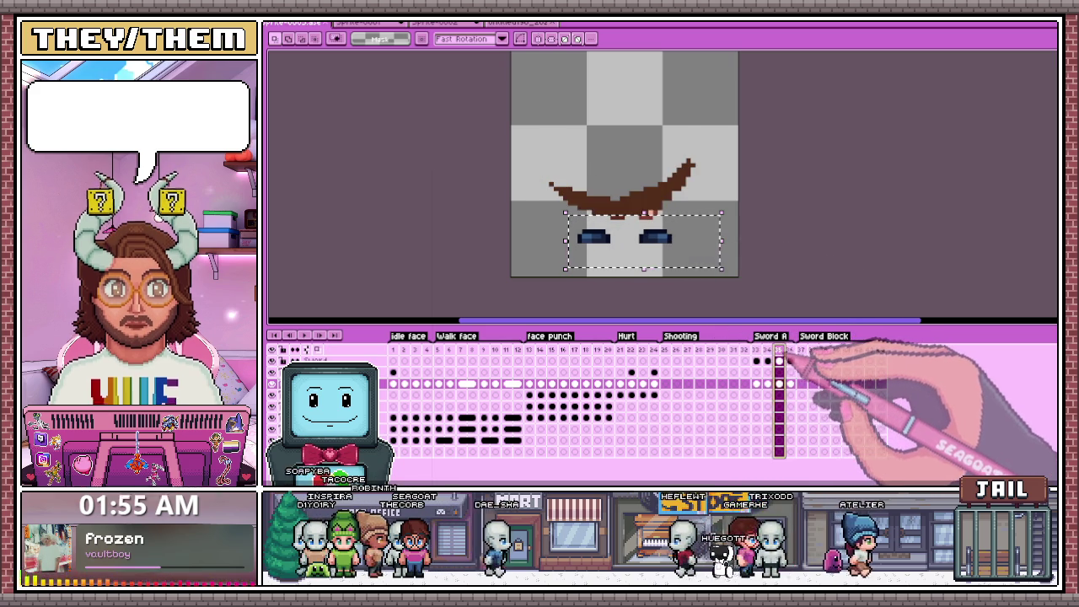
left_click(756, 353)
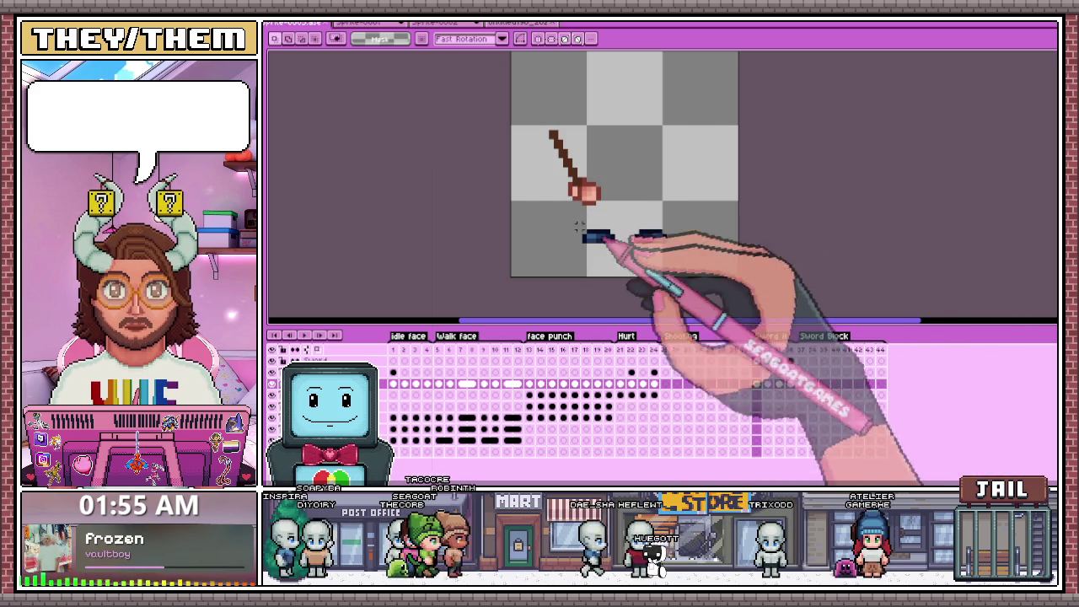
Copy the fist and eyes from the Sword A frame and paste them into frame 37.
left_click_drag(740, 278, 510, 95)
key("ctrl+c")
left_click(801, 384)
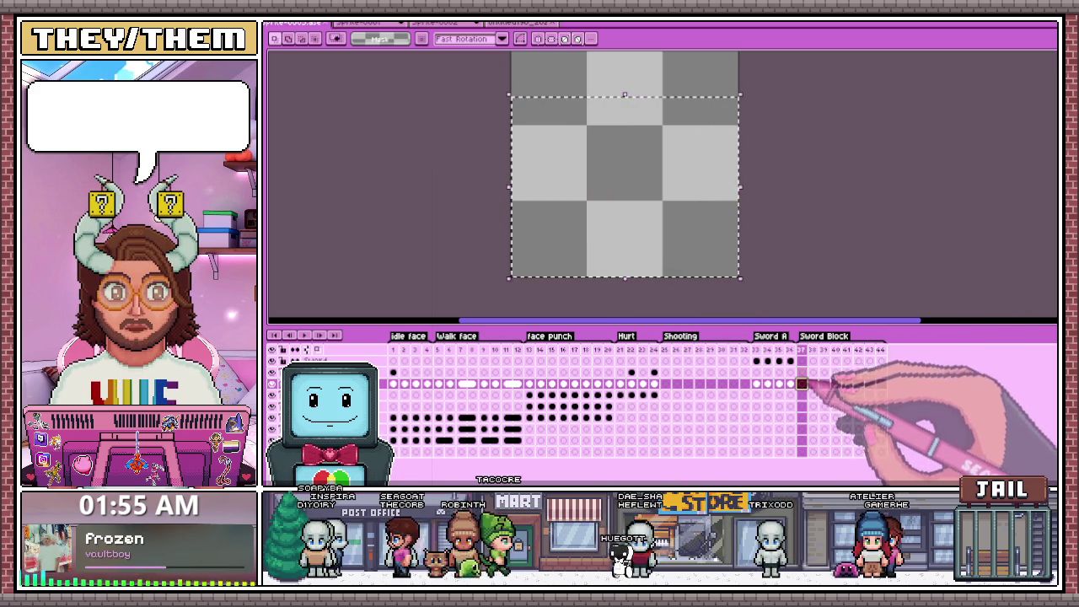
key("ctrl+v")
Place the pasted art in frame 37, then drag the fist to the centre above the eyes.
left_click(793, 276)
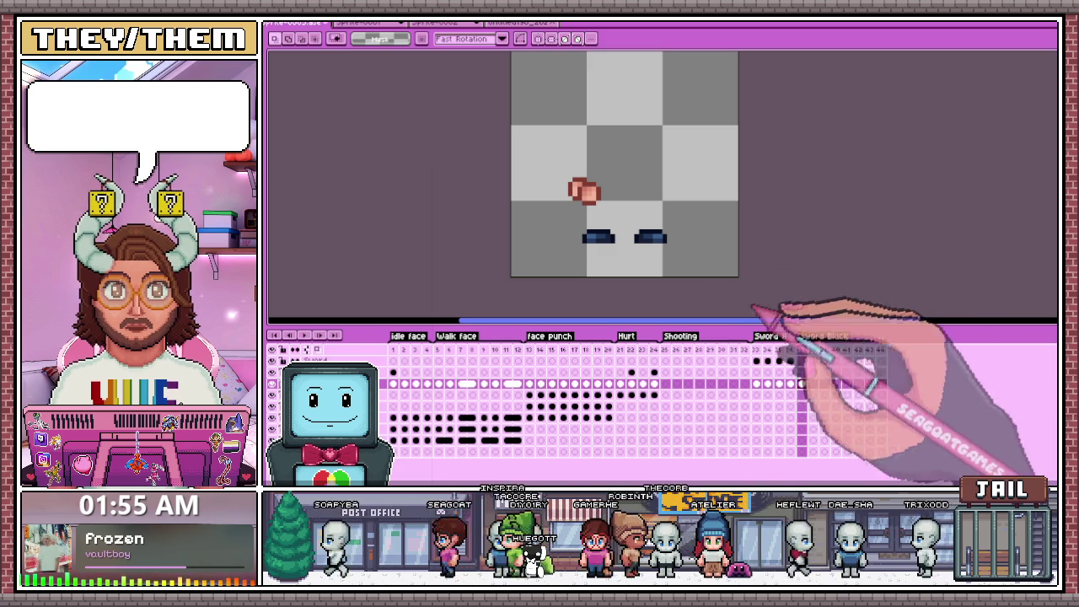
left_click(757, 350)
key("Right")
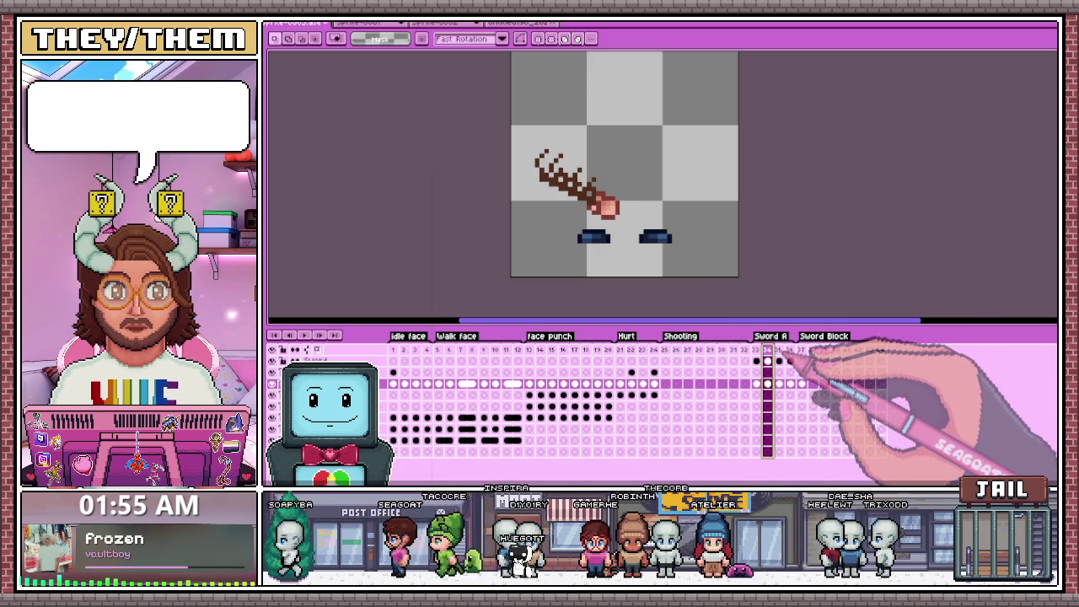
key("Right")
key("Right")
key("Right")
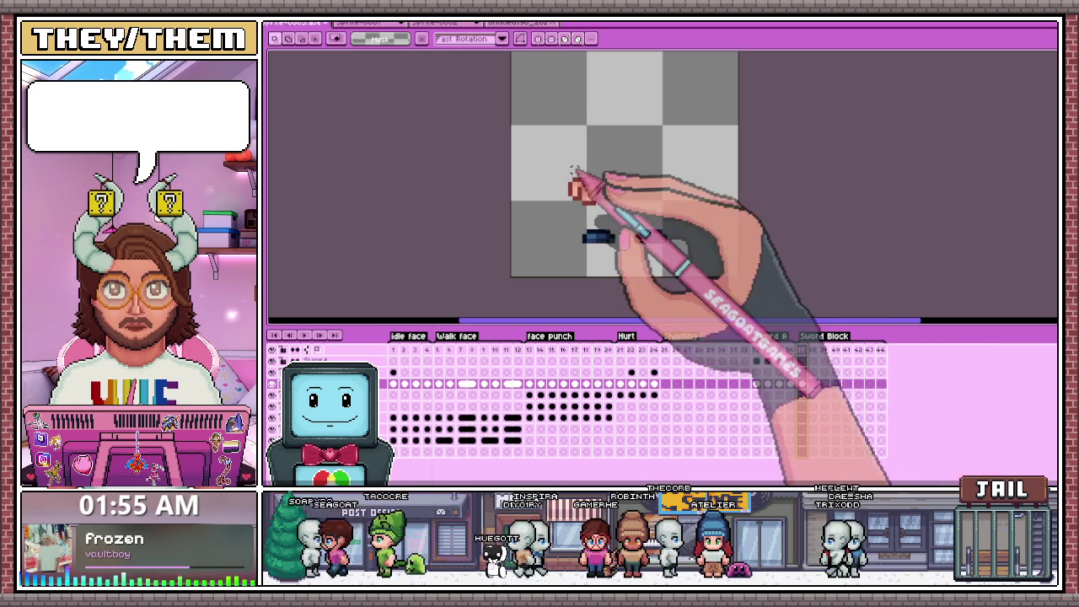
scroll(581, 177, "up", 1)
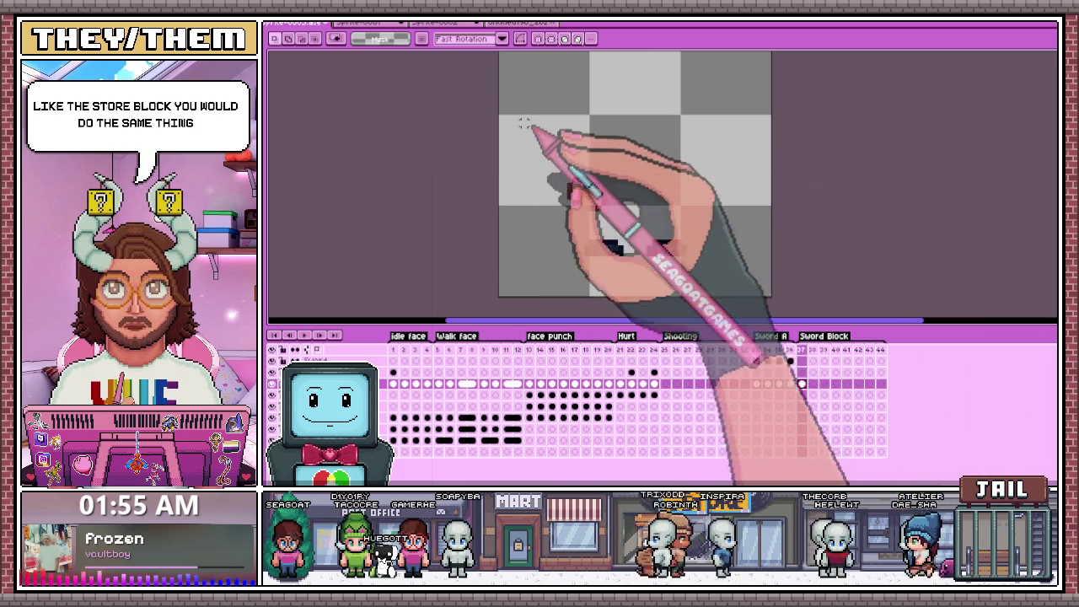
left_click_drag(553, 129, 665, 224)
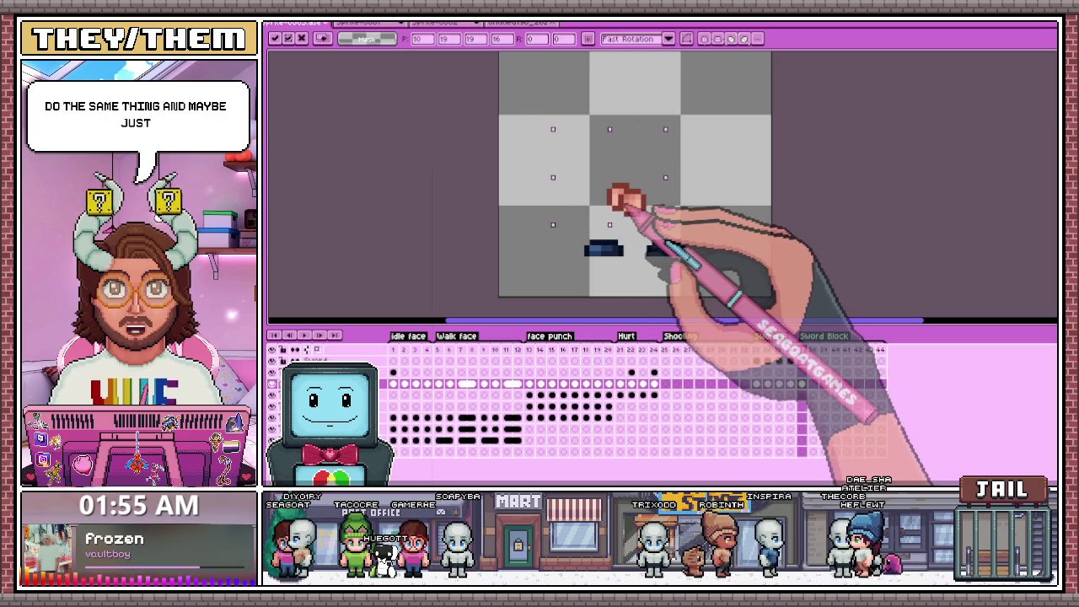
left_click(744, 239)
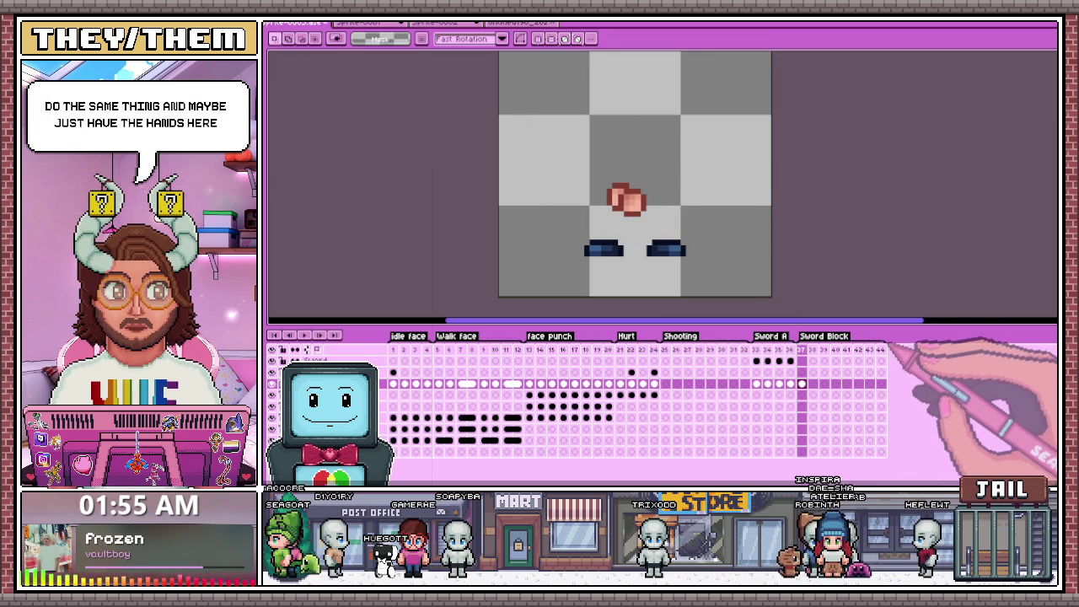
left_click(846, 349)
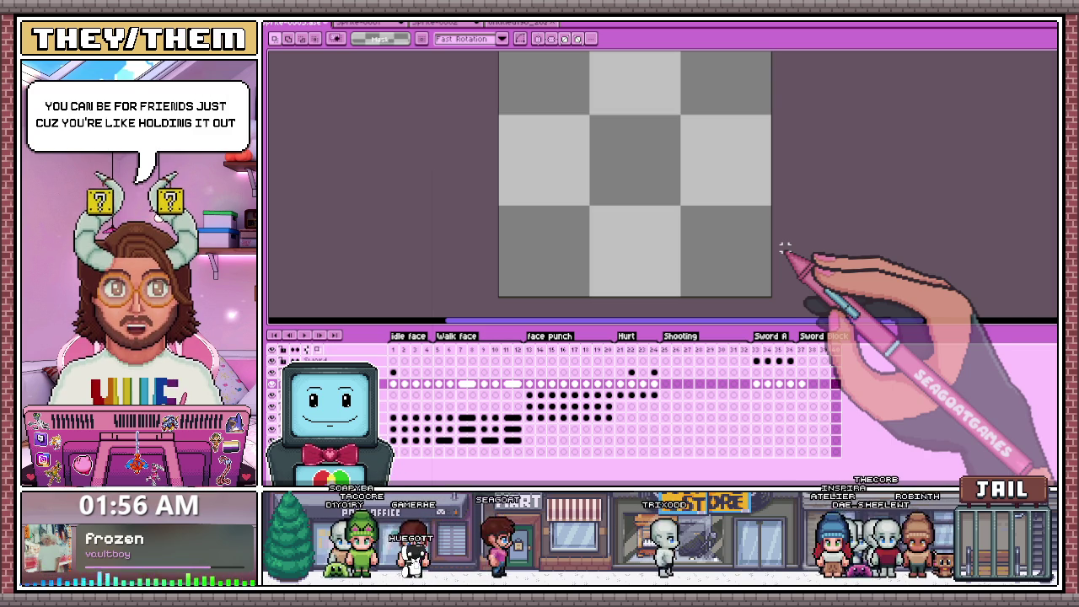
Copy the hands and eyes from the first Sword Block frame into frame 38.
left_click(802, 383)
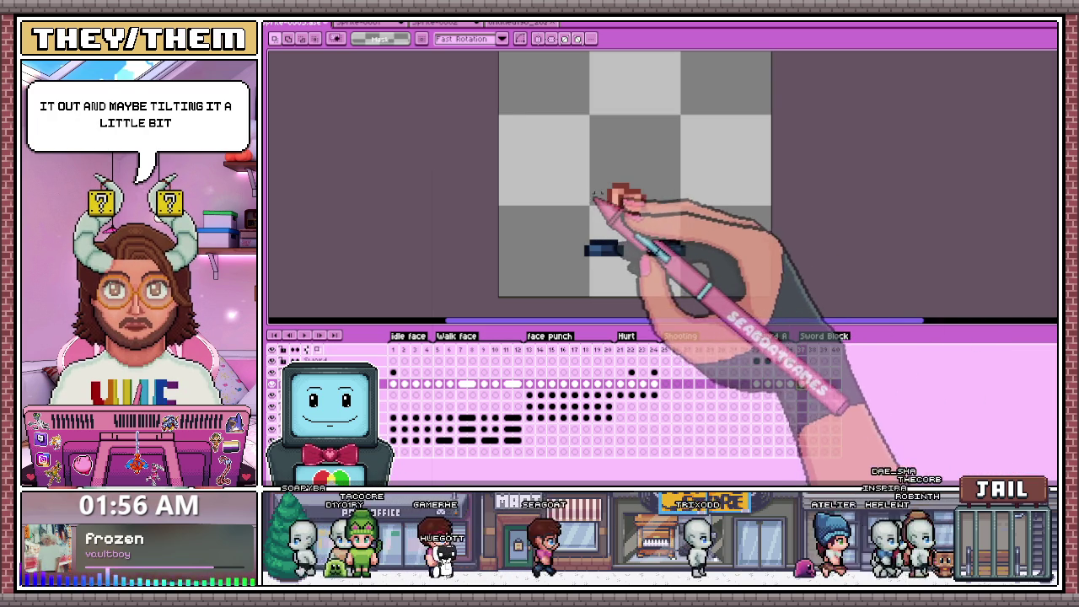
left_click_drag(564, 169, 705, 281)
left_click(812, 383)
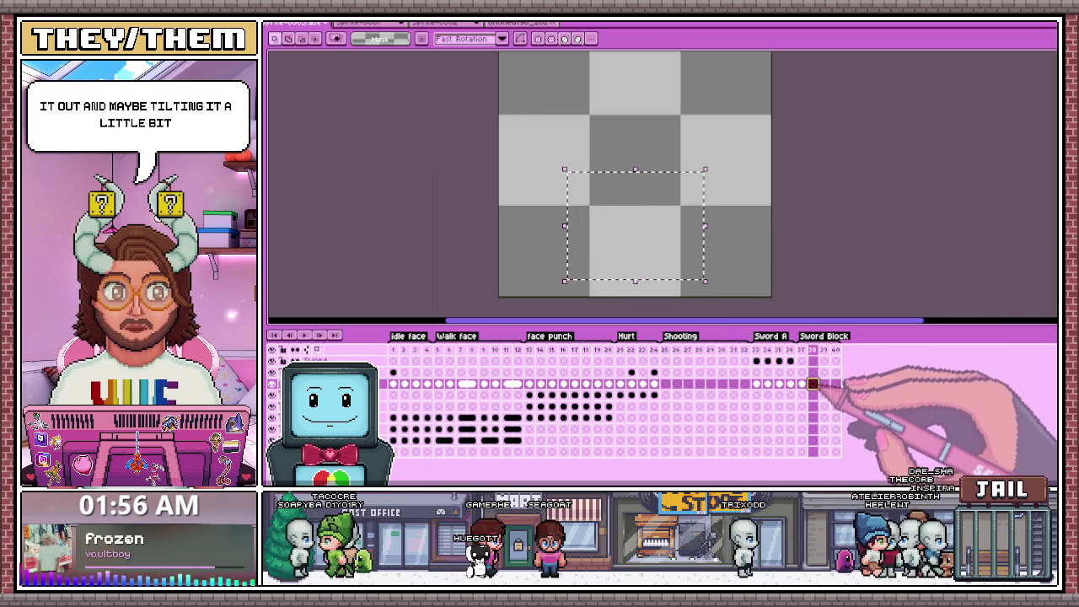
key("ctrl+v")
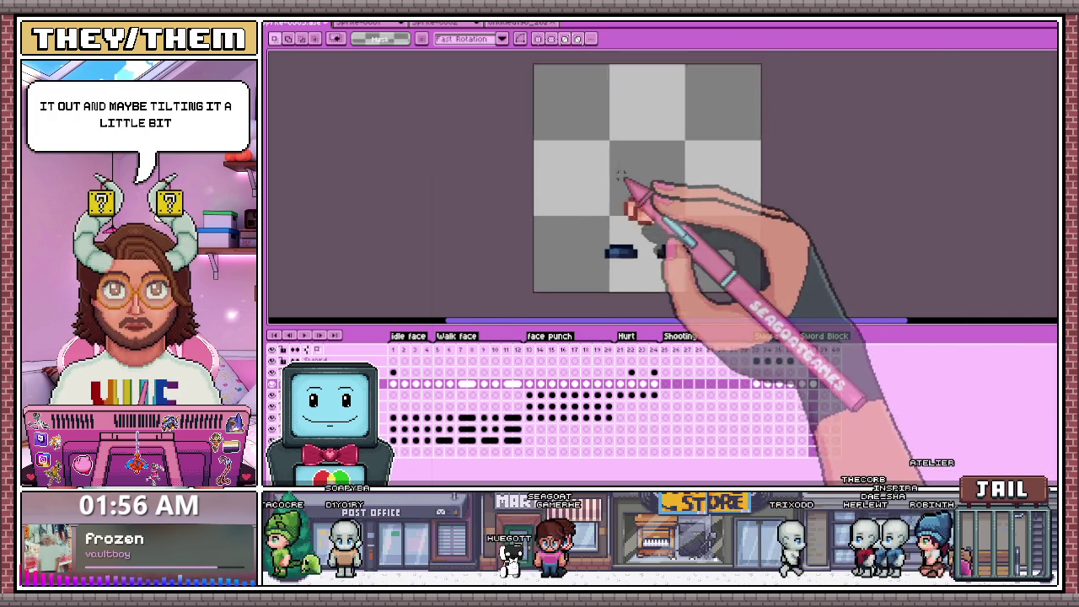
scroll(693, 268, "up", 5)
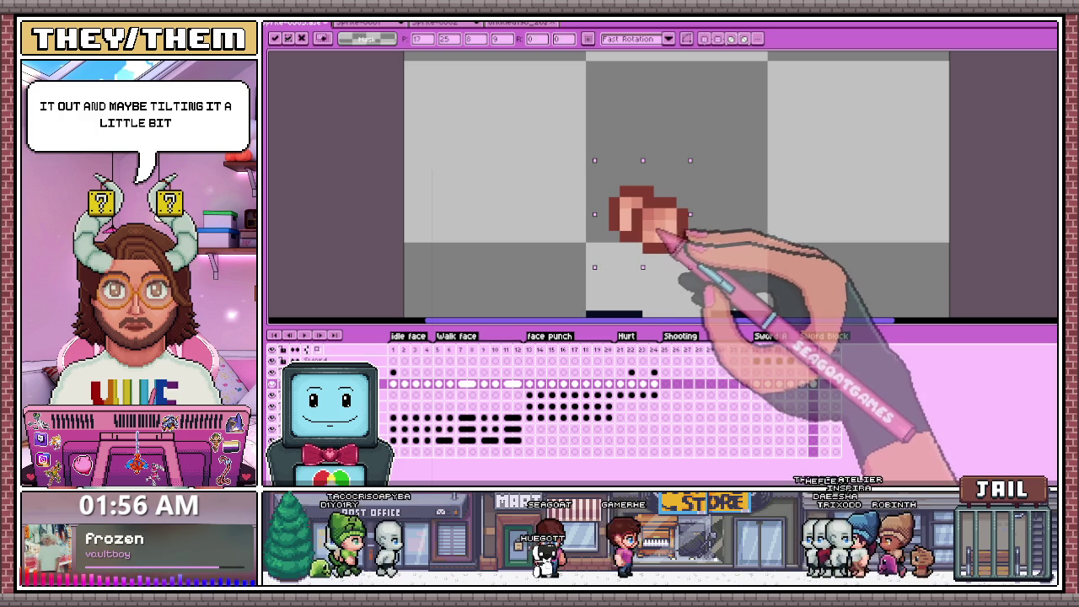
scroll(727, 244, "down", 3)
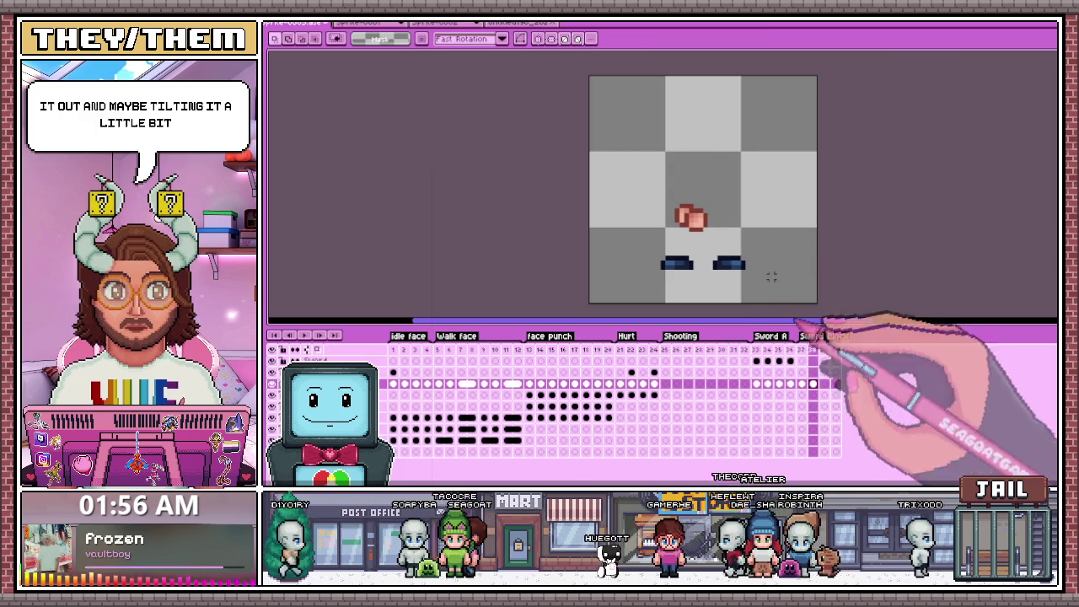
scroll(691, 219, "up", 2)
scroll(688, 195, "up", 1)
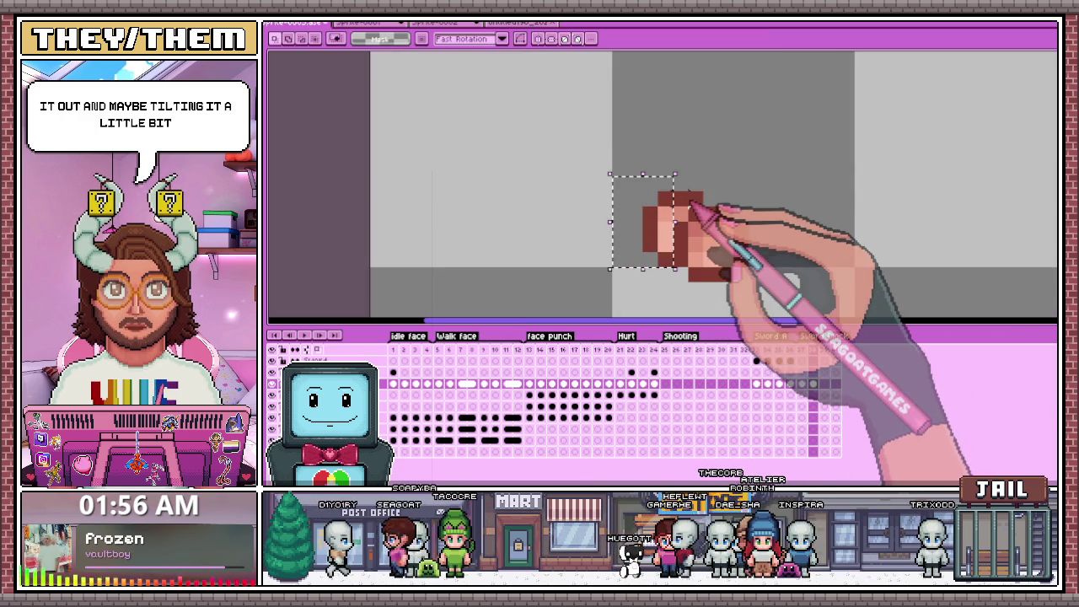
Try shifting part of the pasted hands sideways, then cancel the move.
left_click_drag(686, 208, 655, 211)
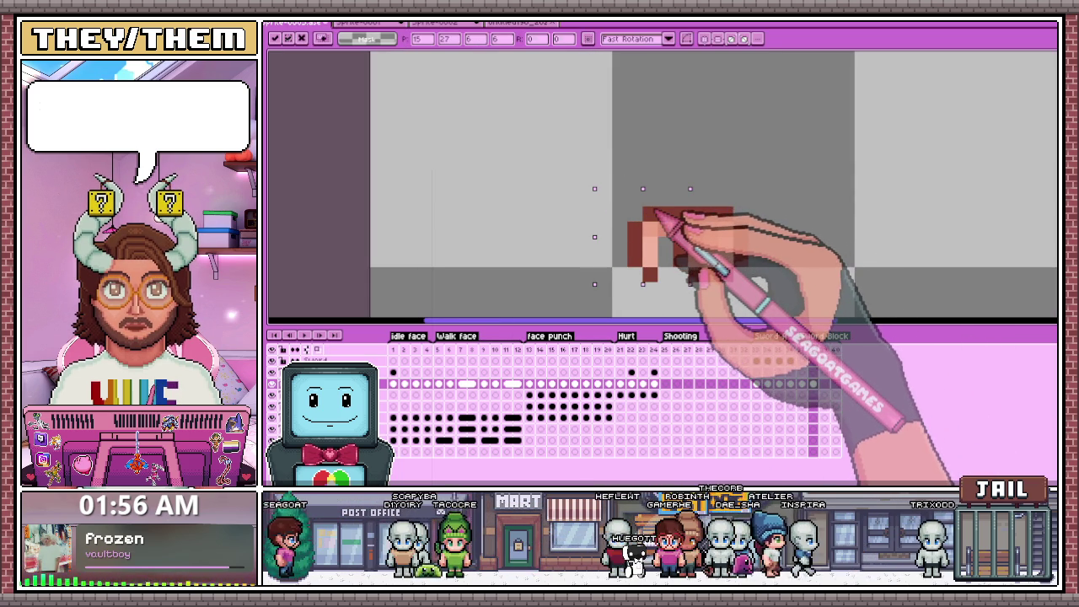
key("Return")
scroll(732, 268, "down", 1)
scroll(728, 268, "up", 1)
Redraw frame 38's hands as two fists pressed together, sampling the sprite's colours.
key("b")
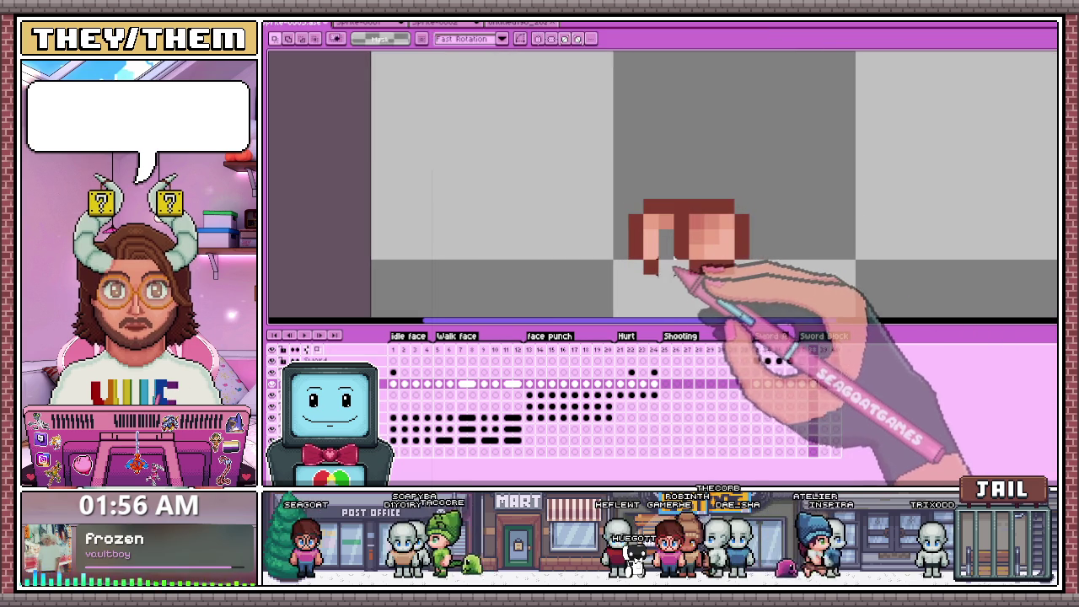
key("i")
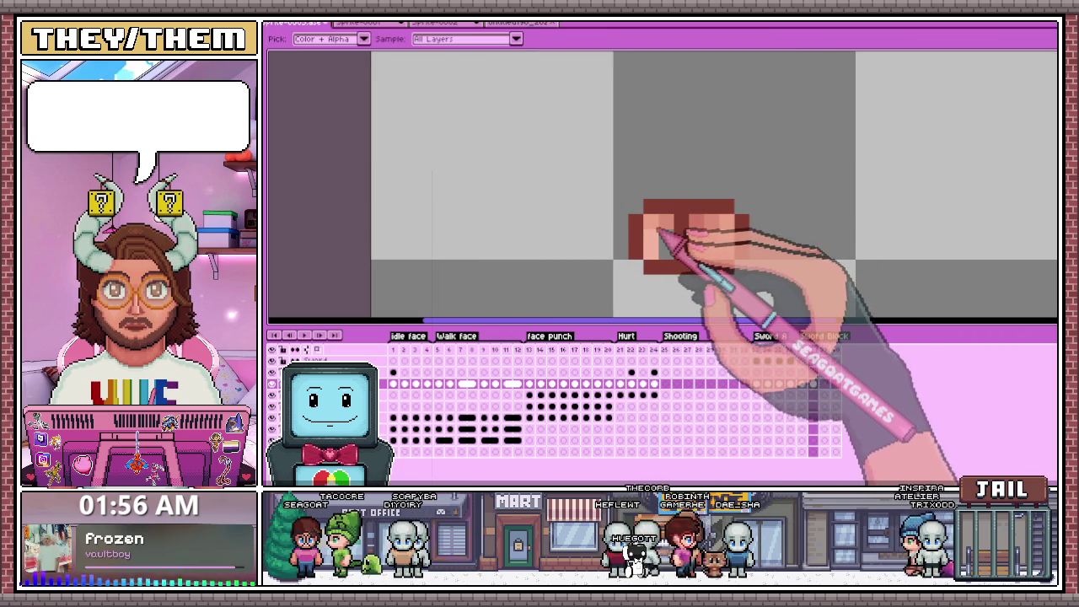
key("b")
key("i")
key("b")
key("i")
key("b")
key("i")
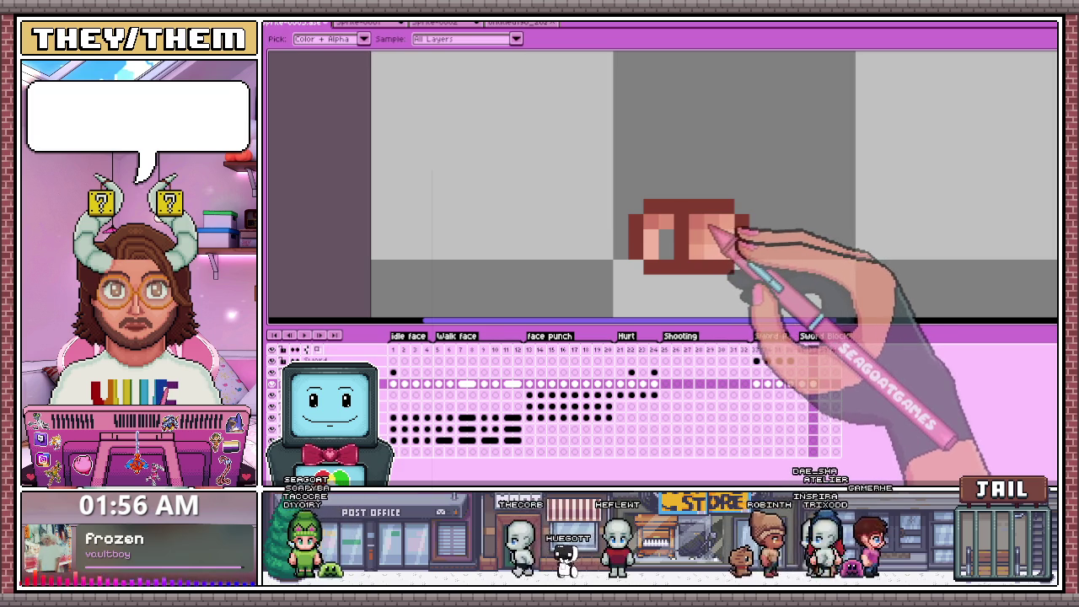
key("b")
key("i")
key("b")
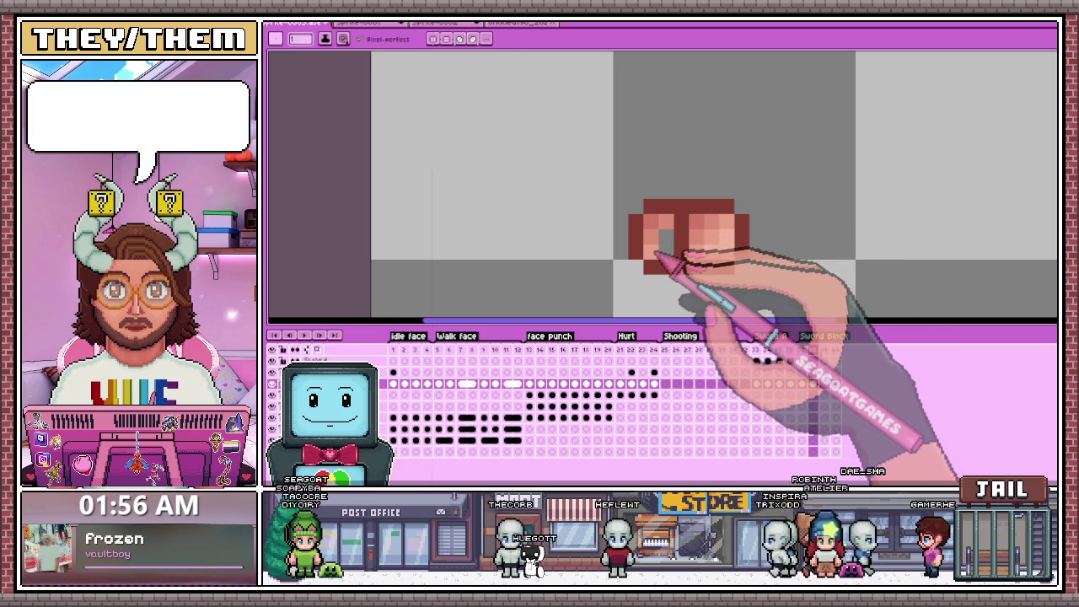
key("i")
key("b")
Select frame 38 and review the redrawn fists.
scroll(674, 255, "down", 3)
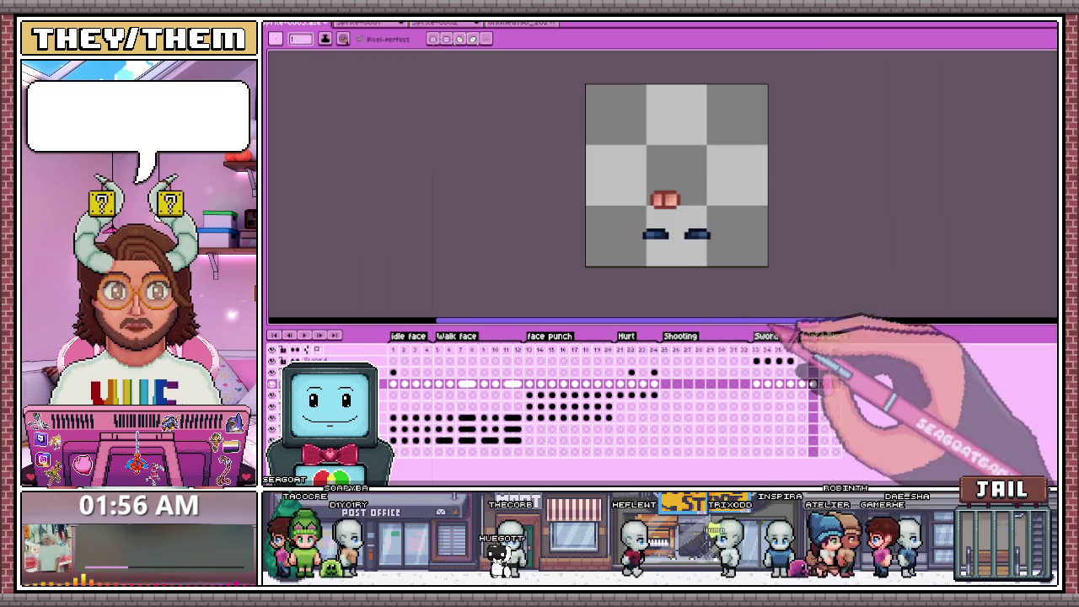
left_click(812, 349)
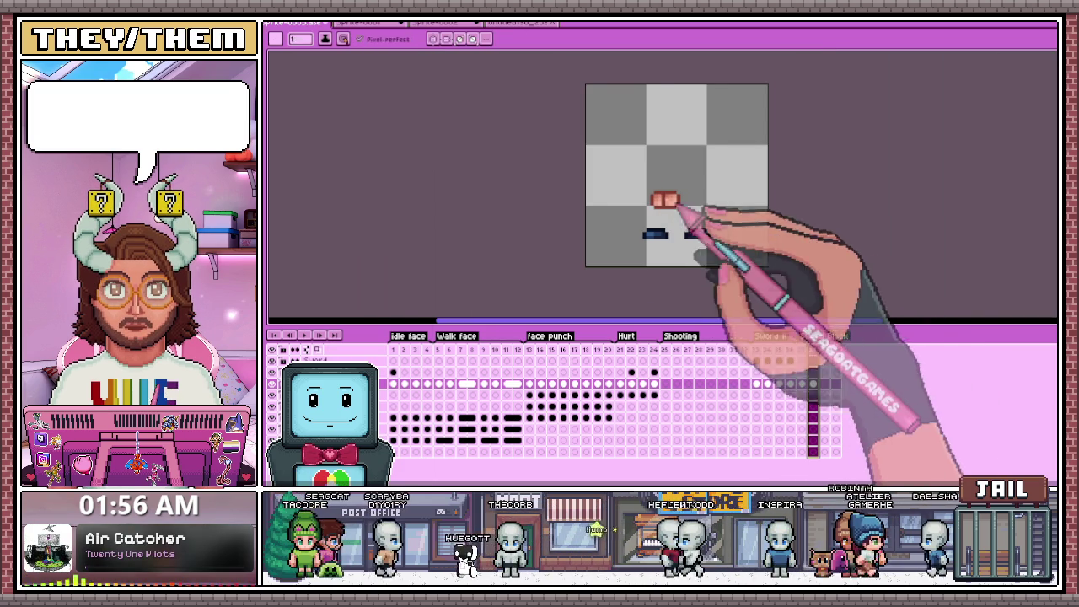
scroll(665, 194, "up", 1)
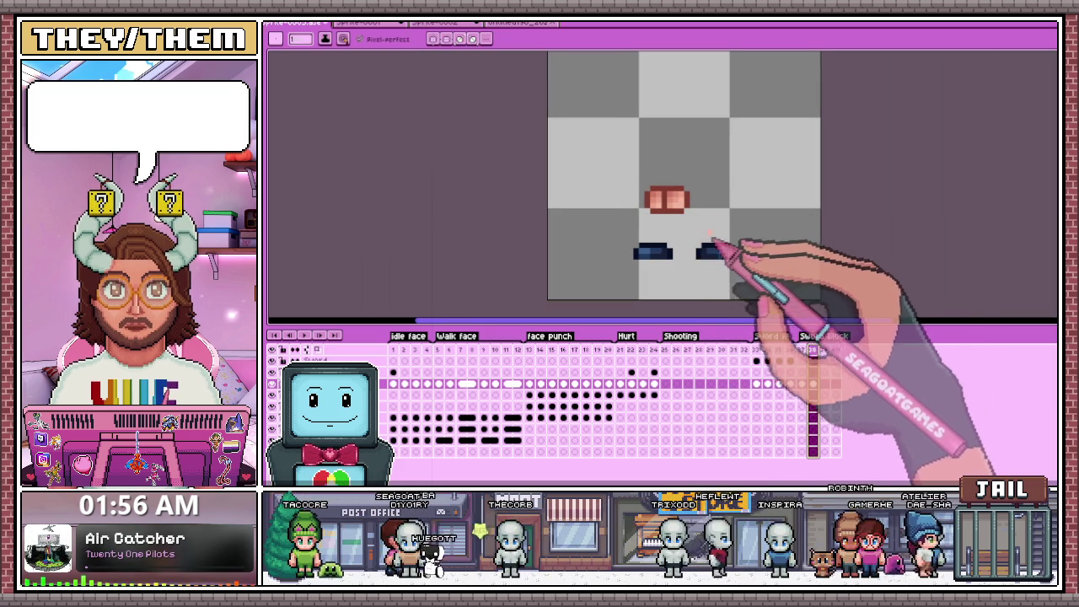